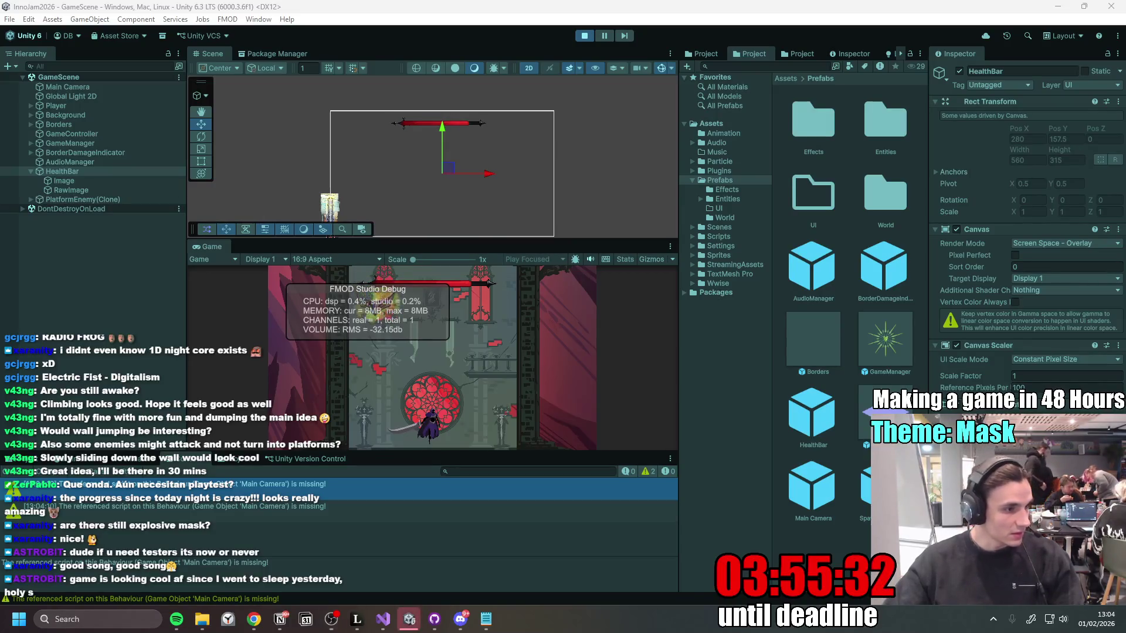
Step: Glance at the Miro board, then return to Unity and maximize the Game view
{"action": "key", "text": "alt+Tab"}
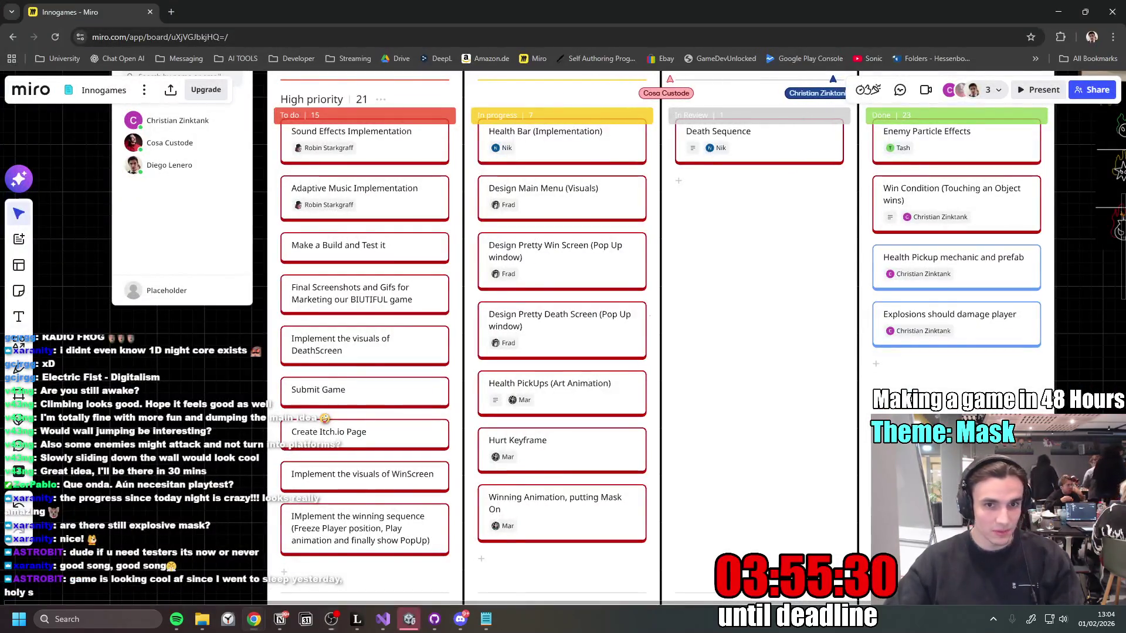
{"action": "left_click", "coordinate": [1058, 12]}
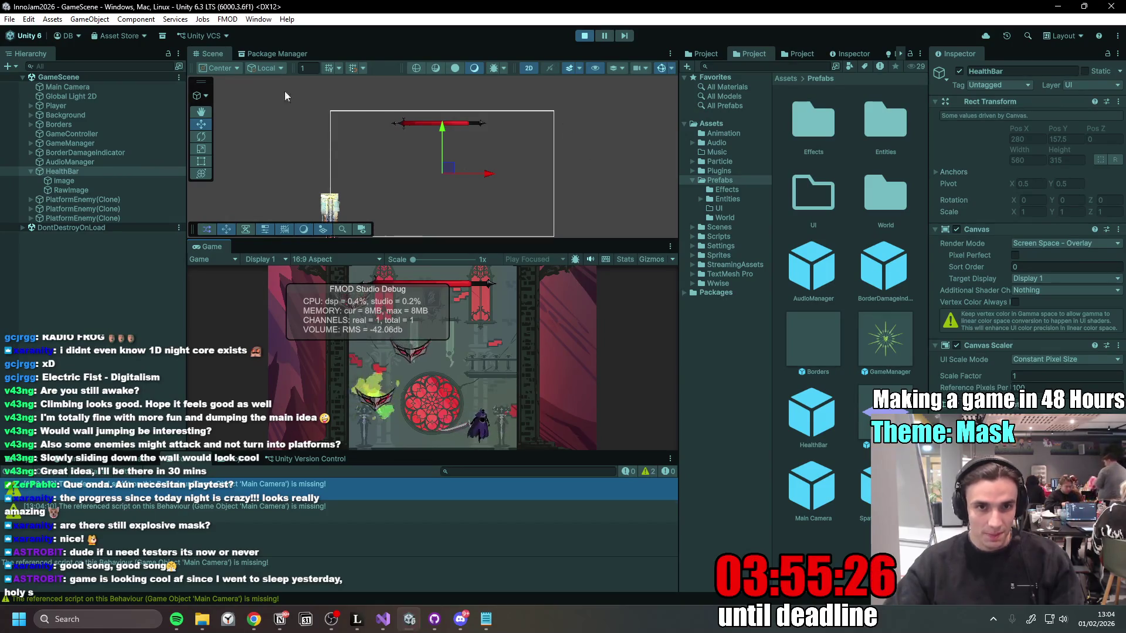
{"action": "double_click", "coordinate": [208, 248]}
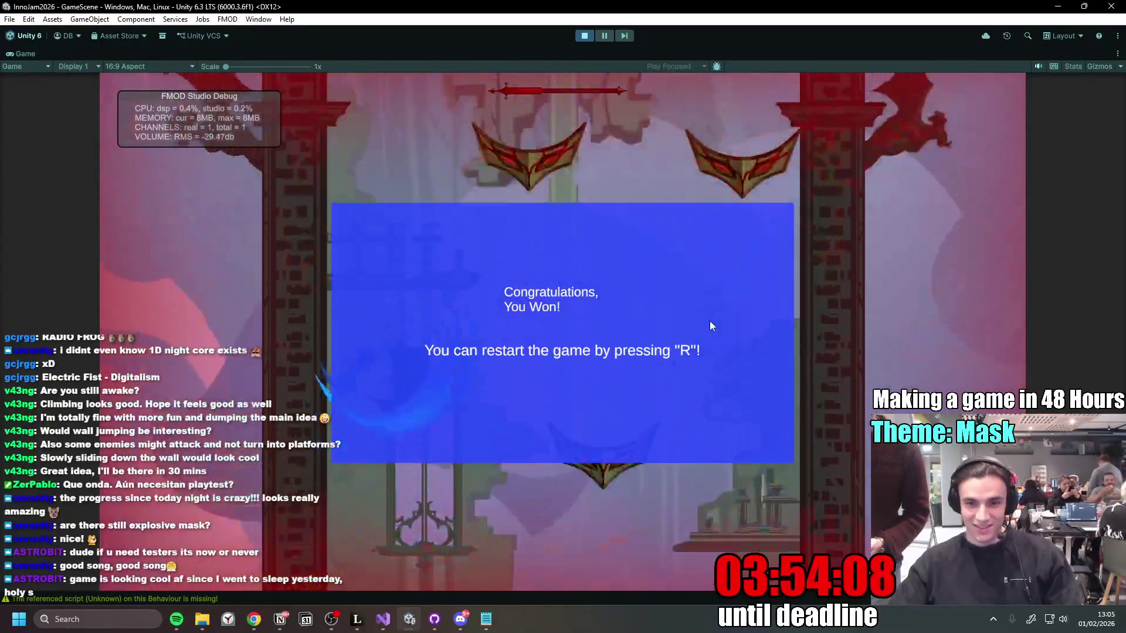
Step: Restart the game and jump and slash through the mask enemies in the lower climb
{"action": "key", "text": "r"}
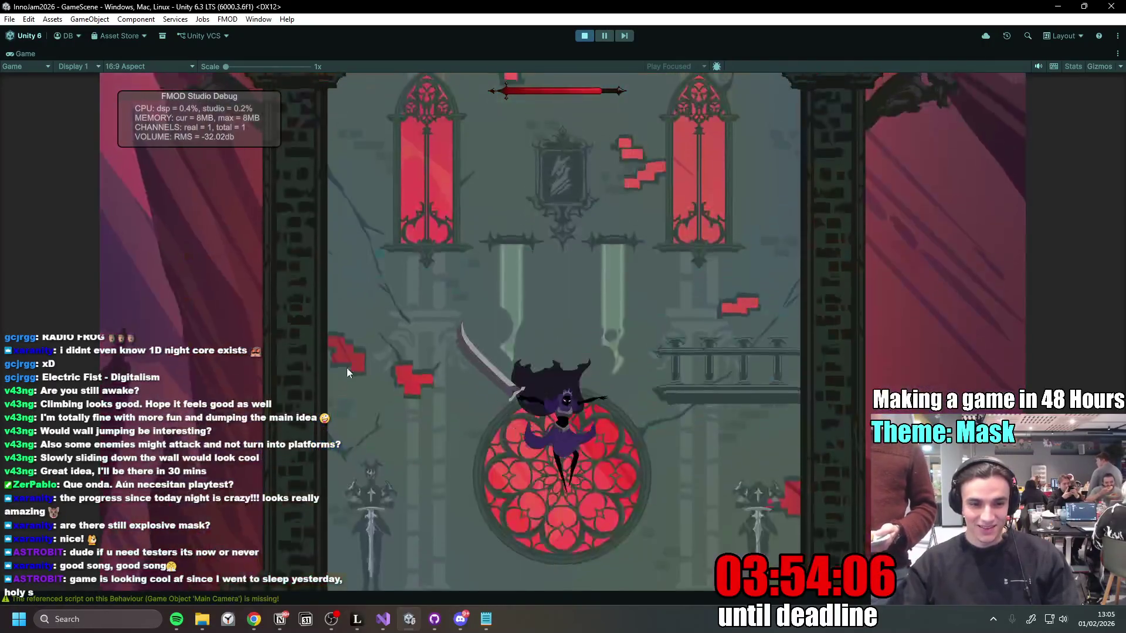
{"action": "key", "text": "space"}
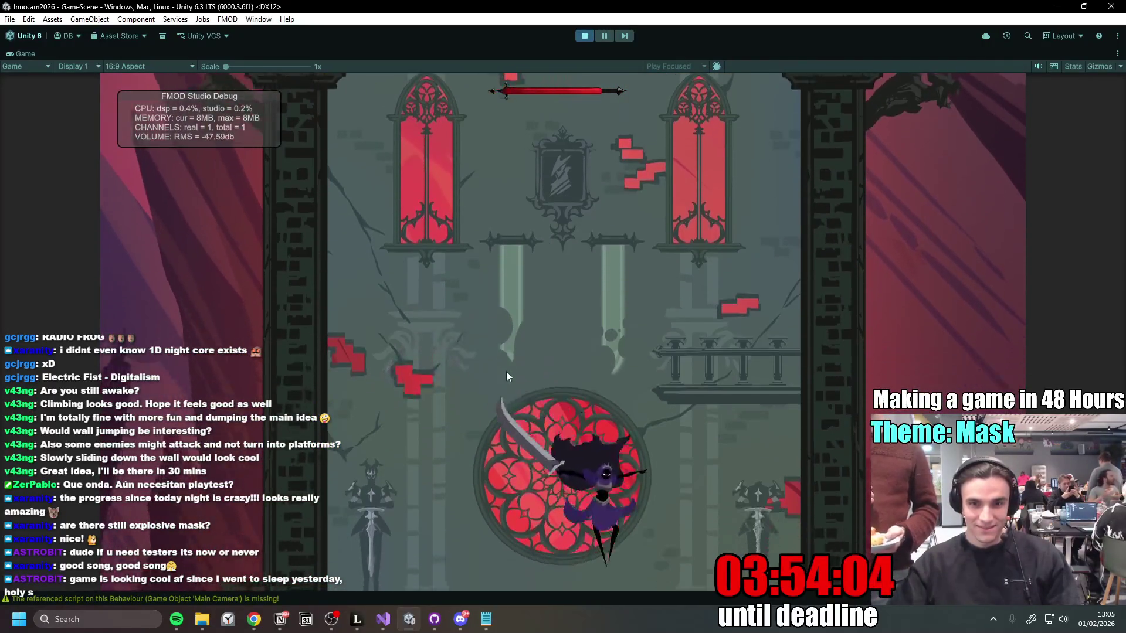
{"action": "key", "text": "space"}
{"action": "left_click", "coordinate": [509, 320]}
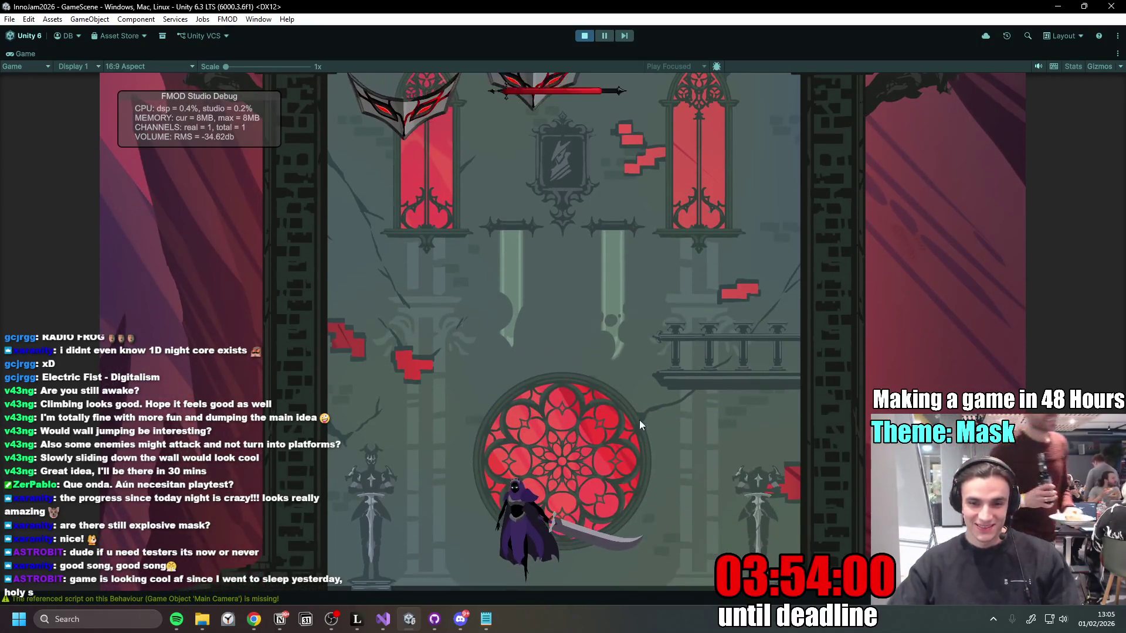
{"action": "key", "text": "space"}
{"action": "left_click", "coordinate": [648, 440]}
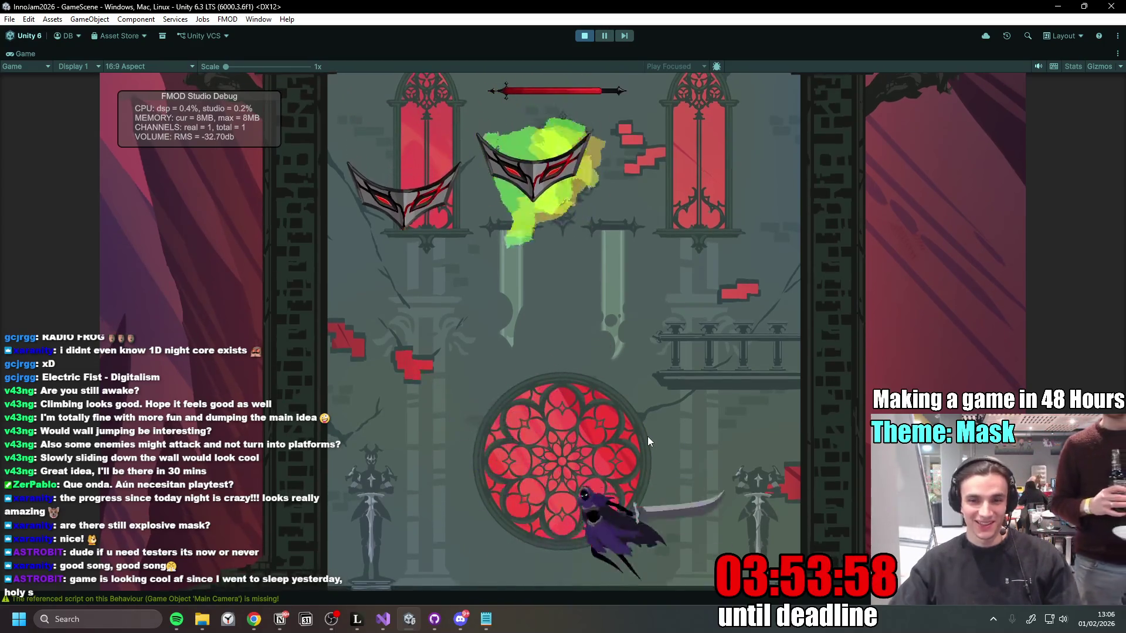
{"action": "left_click", "coordinate": [647, 437]}
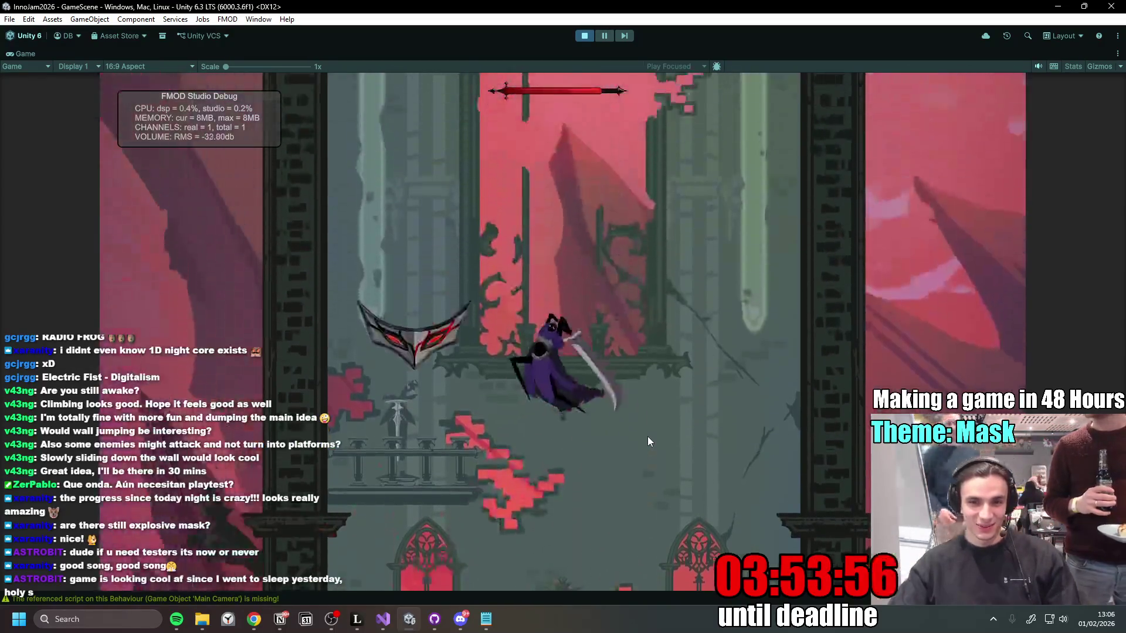
{"action": "left_click", "coordinate": [647, 436]}
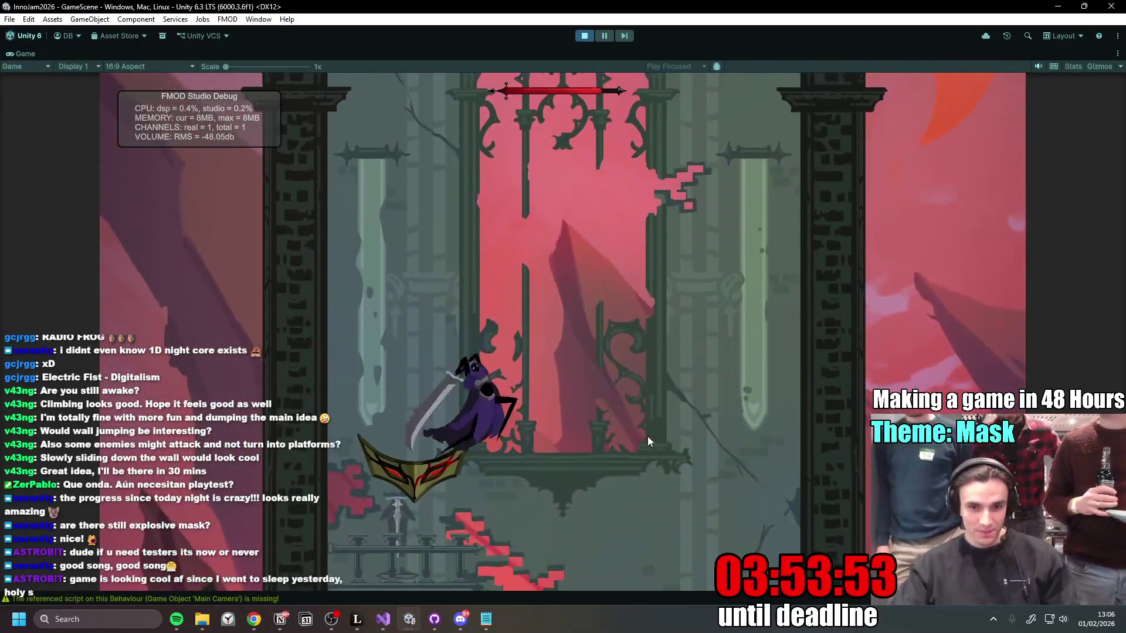
{"action": "left_click", "coordinate": [647, 436]}
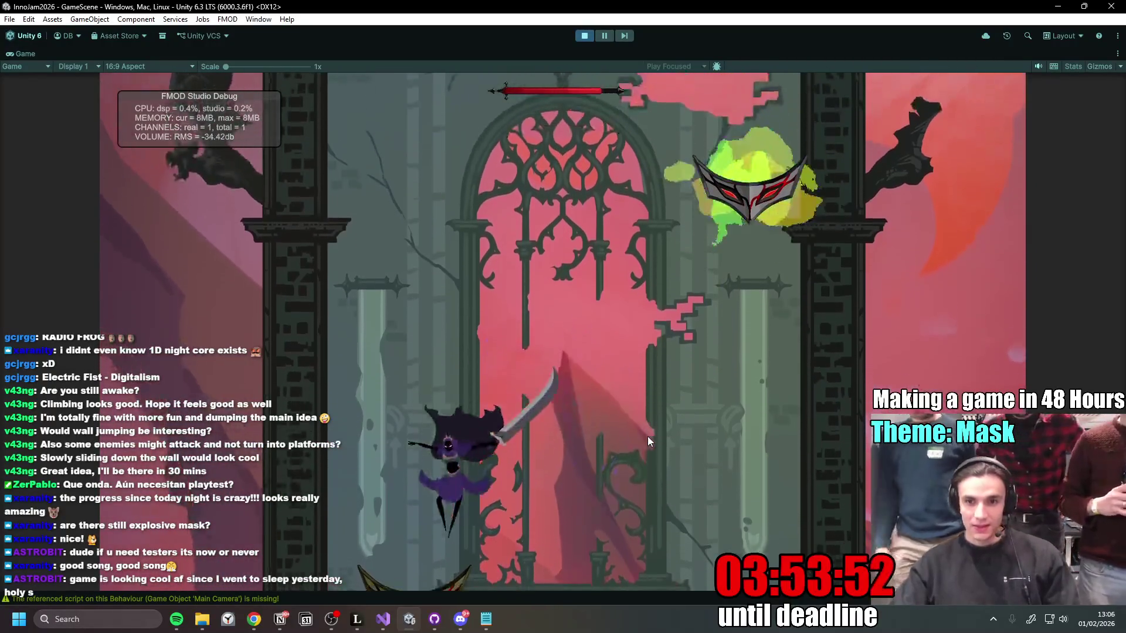
{"action": "key", "text": "a"}
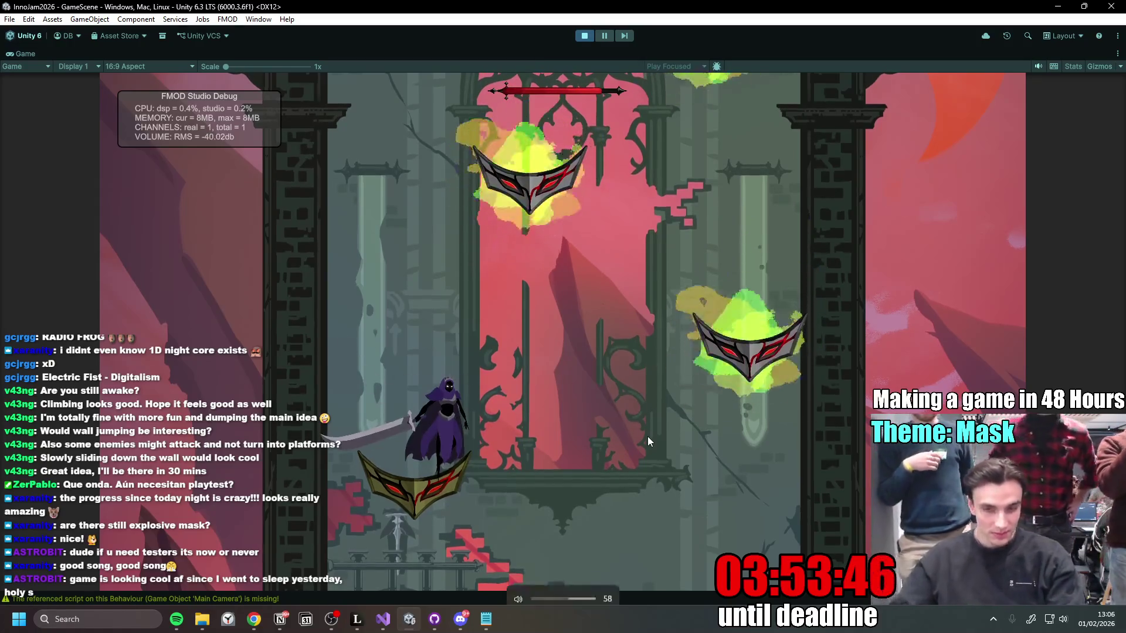
{"action": "left_click", "coordinate": [648, 438]}
{"action": "key", "text": "XF86AudioLowerVolume"}
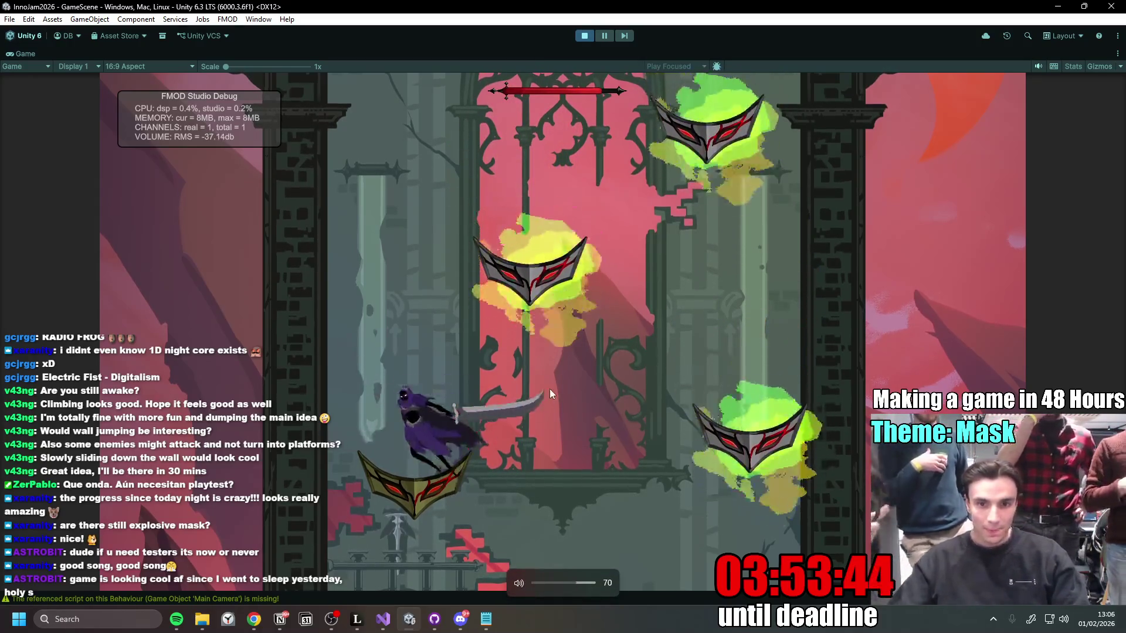
{"action": "left_click", "coordinate": [551, 388]}
{"action": "left_click", "coordinate": [551, 388]}
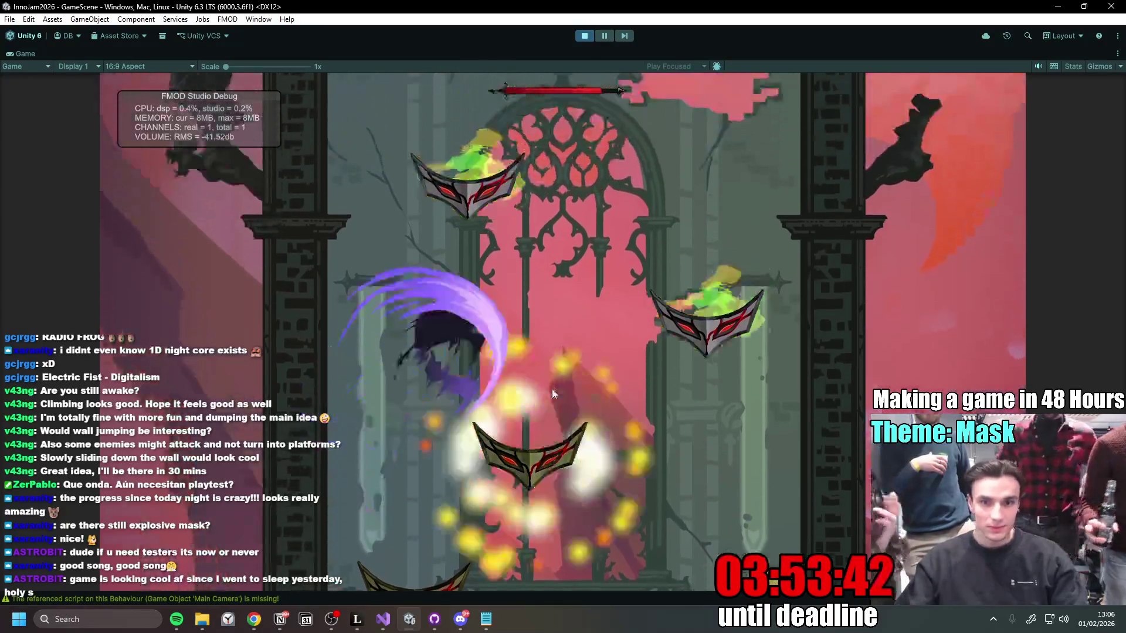
{"action": "key", "text": "a"}
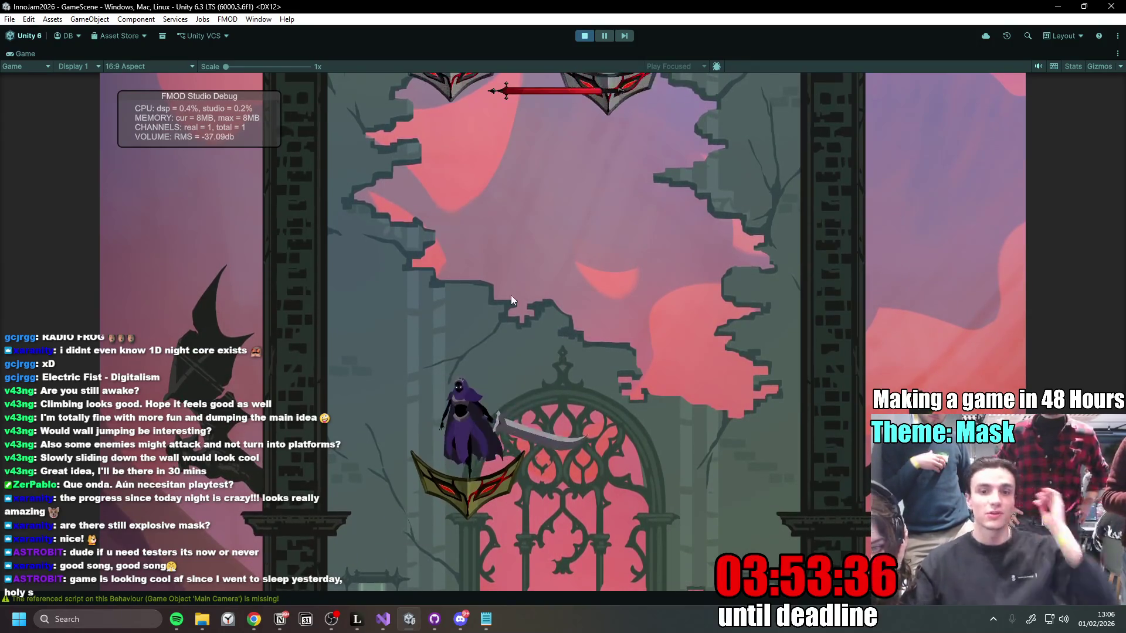
{"action": "left_click", "coordinate": [537, 302]}
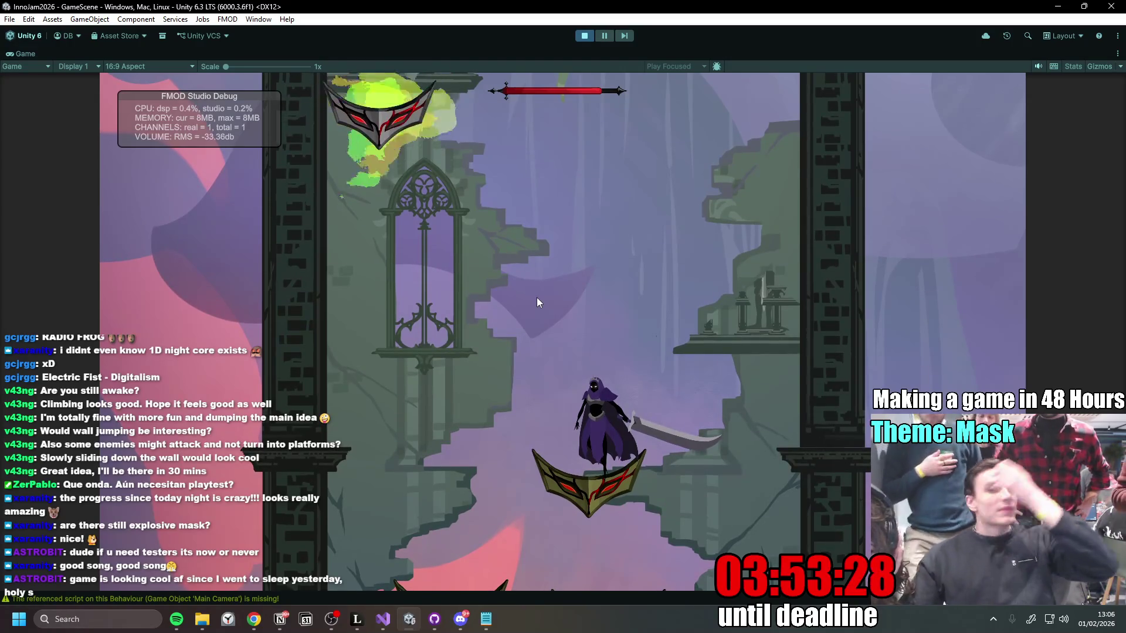
Step: Climb the upper mask platforms to the You Won screen, then stop Play mode
{"action": "left_click", "coordinate": [519, 340]}
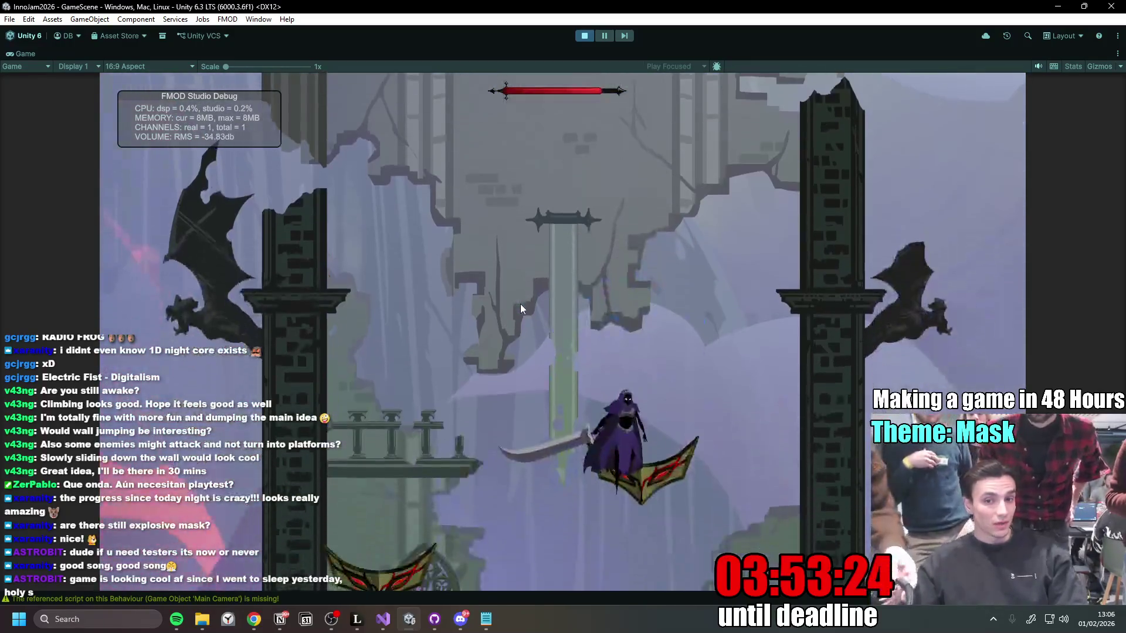
{"action": "left_click", "coordinate": [520, 305]}
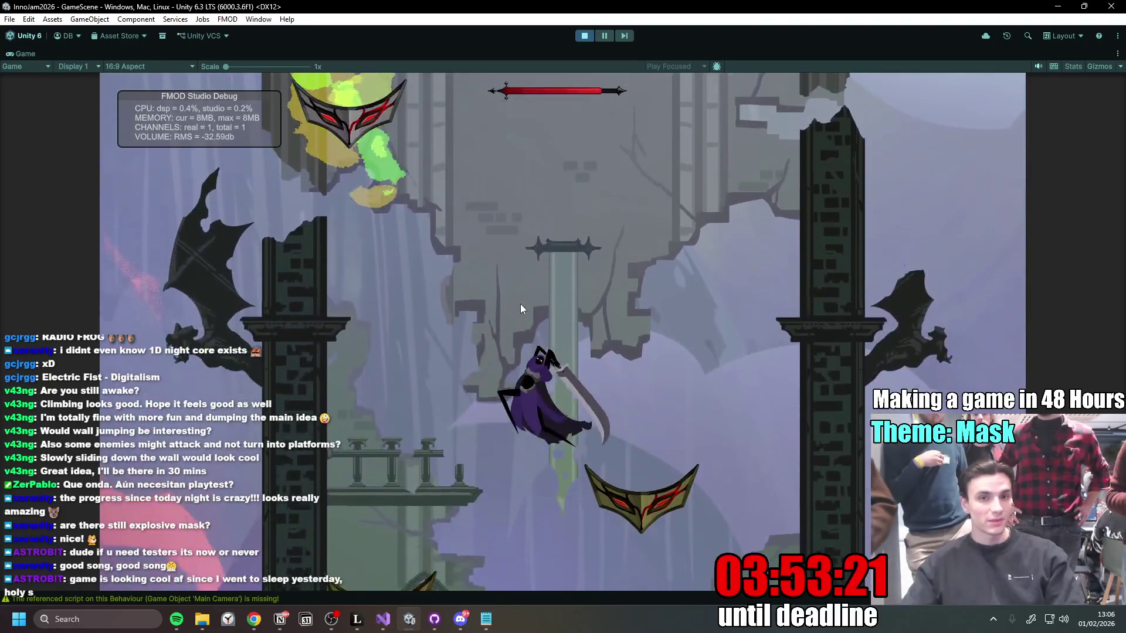
{"action": "left_click", "coordinate": [520, 305]}
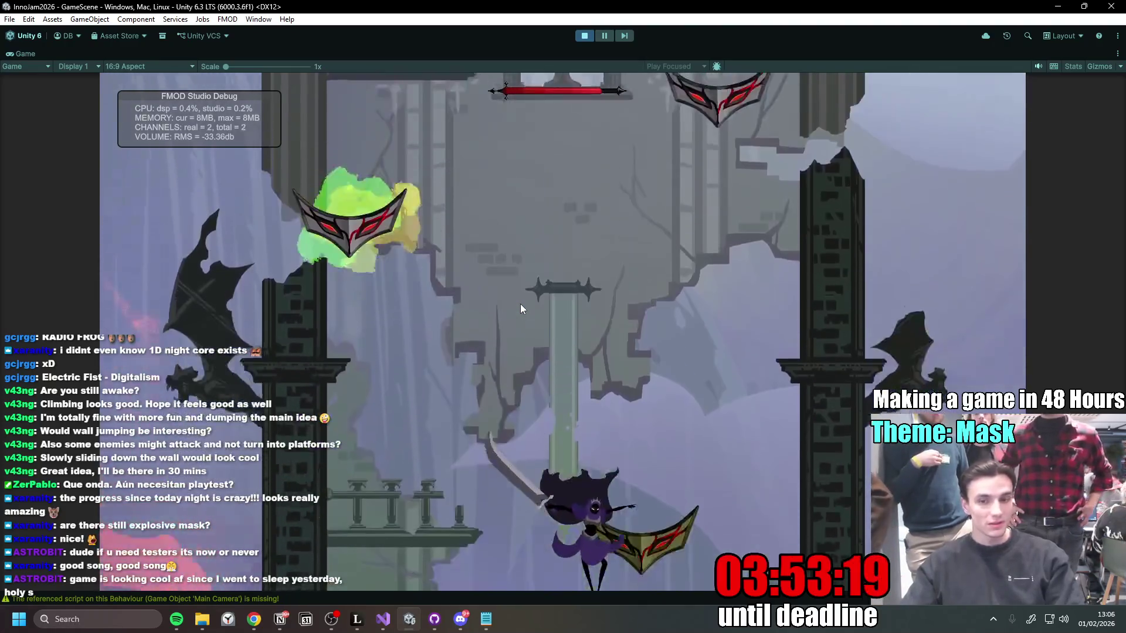
{"action": "key", "text": "space"}
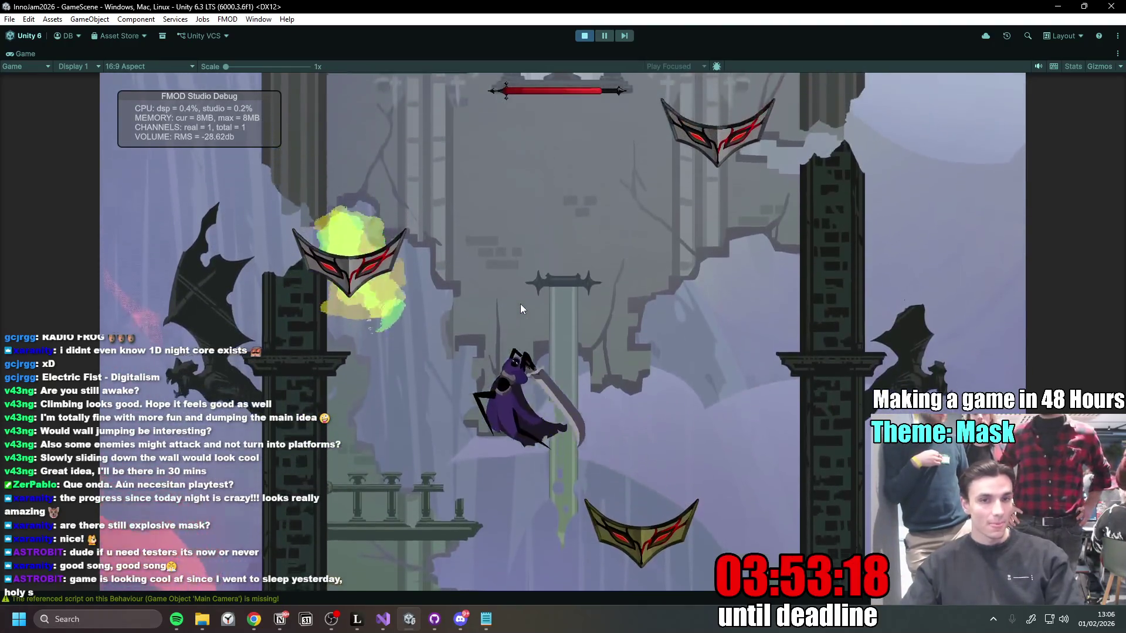
{"action": "left_click", "coordinate": [521, 308]}
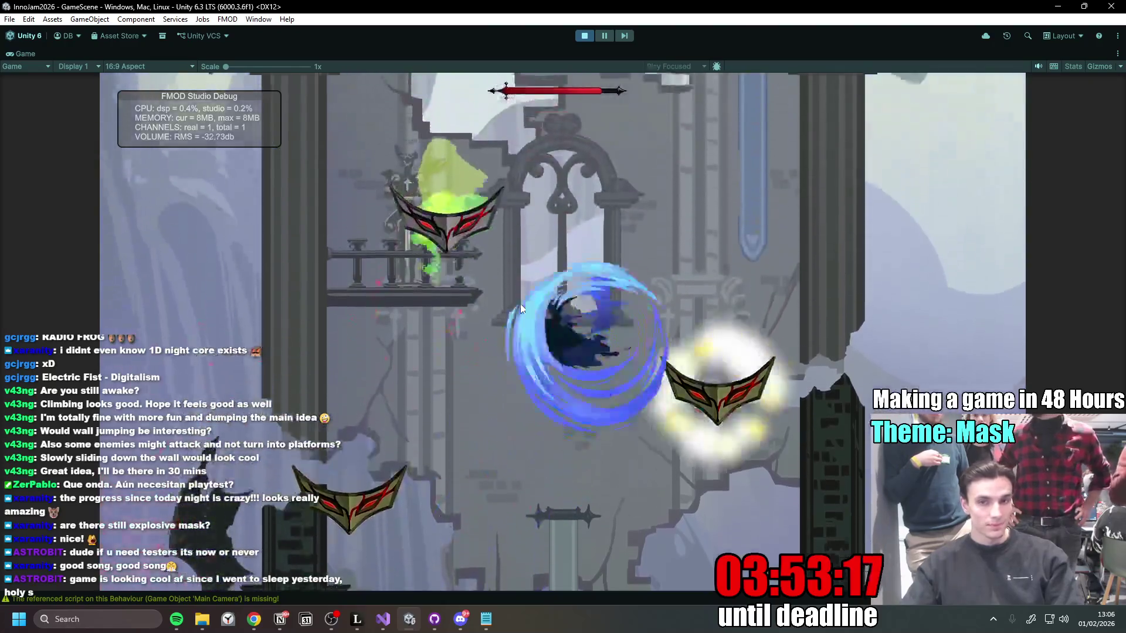
{"action": "left_click", "coordinate": [520, 305]}
{"action": "key", "text": "space"}
{"action": "left_click", "coordinate": [520, 305]}
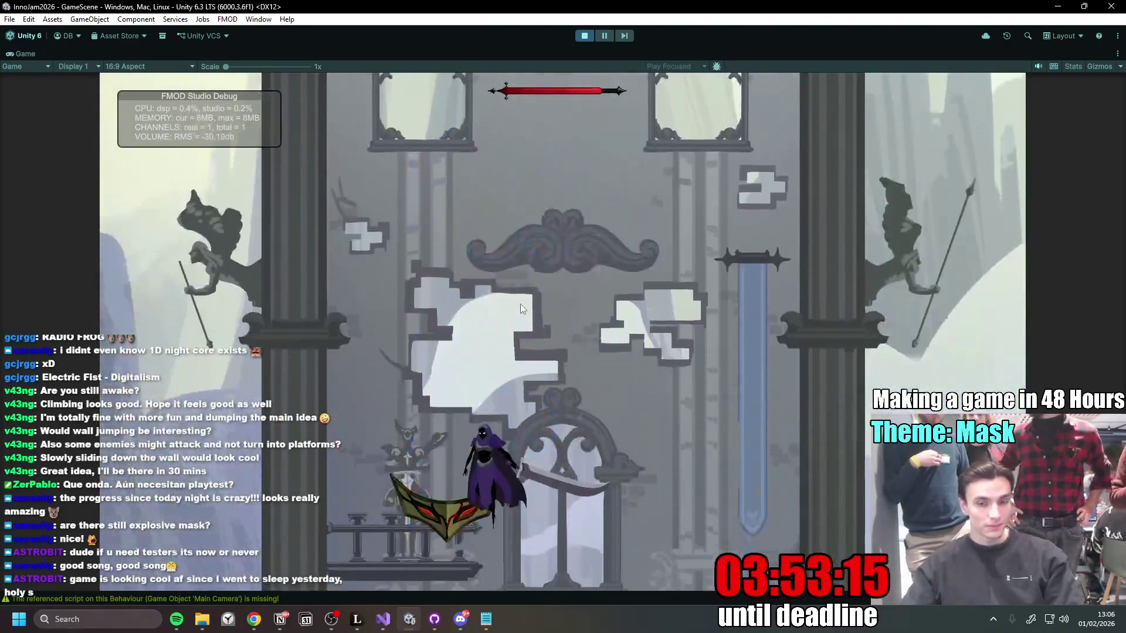
{"action": "left_click", "coordinate": [519, 304]}
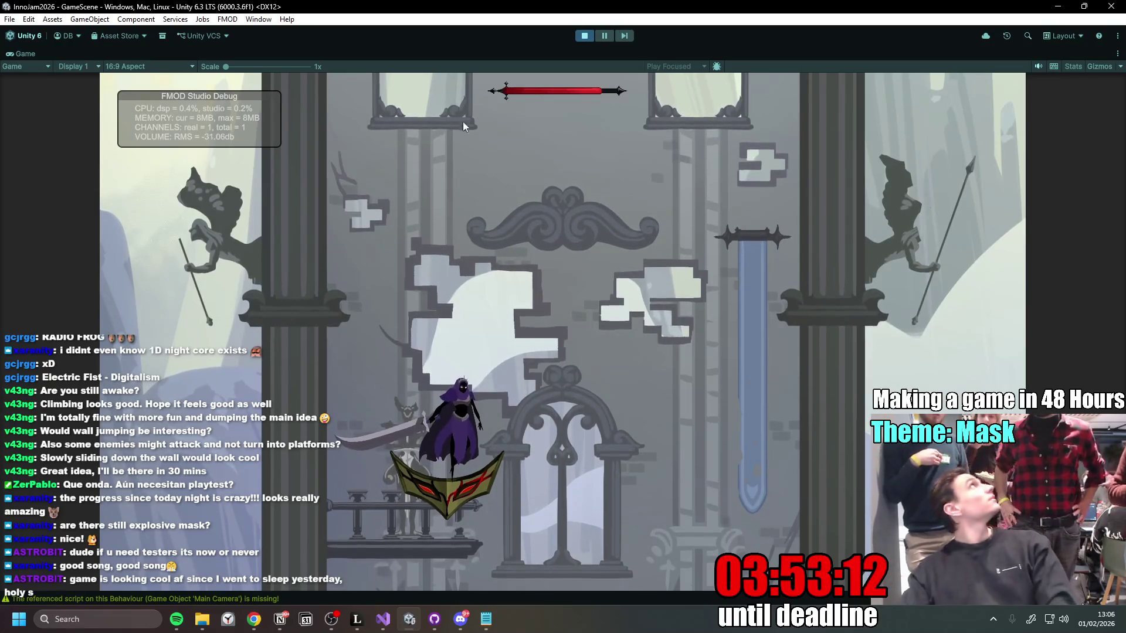
{"action": "left_click", "coordinate": [539, 153]}
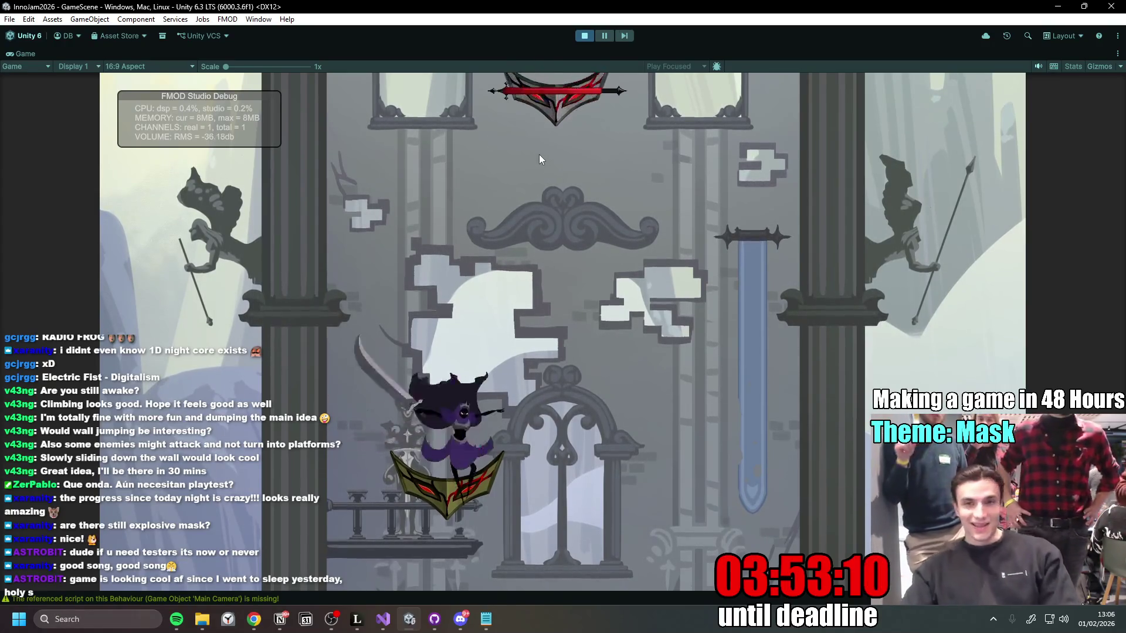
{"action": "key", "text": "space"}
{"action": "left_click", "coordinate": [540, 157]}
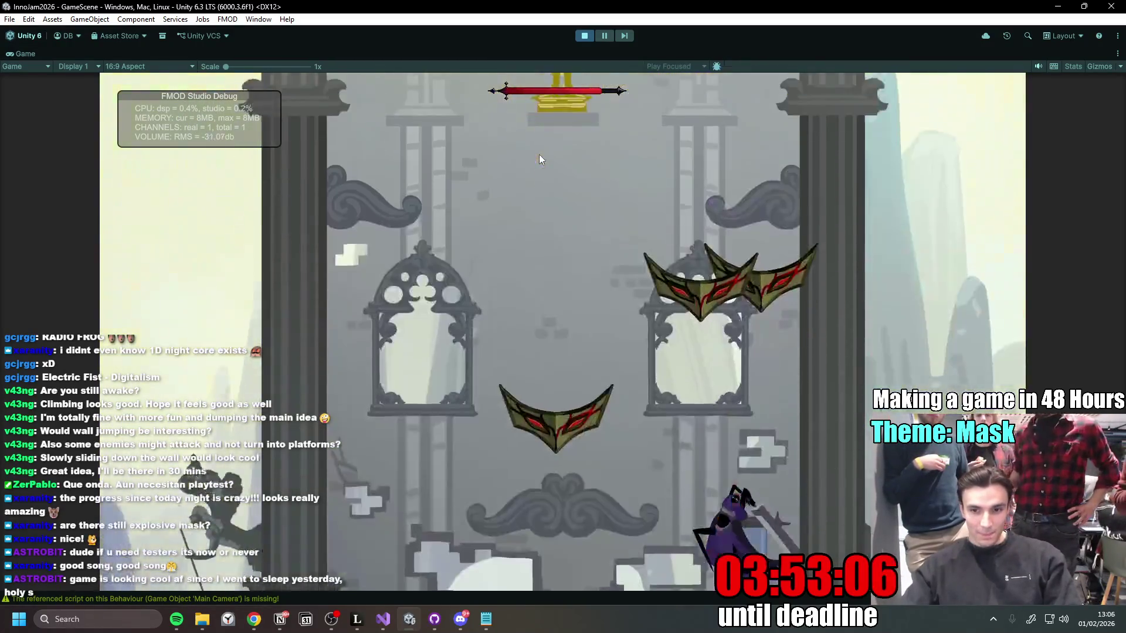
{"action": "left_click", "coordinate": [541, 160]}
{"action": "key", "text": "space"}
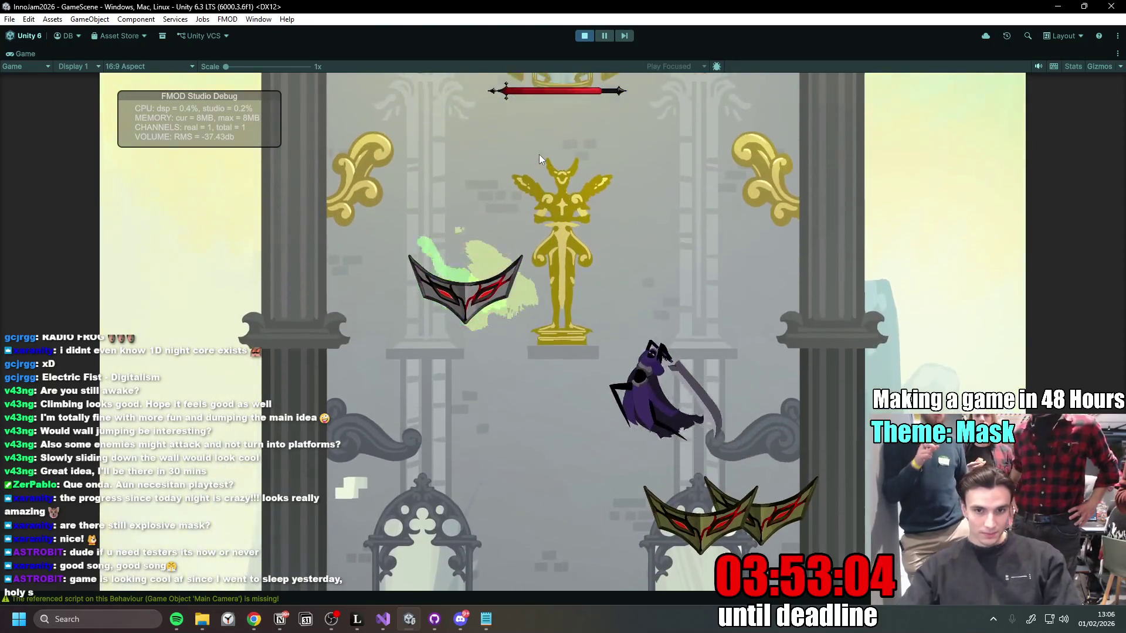
{"action": "left_click", "coordinate": [540, 157]}
{"action": "left_click", "coordinate": [540, 155]}
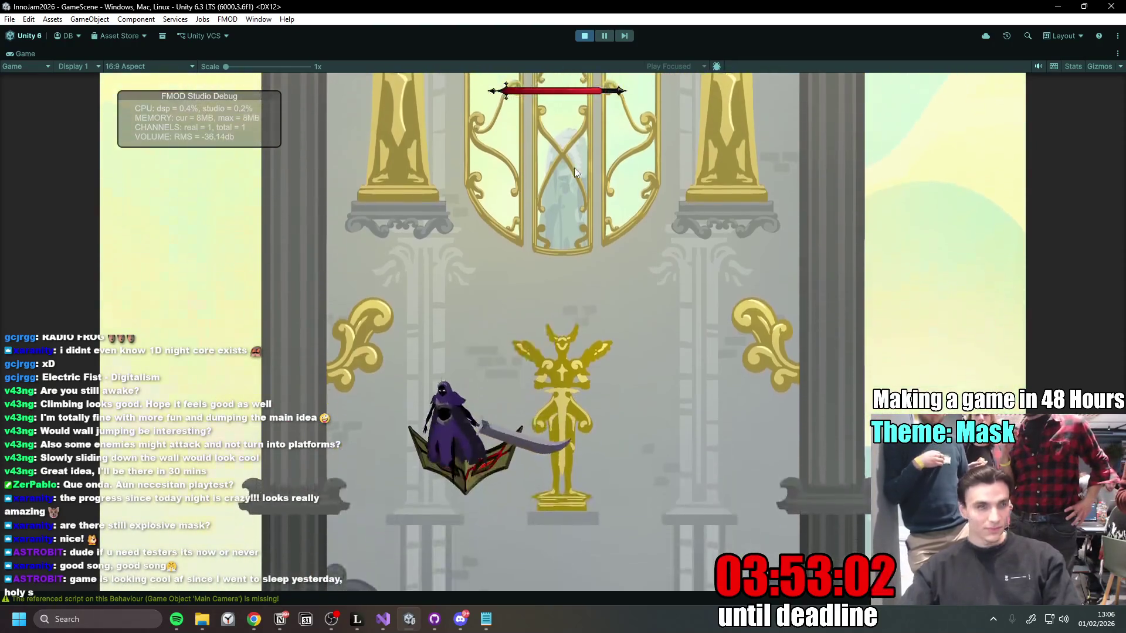
{"action": "key", "text": "space"}
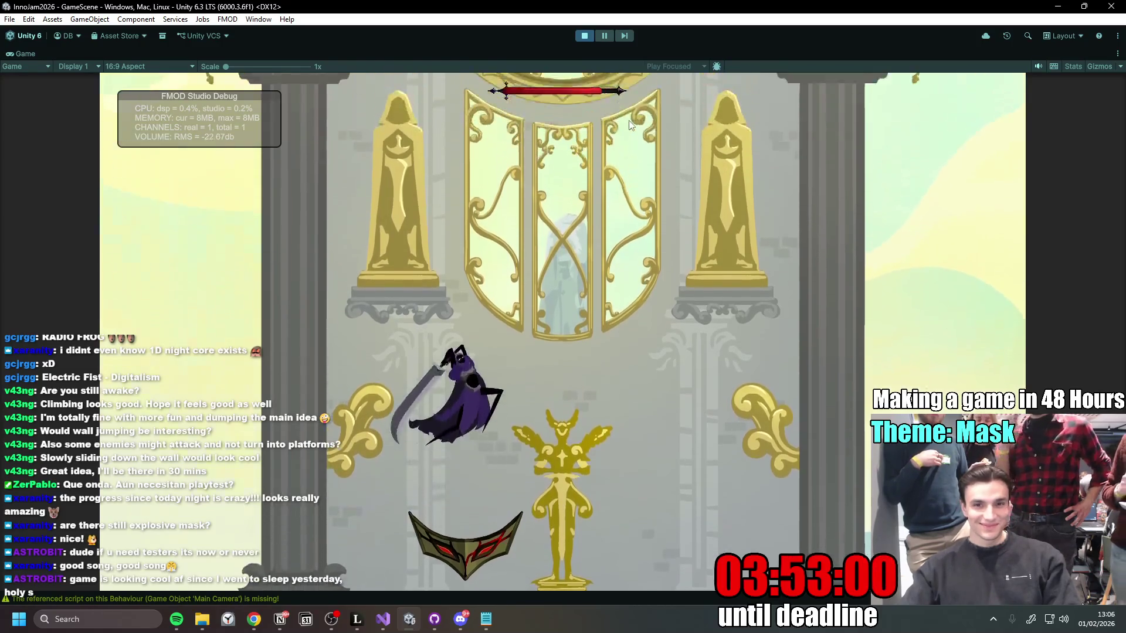
{"action": "left_click", "coordinate": [630, 120]}
{"action": "left_click", "coordinate": [624, 104]}
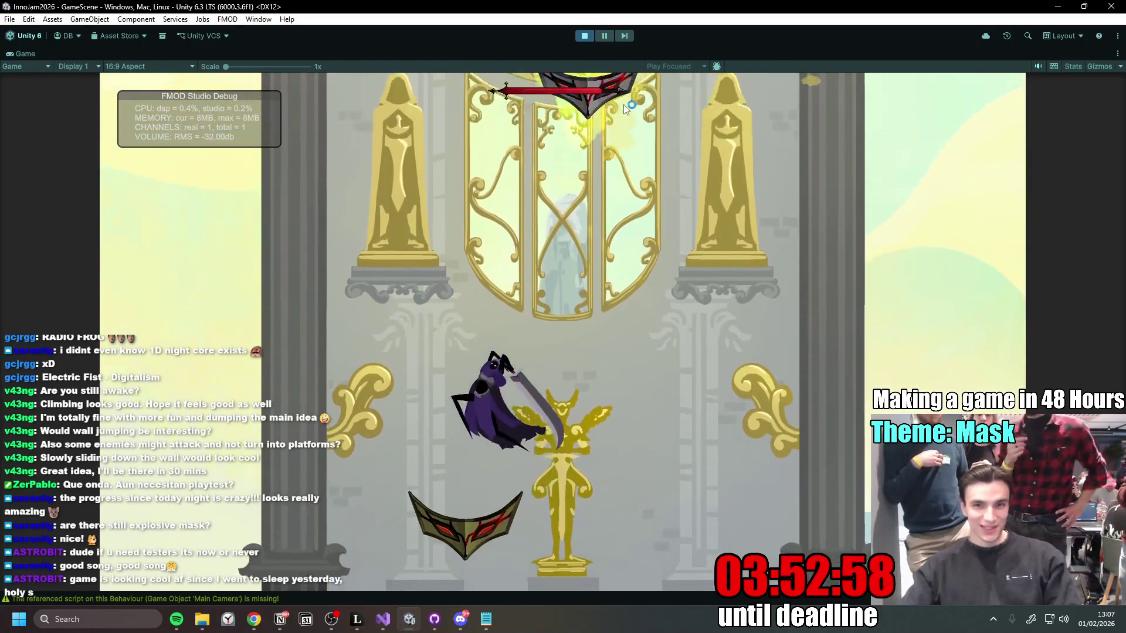
{"action": "key", "text": "space"}
{"action": "left_click", "coordinate": [624, 104]}
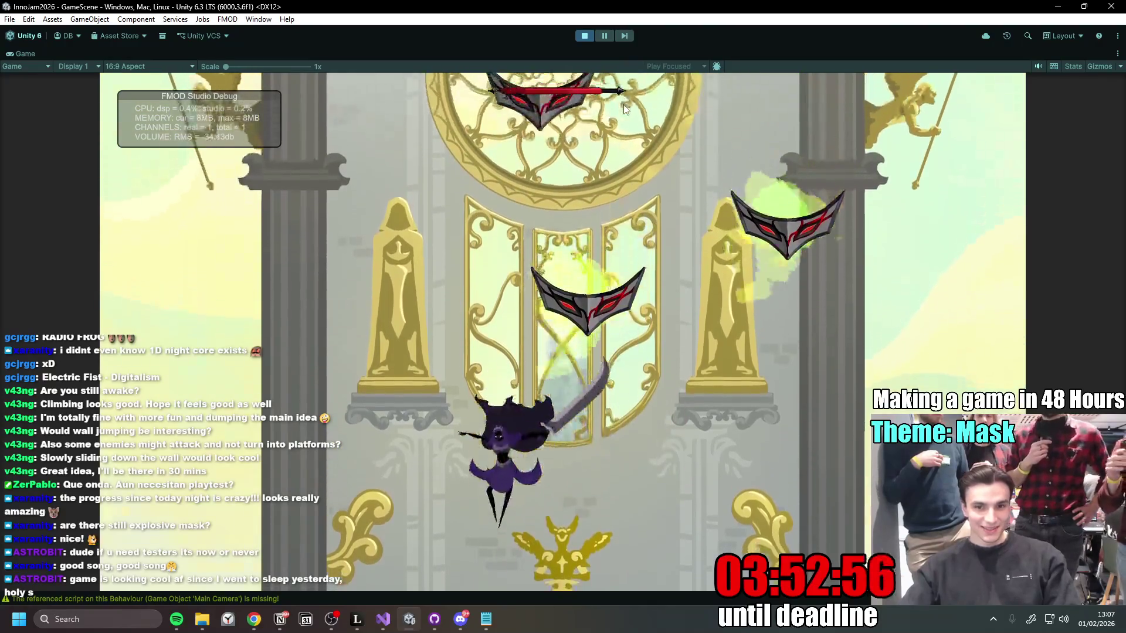
{"action": "key", "text": "space"}
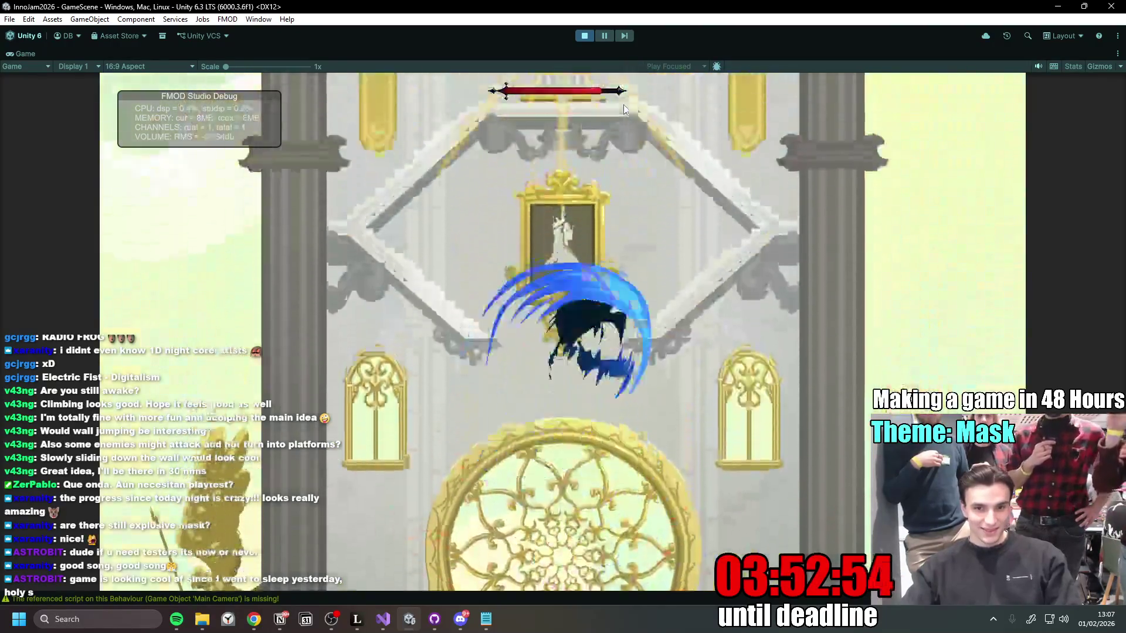
{"action": "left_click", "coordinate": [624, 104]}
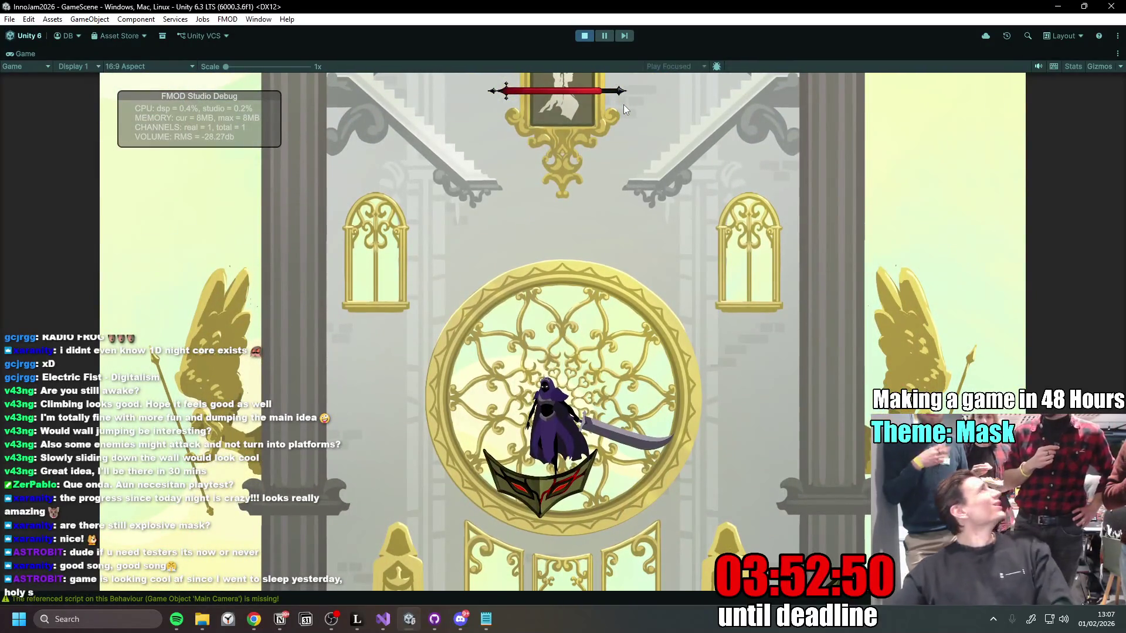
{"action": "key", "text": "space"}
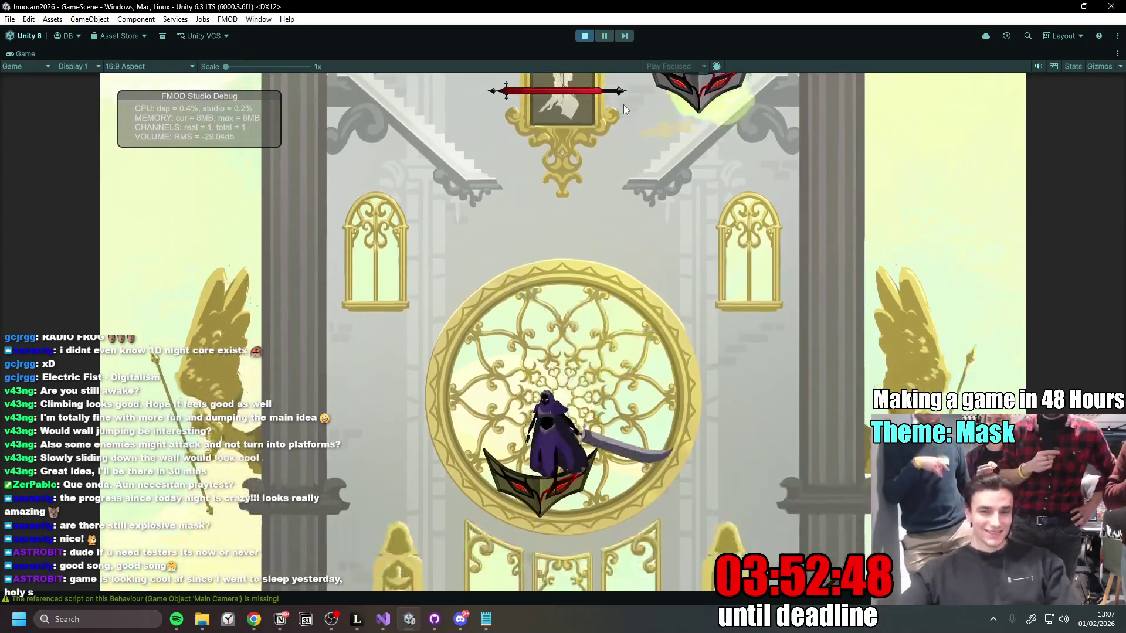
{"action": "key", "text": "space"}
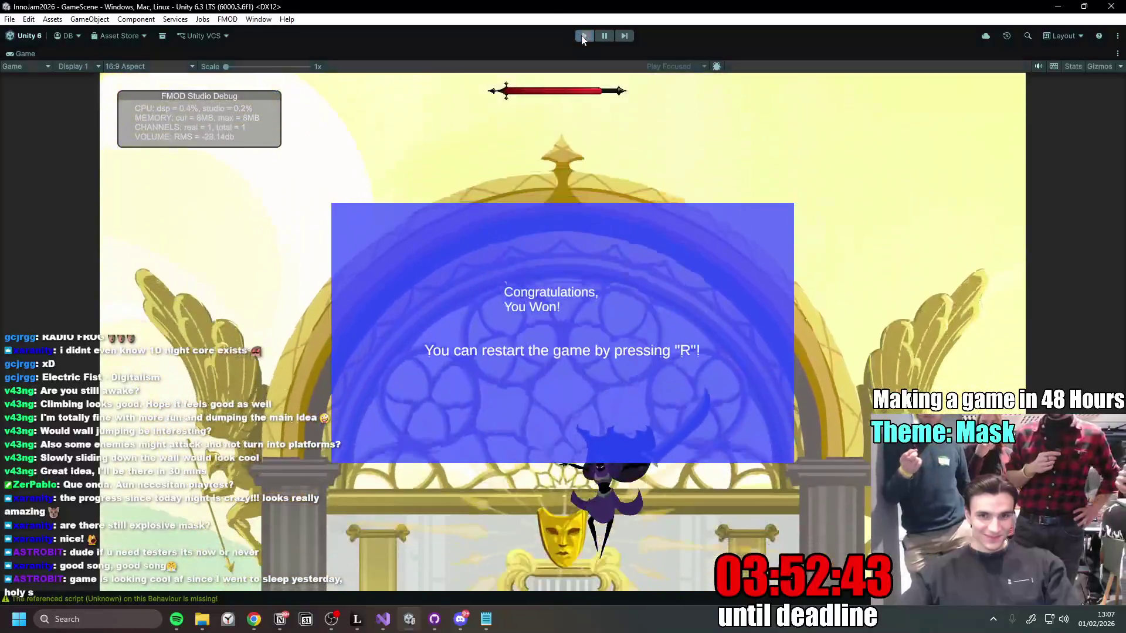
{"action": "left_click", "coordinate": [585, 35]}
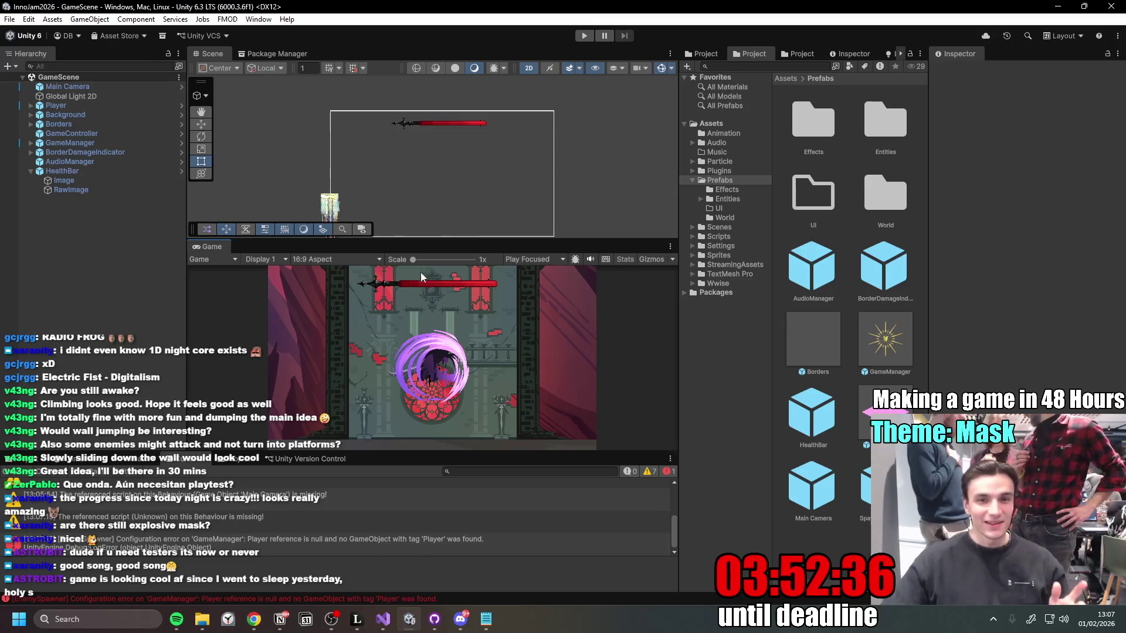
Step: Drag the Scene/Game splitter back and forth until the Scene view is a bit taller
{"action": "mouse_move", "coordinate": [475, 241]}
{"action": "left_mouse_down"}
{"action": "mouse_move", "coordinate": [500, 176]}
{"action": "mouse_move", "coordinate": [527, 326]}
{"action": "mouse_move", "coordinate": [563, 302]}
{"action": "mouse_move", "coordinate": [604, 209]}
{"action": "mouse_move", "coordinate": [610, 146]}
{"action": "mouse_move", "coordinate": [628, 355]}
{"action": "mouse_move", "coordinate": [657, 157]}
{"action": "mouse_move", "coordinate": [668, 328]}
{"action": "mouse_move", "coordinate": [689, 183]}
{"action": "left_mouse_up"}
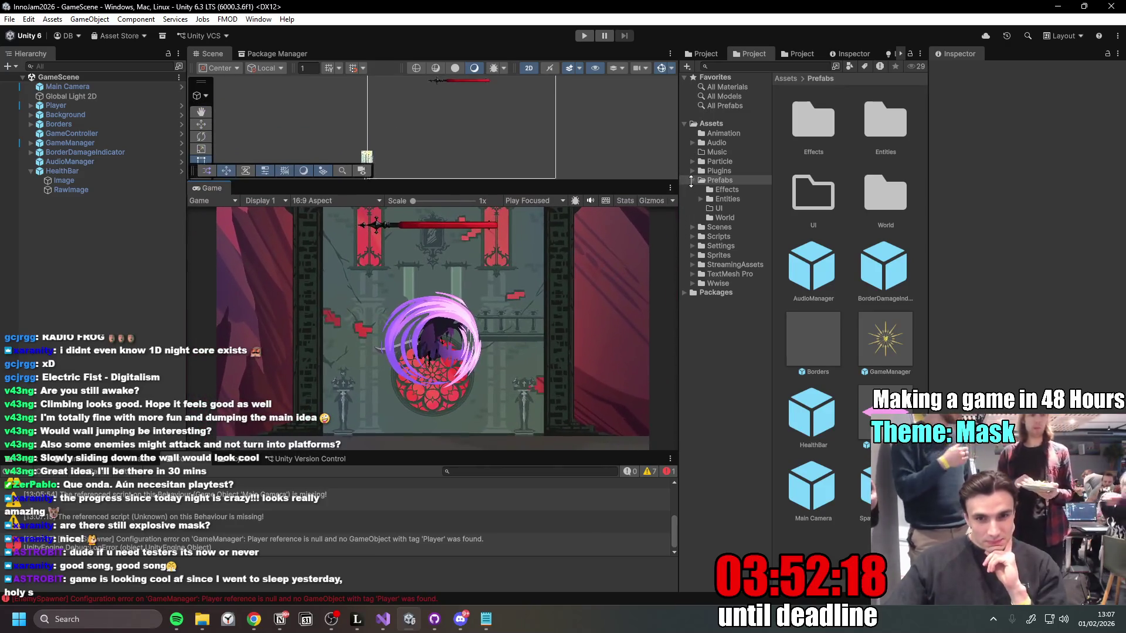
{"action": "left_click_drag", "start_coordinate": [708, 132], "coordinate": [694, 280]}
{"action": "mouse_move", "coordinate": [707, 347]}
{"action": "left_mouse_down"}
{"action": "mouse_move", "coordinate": [708, 183]}
{"action": "mouse_move", "coordinate": [689, 376]}
{"action": "mouse_move", "coordinate": [686, 240]}
{"action": "mouse_move", "coordinate": [680, 375]}
{"action": "left_mouse_up"}
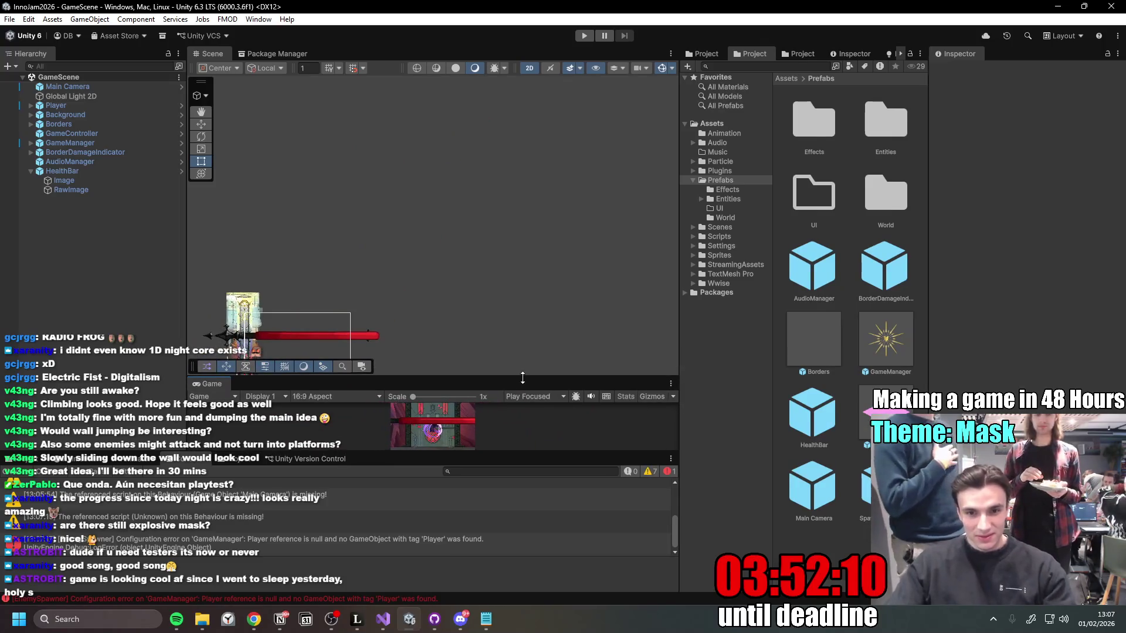
{"action": "mouse_move", "coordinate": [523, 377]}
{"action": "left_mouse_down"}
{"action": "mouse_move", "coordinate": [553, 243]}
{"action": "mouse_move", "coordinate": [578, 238]}
{"action": "mouse_move", "coordinate": [580, 252]}
{"action": "left_mouse_up"}
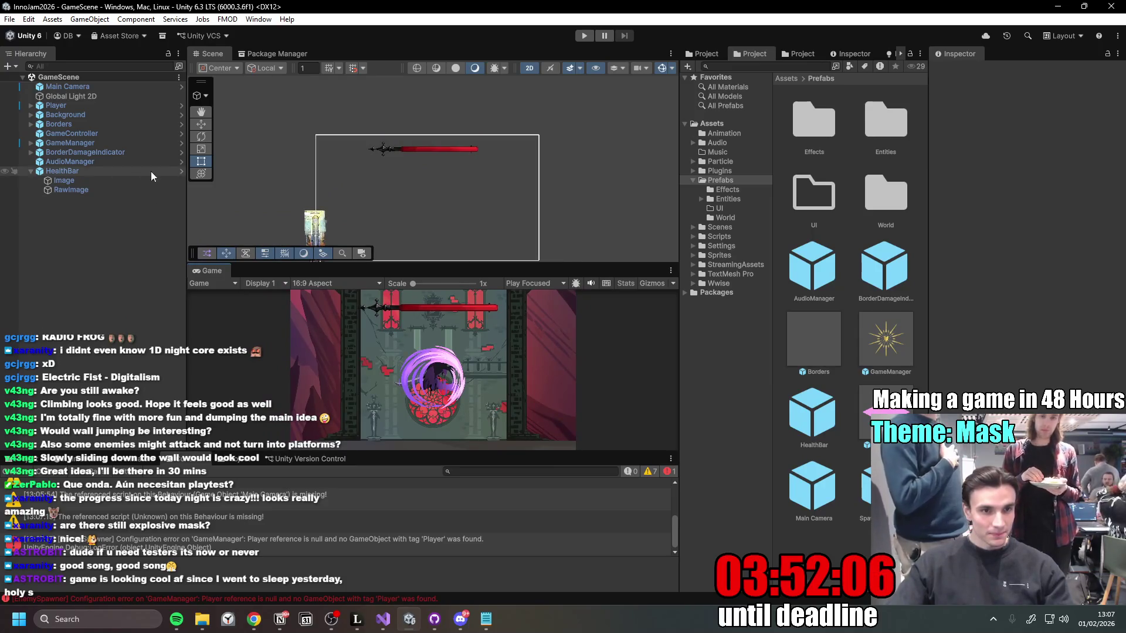
Step: Open the HealthBar prefab and set its Canvas Scaler to Scale With Screen Size
{"action": "left_click", "coordinate": [179, 171]}
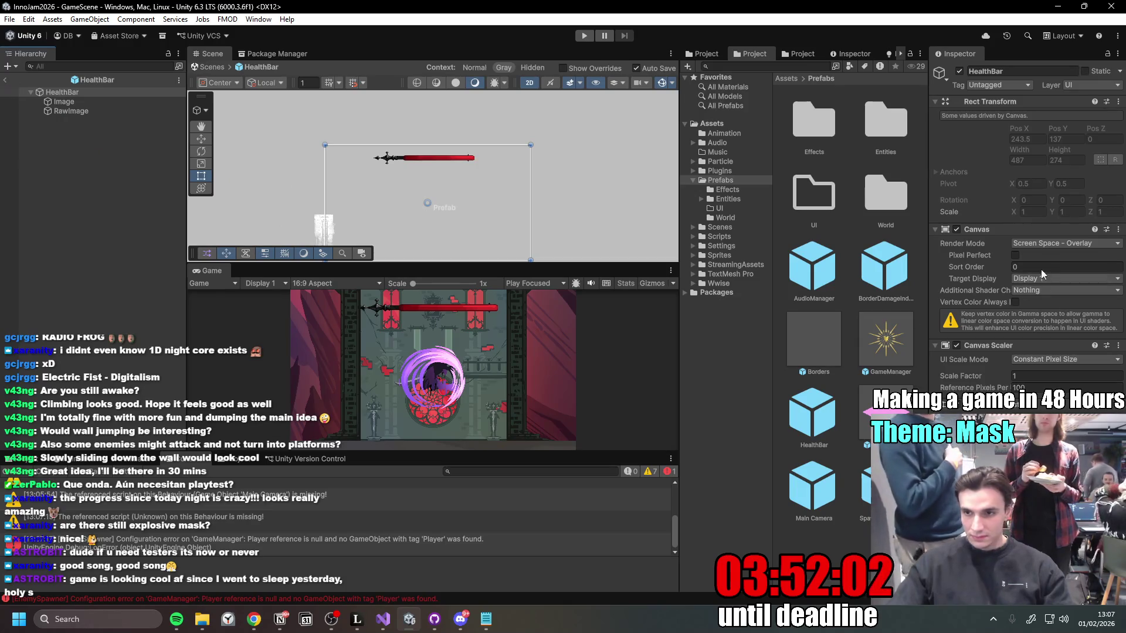
{"action": "left_click", "coordinate": [1068, 359]}
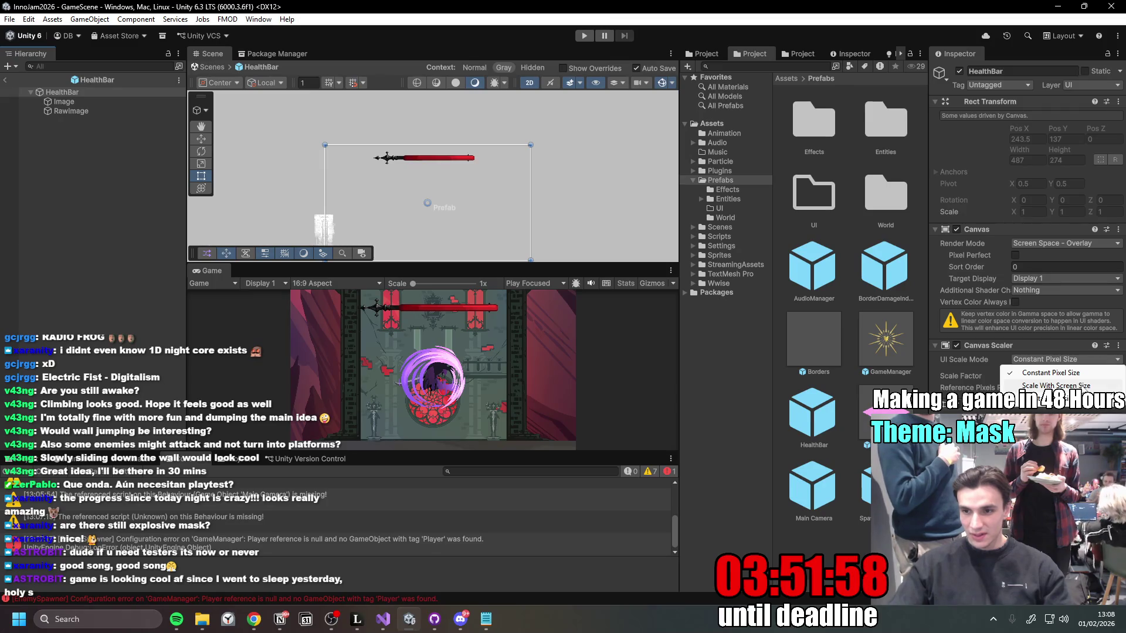
{"action": "left_click", "coordinate": [1056, 386]}
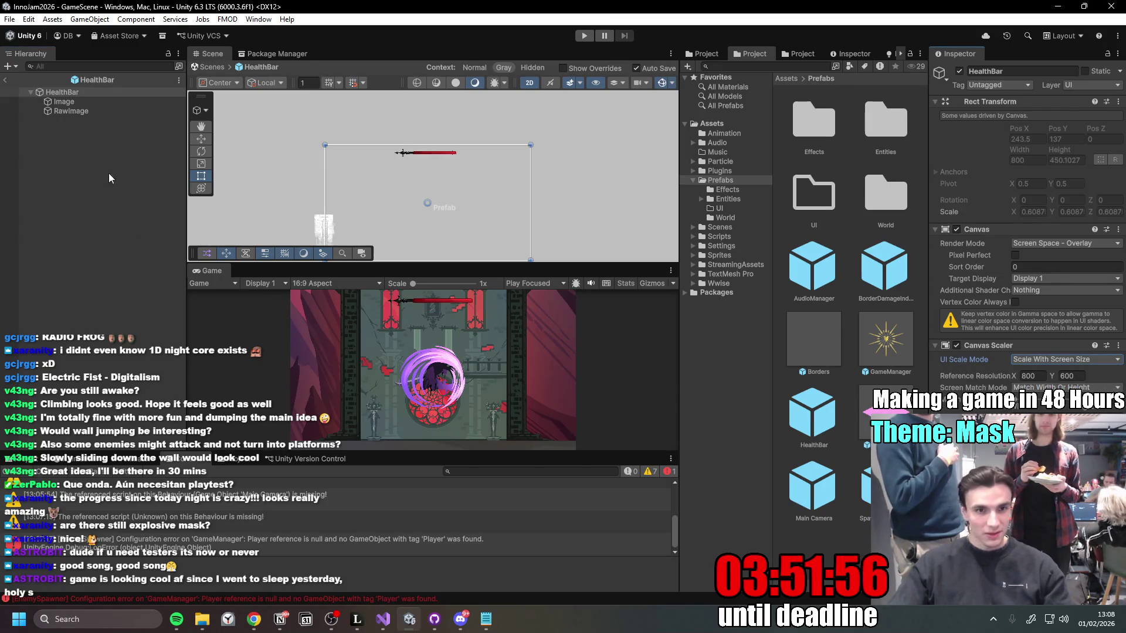
Step: Scale up the Image and RawImage health bar, nudge it lower, and return to GameScene
{"action": "left_click", "coordinate": [80, 102]}
{"action": "left_click", "coordinate": [70, 111], "text": "shift"}
{"action": "key", "text": "r"}
{"action": "mouse_move", "coordinate": [425, 153]}
{"action": "left_mouse_down"}
{"action": "mouse_move", "coordinate": [471, 141]}
{"action": "mouse_move", "coordinate": [417, 154]}
{"action": "left_mouse_up"}
{"action": "key", "text": "w"}
{"action": "left_click_drag", "start_coordinate": [425, 107], "coordinate": [427, 115]}
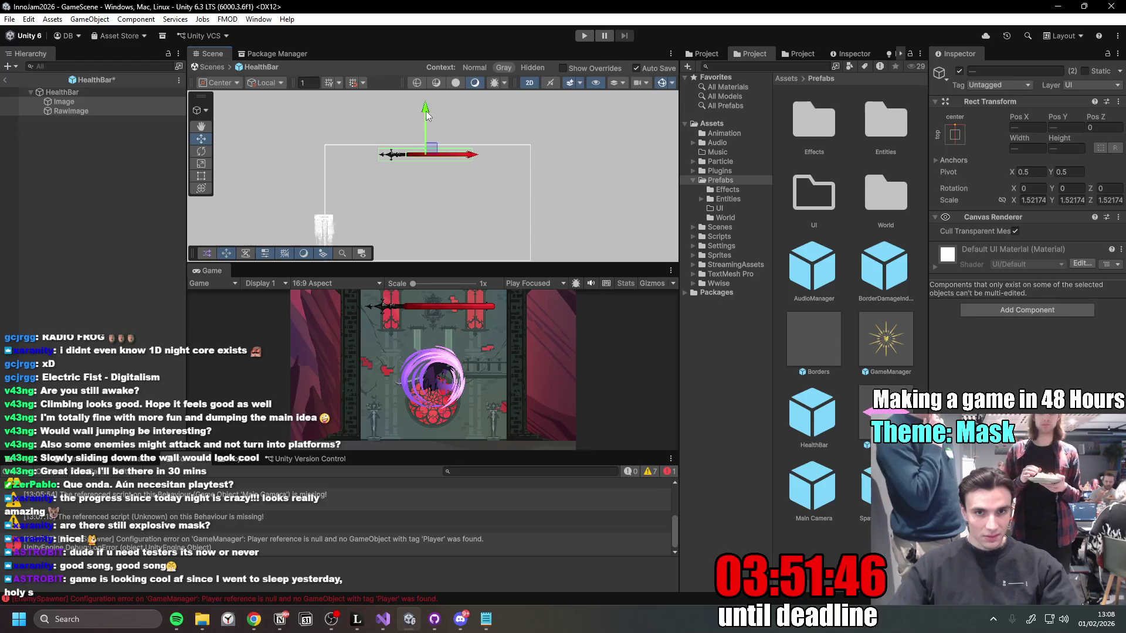
{"action": "left_click", "coordinate": [7, 80]}
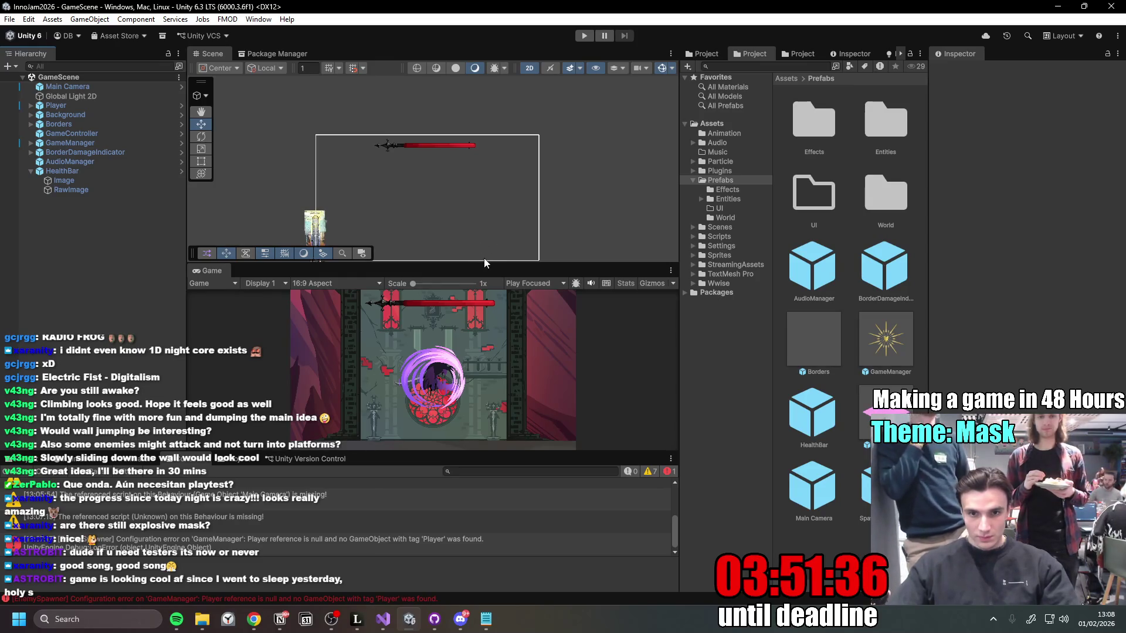
{"action": "left_click_drag", "start_coordinate": [483, 262], "coordinate": [484, 192]}
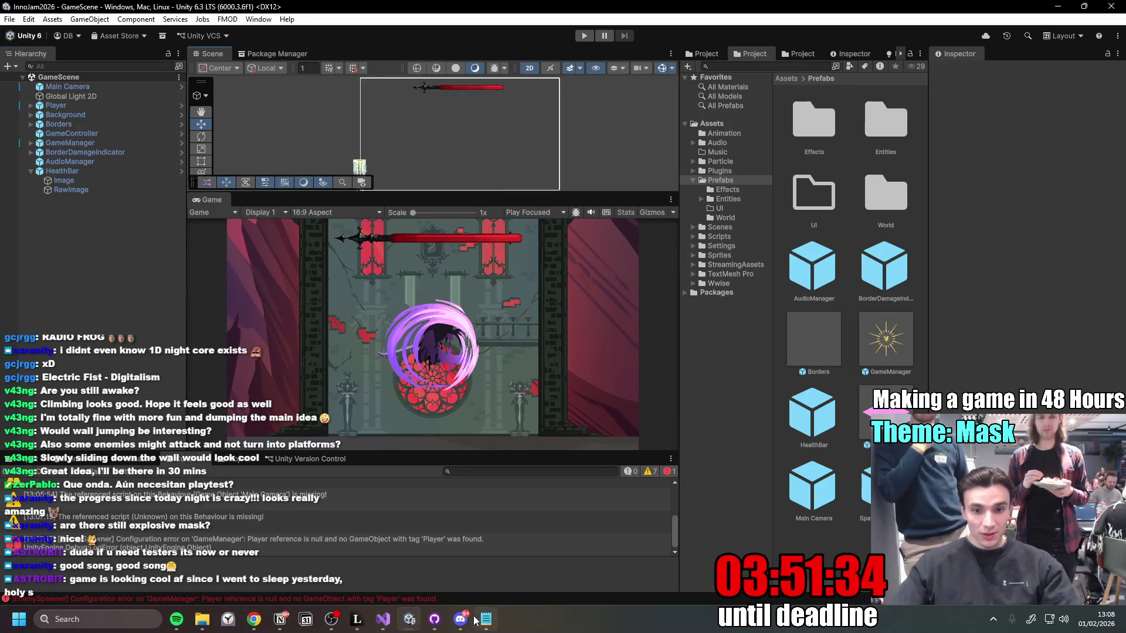
Step: View the winged hearts image full size in Discord, then close it
{"action": "left_click", "coordinate": [461, 619]}
{"action": "left_click", "coordinate": [378, 520]}
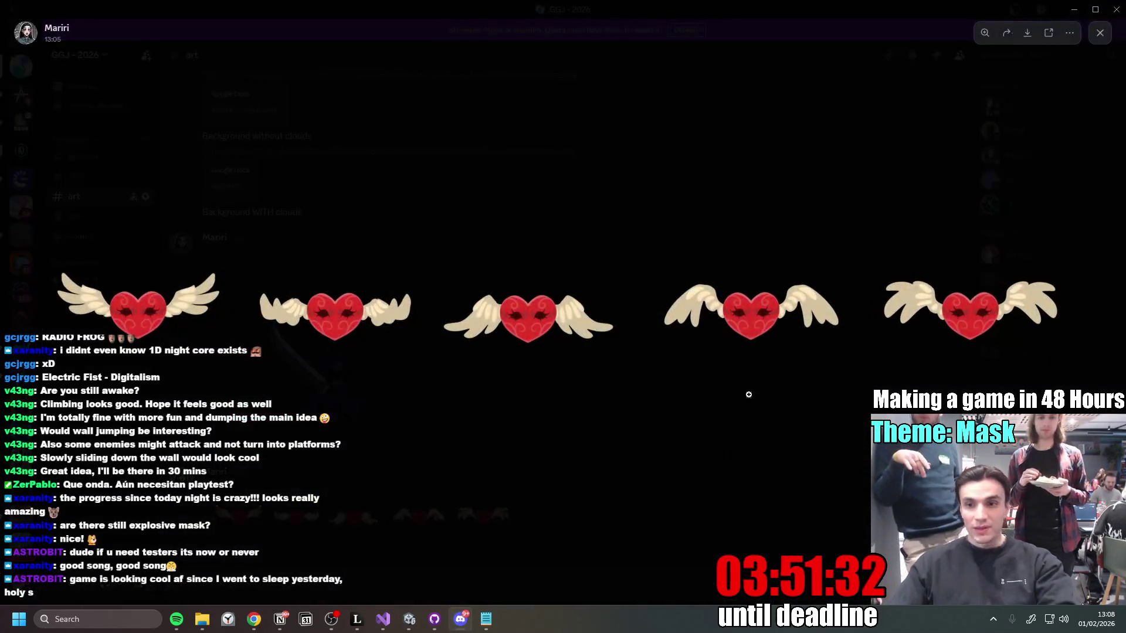
{"action": "left_click", "coordinate": [812, 476]}
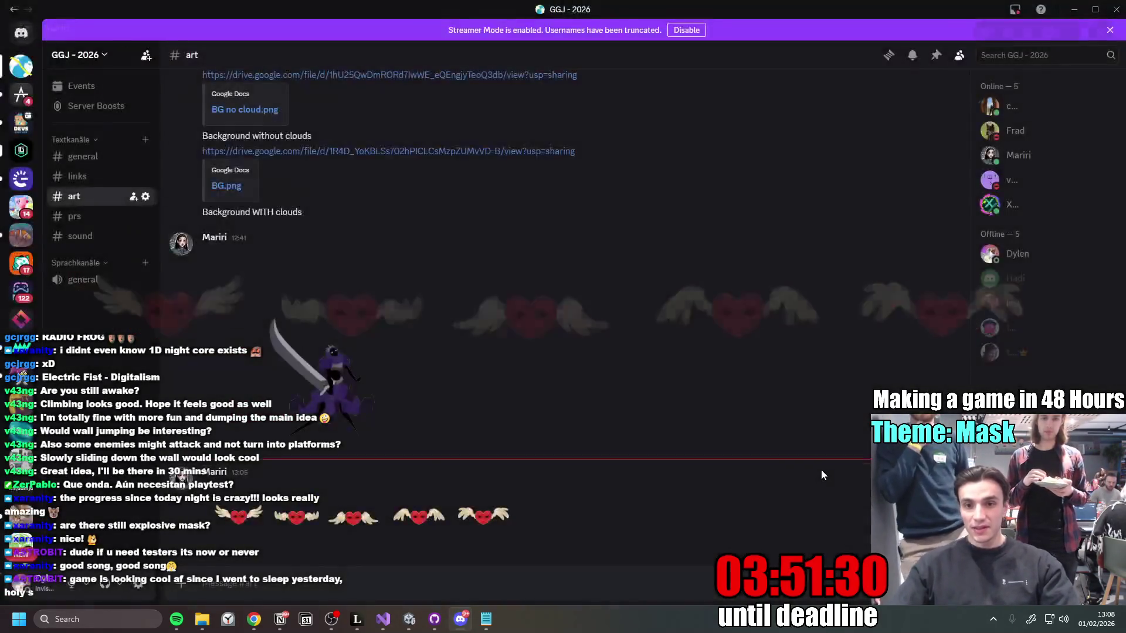
Step: Return to Unity, make the Scene view taller, and bring up GitHub Desktop
{"action": "left_click", "coordinate": [1095, 9]}
{"action": "left_click", "coordinate": [1054, 41]}
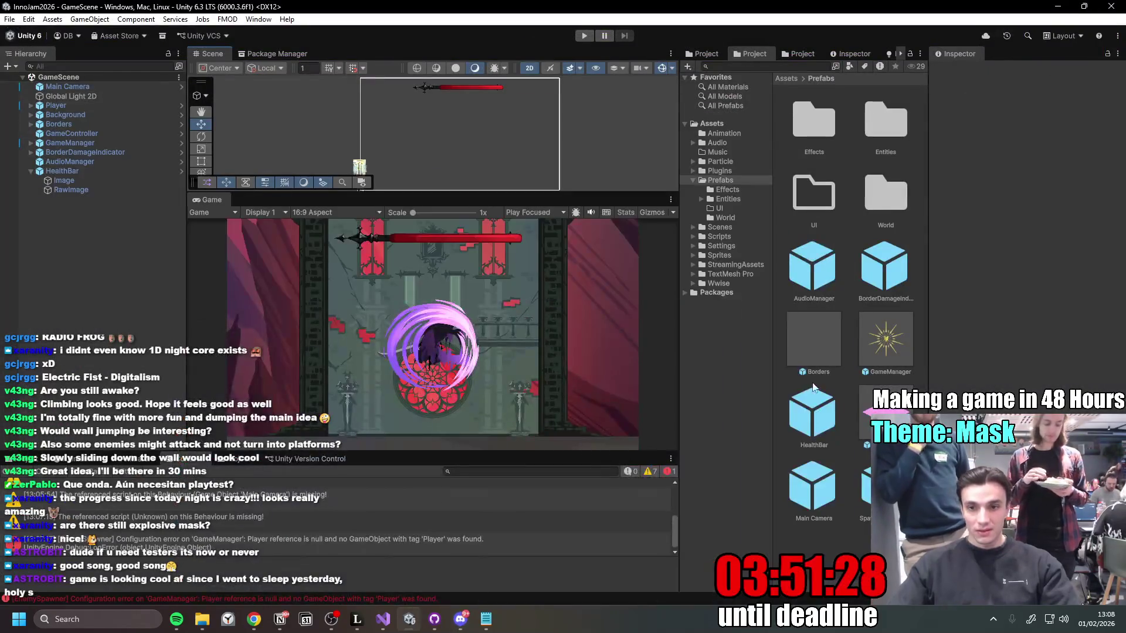
{"action": "left_click_drag", "start_coordinate": [451, 192], "coordinate": [455, 247]}
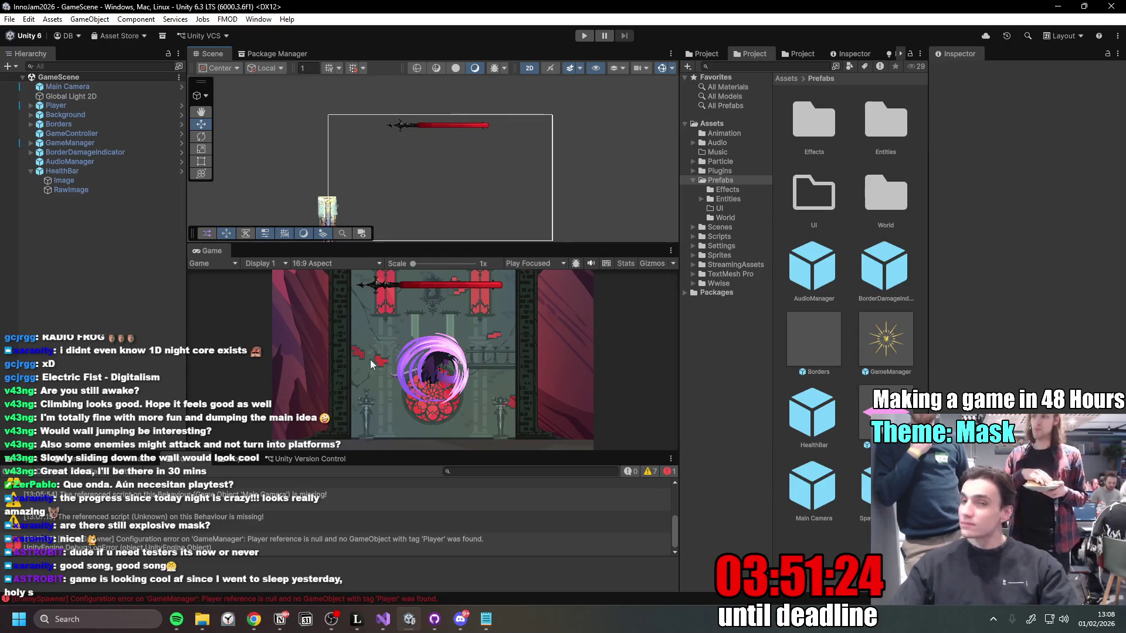
{"action": "left_click", "coordinate": [428, 628]}
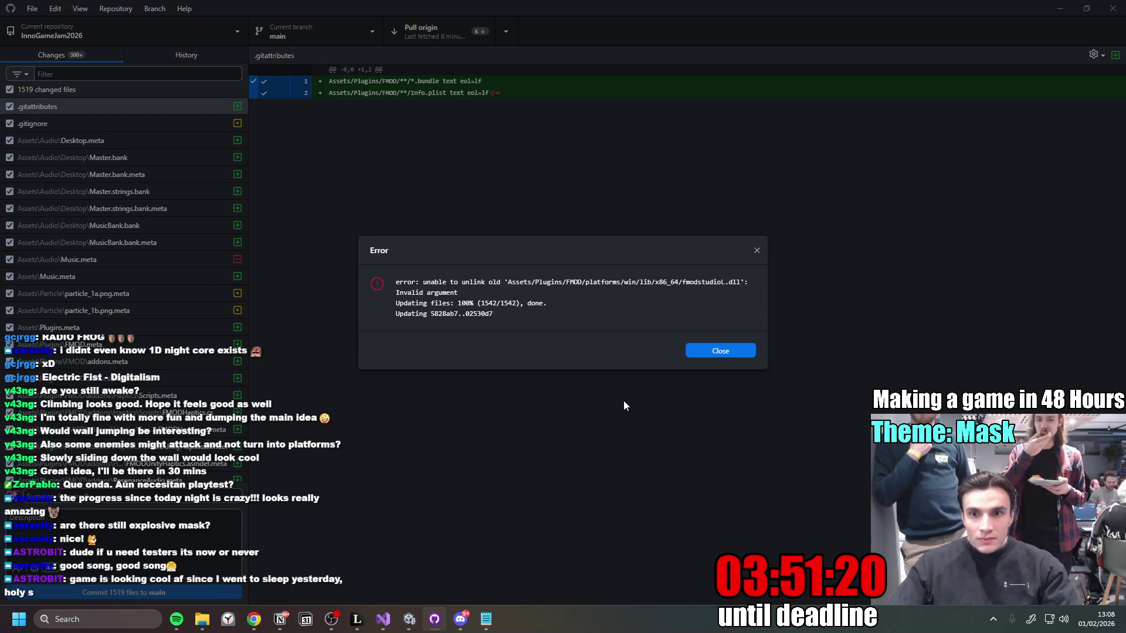
Step: Close the fmodstudioL.dll unlink error and open the HealthPickUp prefab in Unity
{"action": "left_click", "coordinate": [727, 350]}
{"action": "left_click", "coordinate": [1060, 8]}
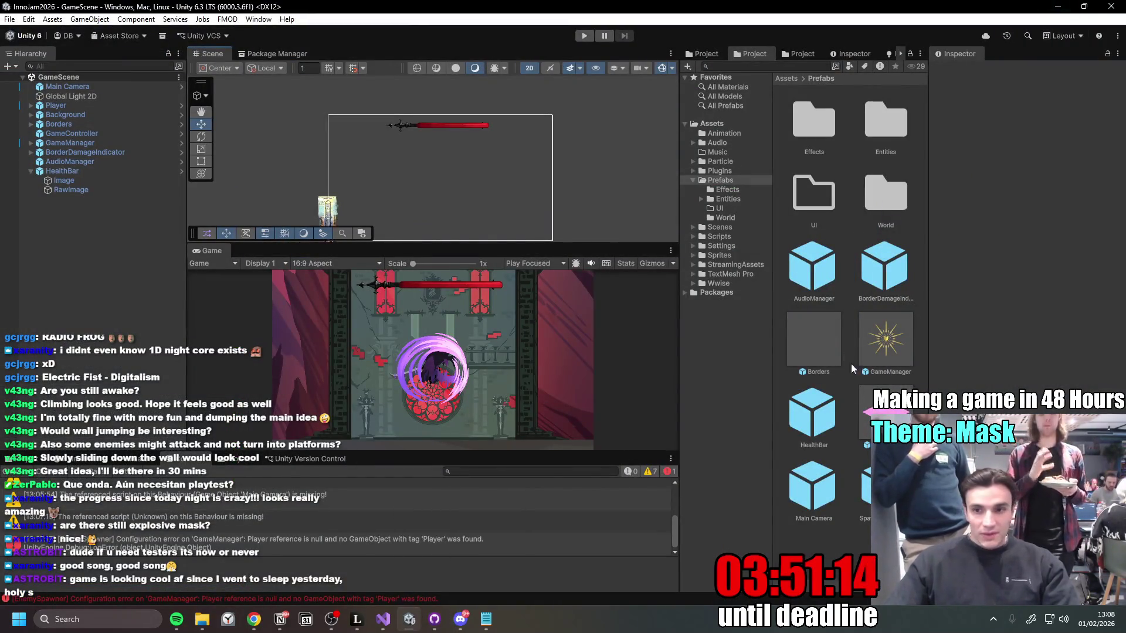
{"action": "double_click", "coordinate": [882, 413]}
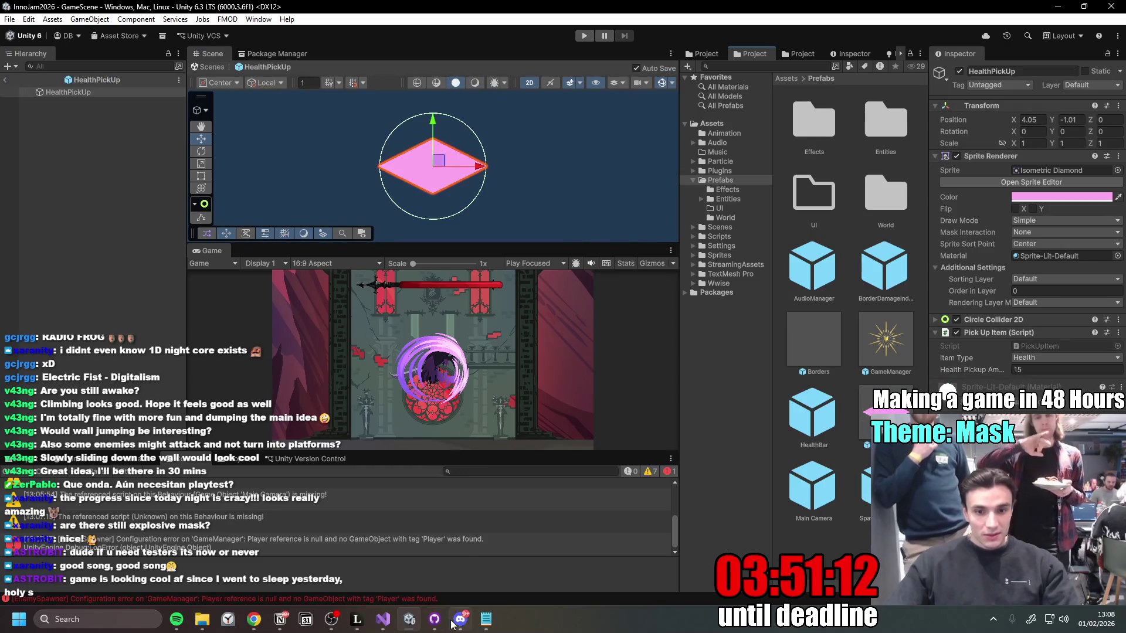
{"action": "left_click", "coordinate": [461, 618]}
Step: Save the winged hearts image from Discord to Downloads as hearts_sprite_sheet.png
{"action": "left_click", "coordinate": [410, 513]}
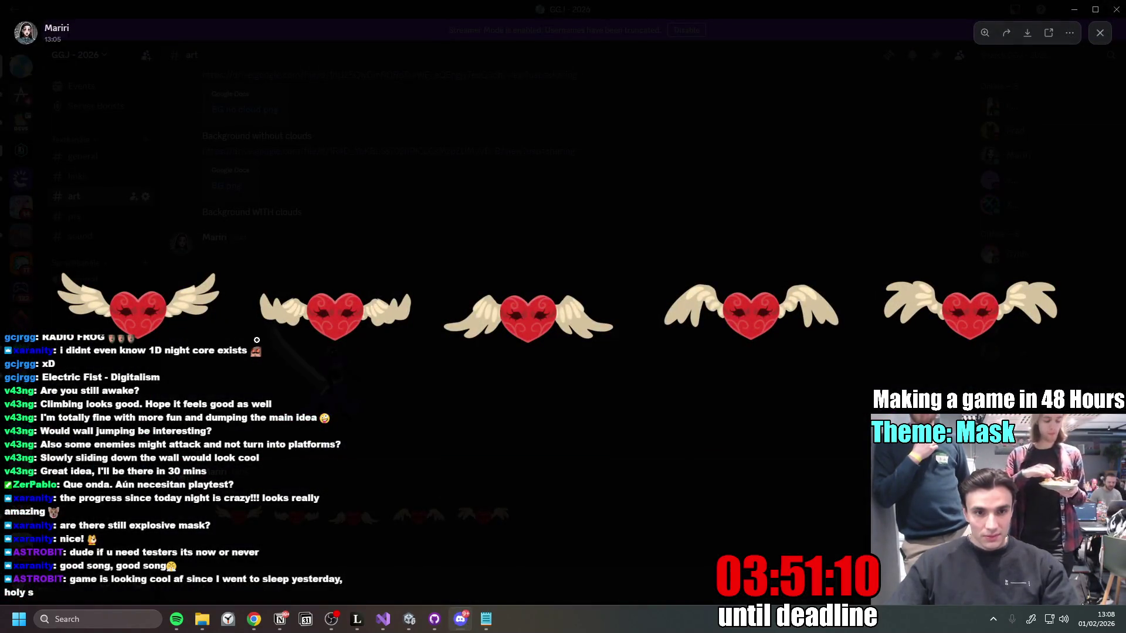
{"action": "right_click", "coordinate": [704, 331]}
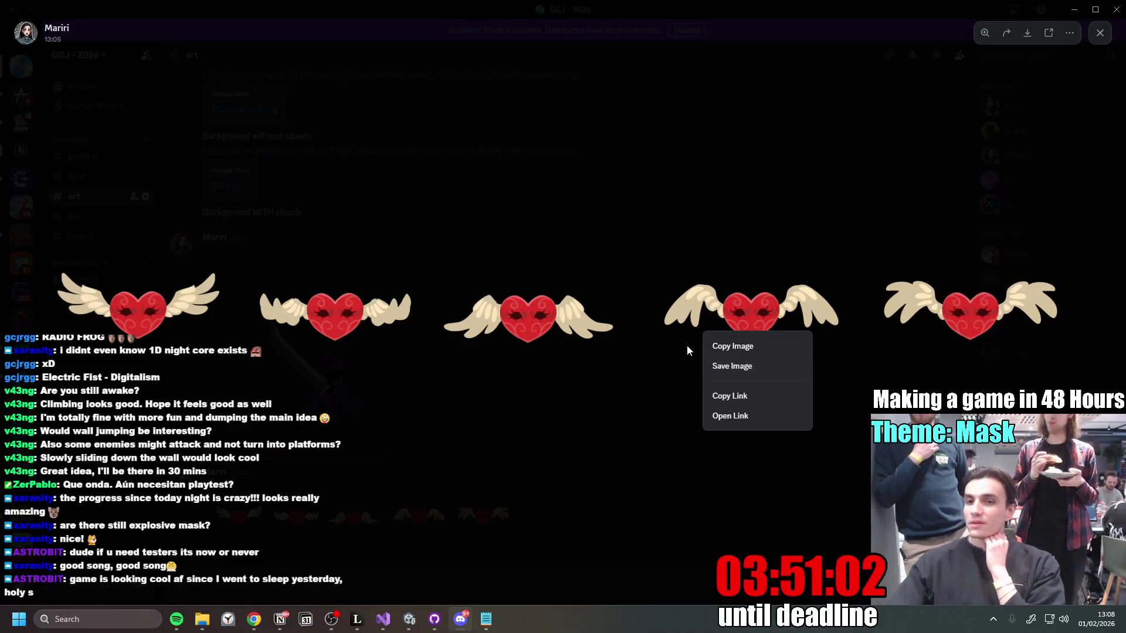
{"action": "left_click", "coordinate": [737, 369]}
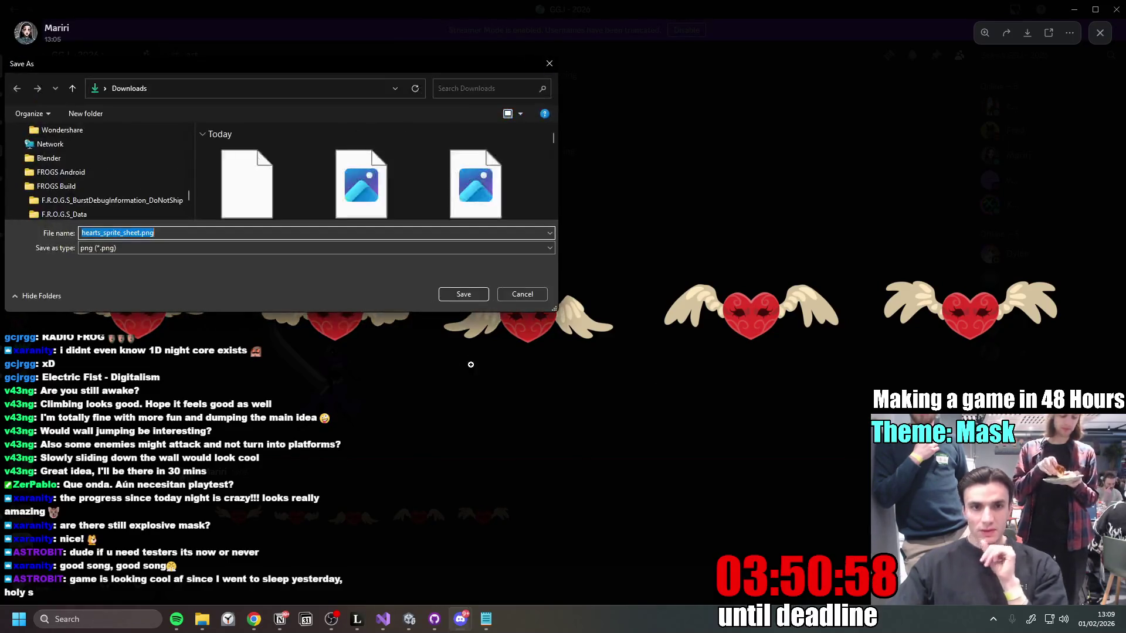
{"action": "left_click", "coordinate": [466, 298]}
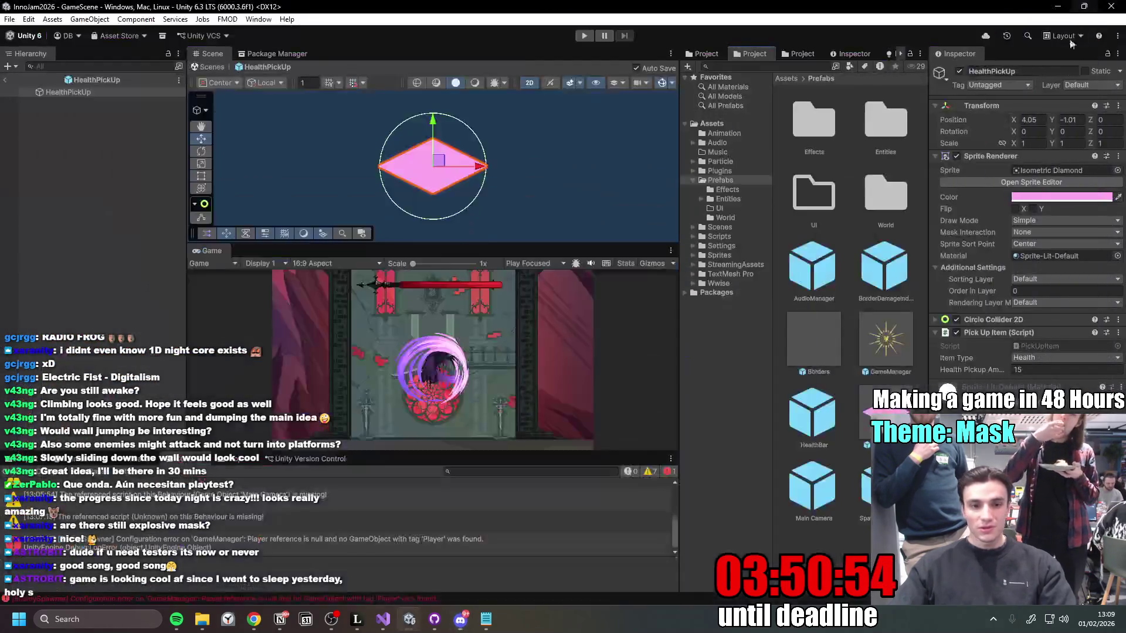
{"action": "left_click", "coordinate": [1074, 10]}
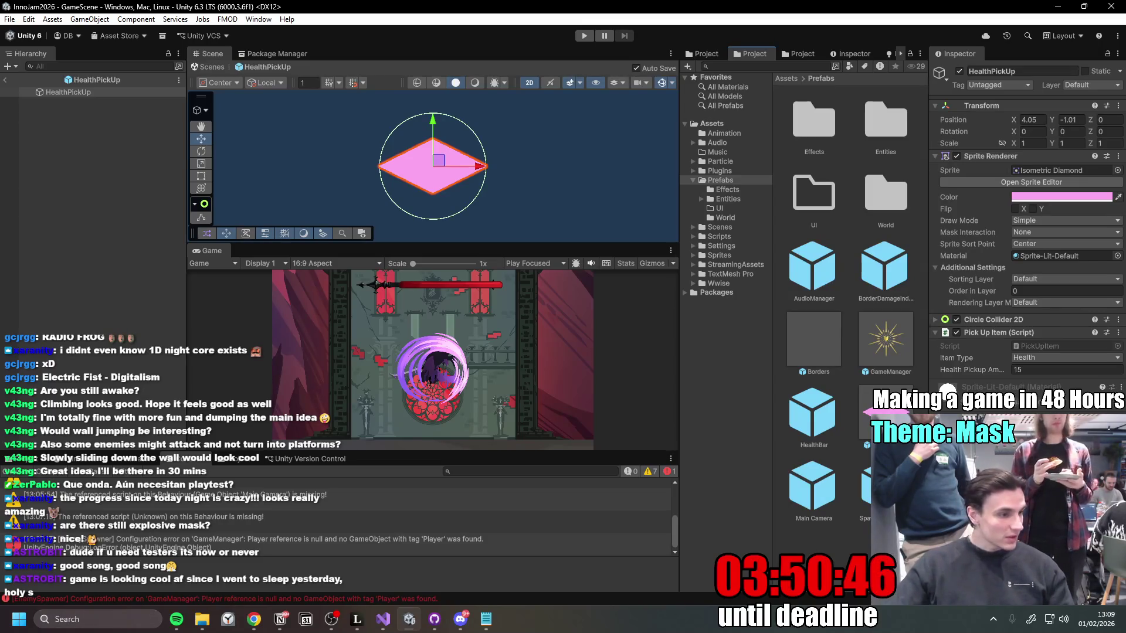
Step: Drag hearts_sprite_sheet.png from File Explorer into the Sprites folder and select it
{"action": "key", "text": "alt+Tab"}
{"action": "key", "text": "alt+Tab"}
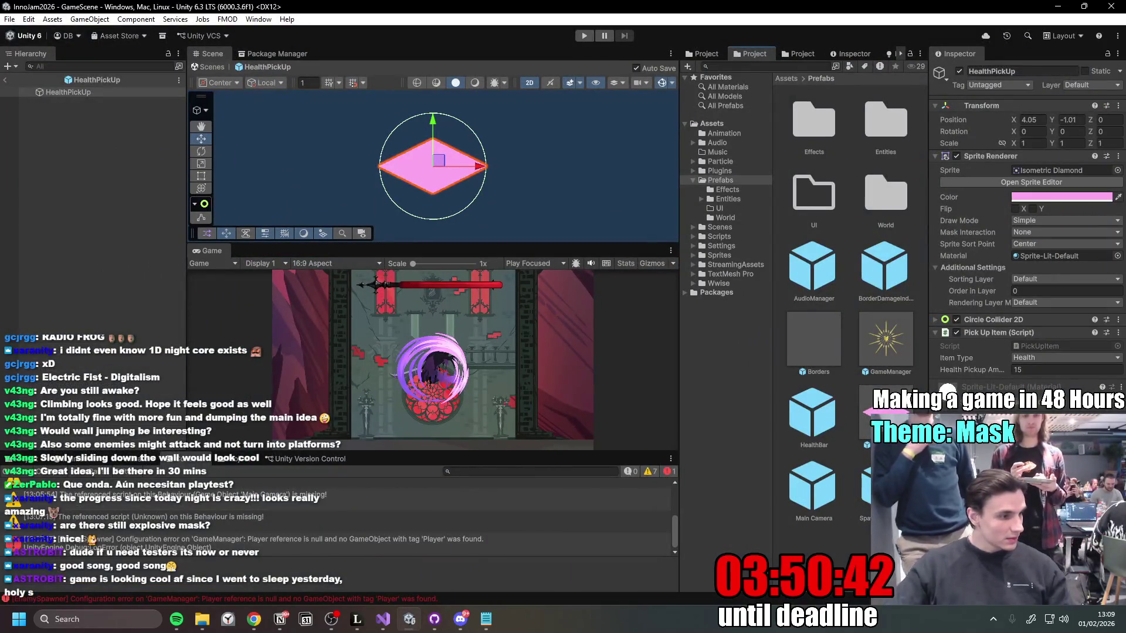
{"action": "key", "text": "alt+Tab"}
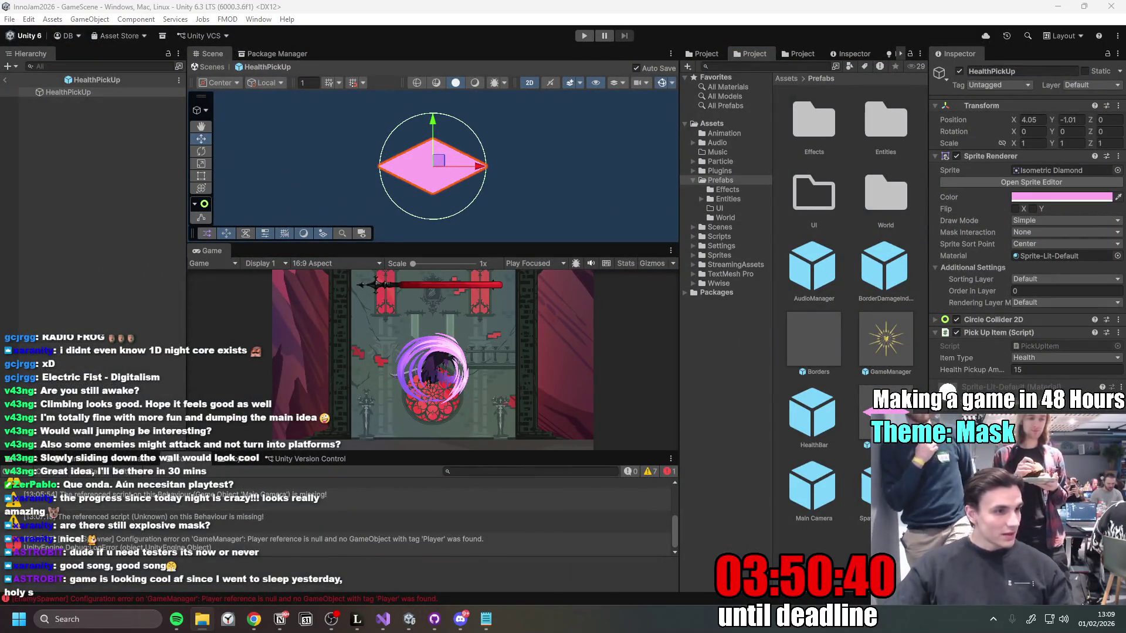
{"action": "left_click", "coordinate": [728, 237]}
{"action": "left_click", "coordinate": [734, 256]}
{"action": "scroll", "coordinate": [819, 321], "scroll_direction": "down", "scroll_amount": 5}
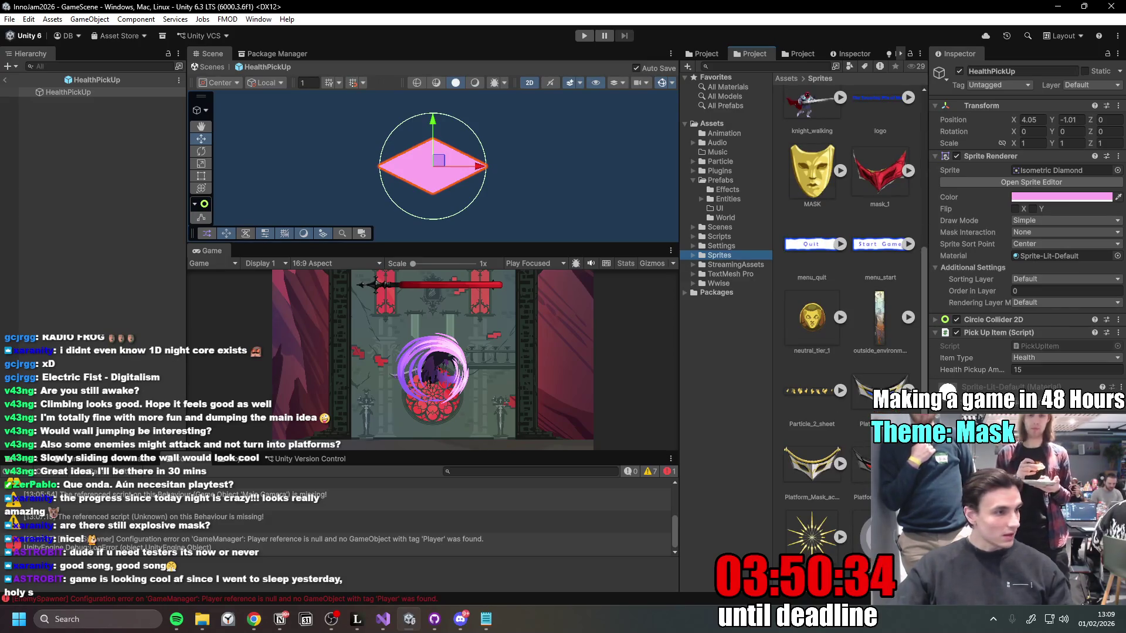
{"action": "key", "text": "alt+Tab"}
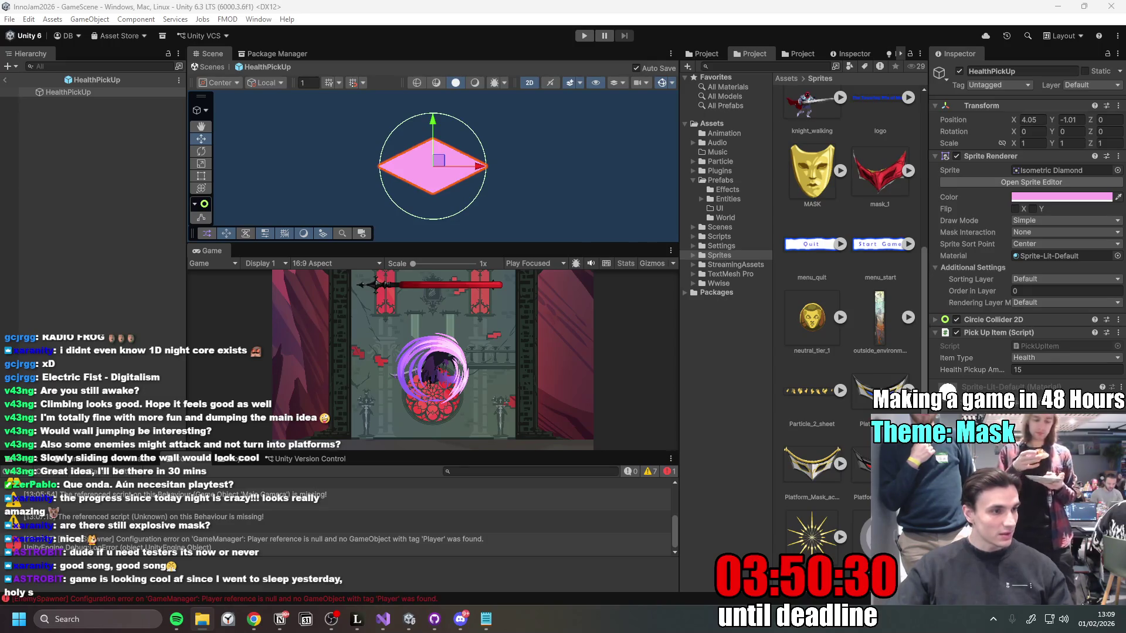
{"action": "left_click_drag", "start_coordinate": [857, 524], "coordinate": [869, 557]}
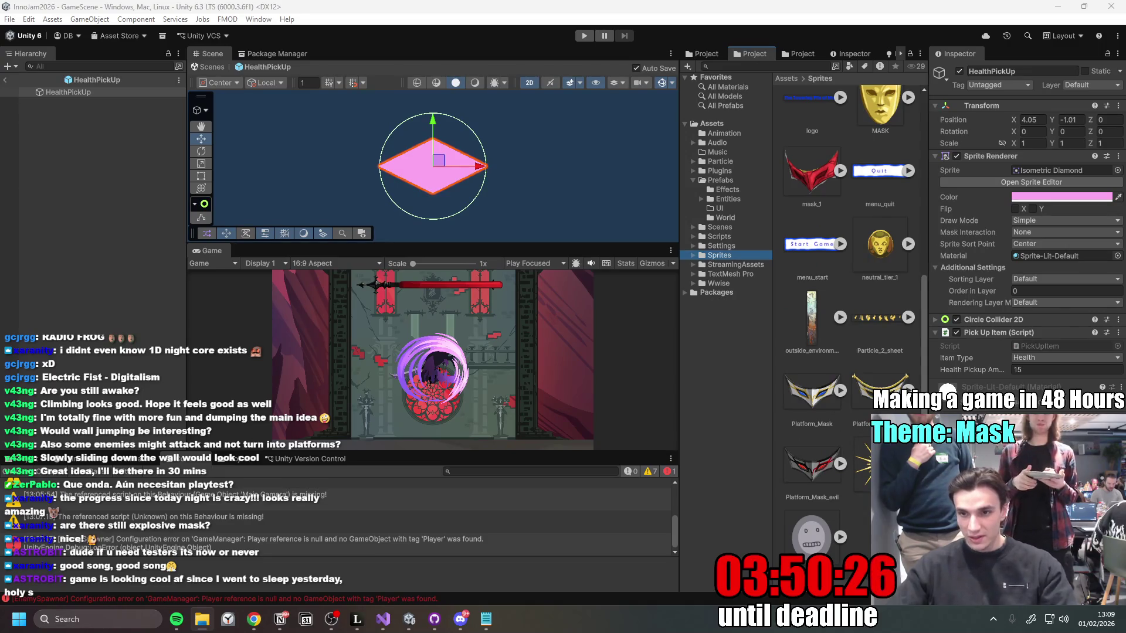
{"action": "scroll", "coordinate": [821, 322], "scroll_direction": "up", "scroll_amount": 10}
{"action": "left_click", "coordinate": [808, 266]}
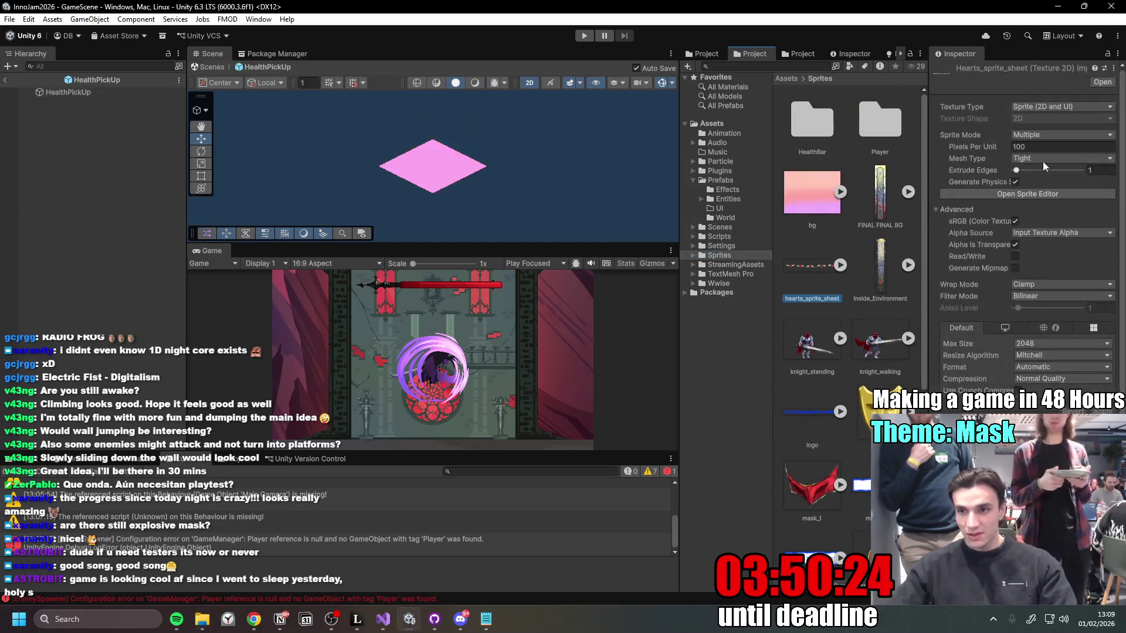
Step: Keep the hearts sheet in Multiple sprite mode and review the Sprite Editor's slicing types
{"action": "left_click", "coordinate": [1048, 135]}
{"action": "left_click", "coordinate": [1034, 156]}
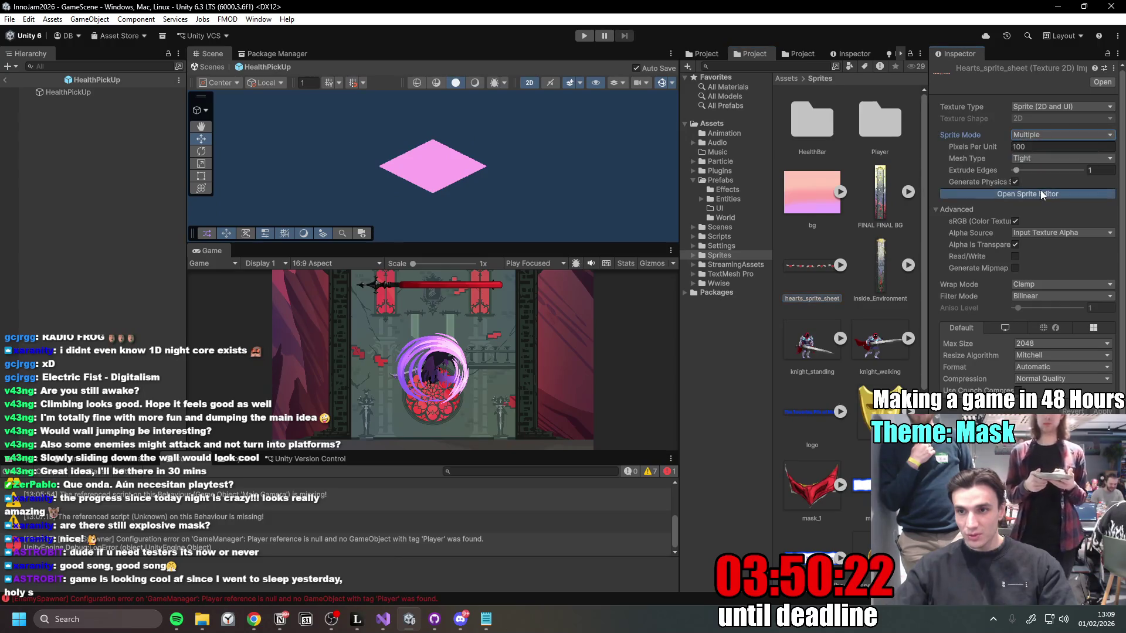
{"action": "left_click", "coordinate": [1039, 193]}
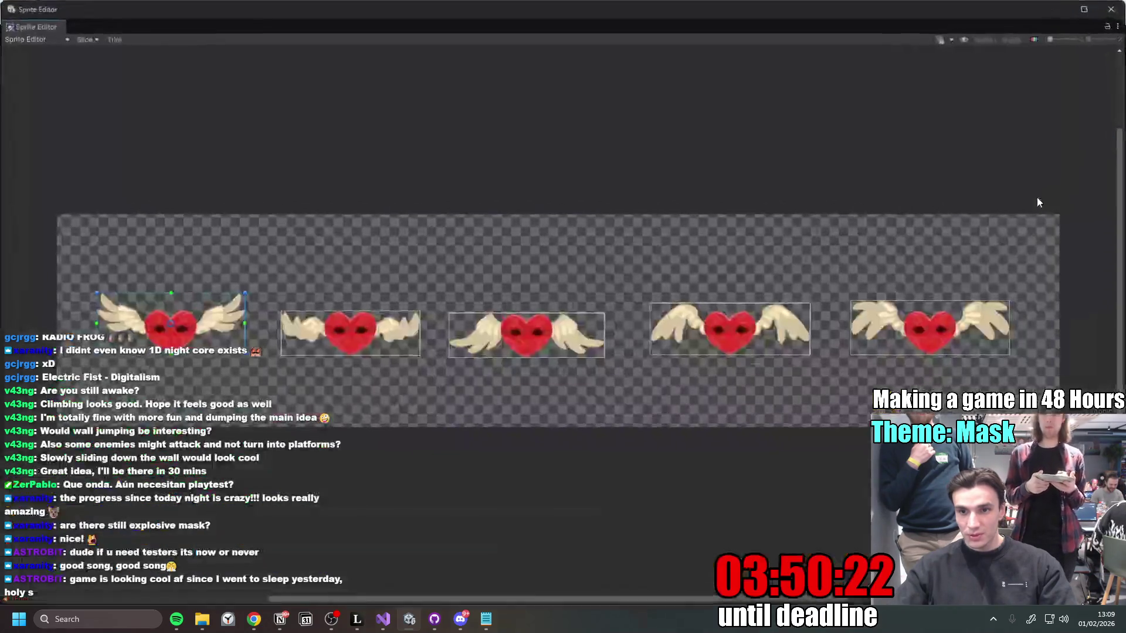
{"action": "left_click", "coordinate": [38, 39]}
{"action": "left_click", "coordinate": [88, 39]}
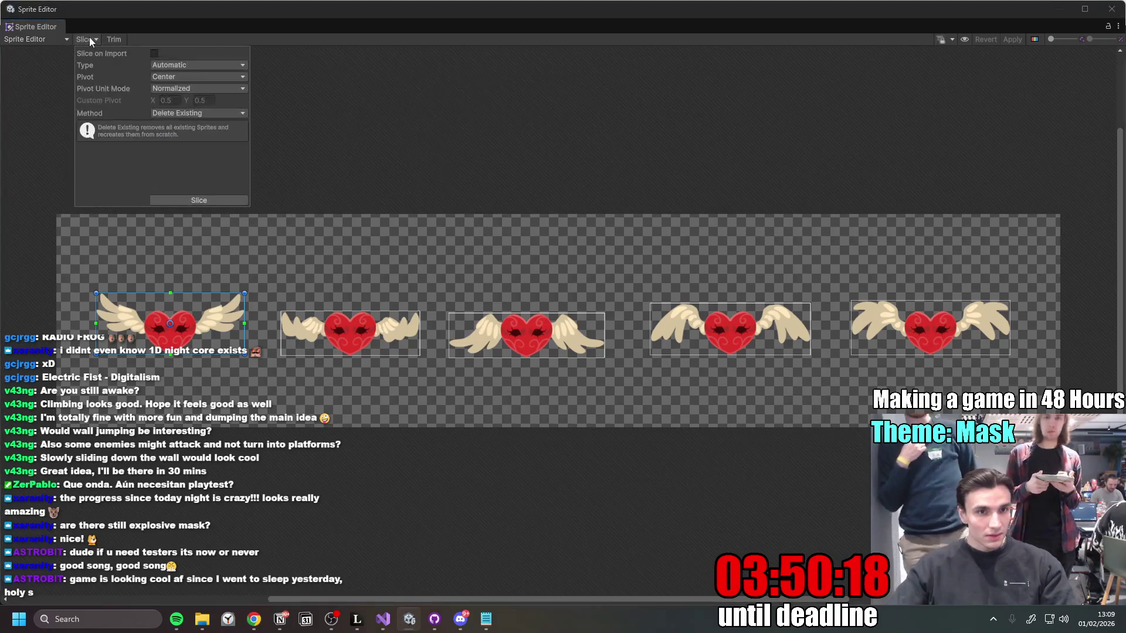
{"action": "left_click", "coordinate": [199, 65]}
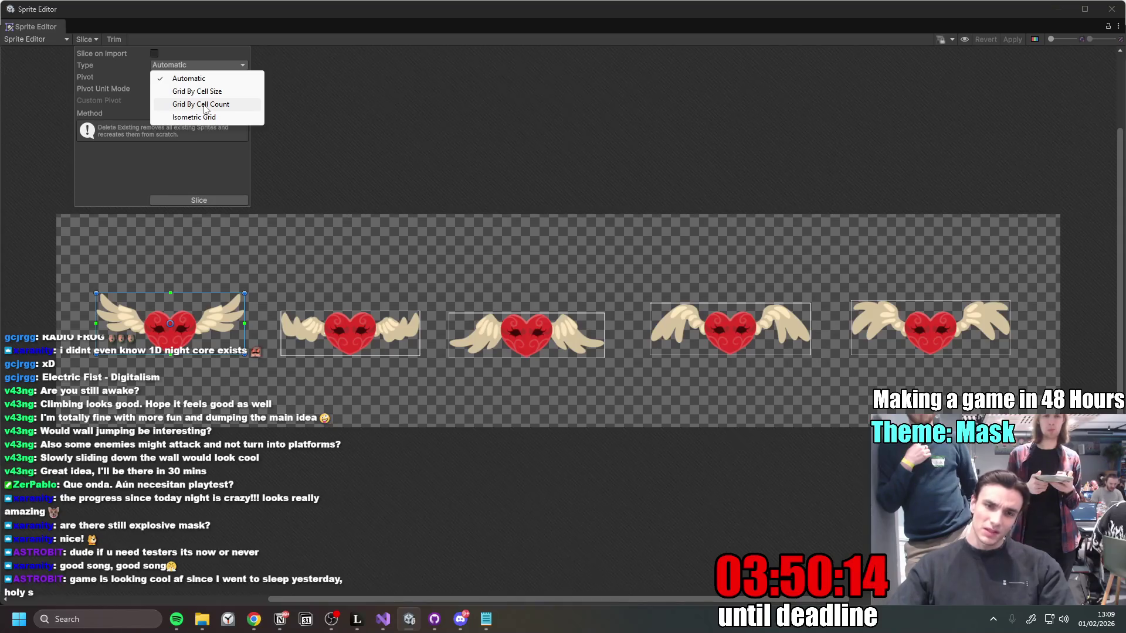
Step: Close the Sprite Editor, select HealthPickUp, and open the Animation window
{"action": "left_click", "coordinate": [1111, 9]}
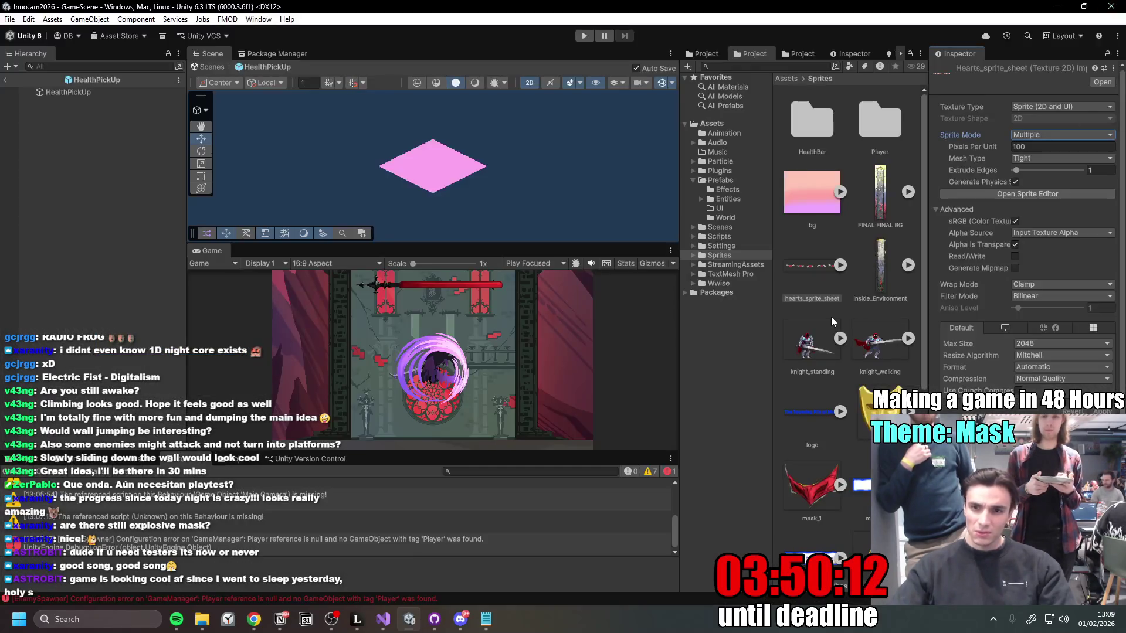
{"action": "left_click", "coordinate": [88, 92]}
{"action": "left_click", "coordinate": [90, 463]}
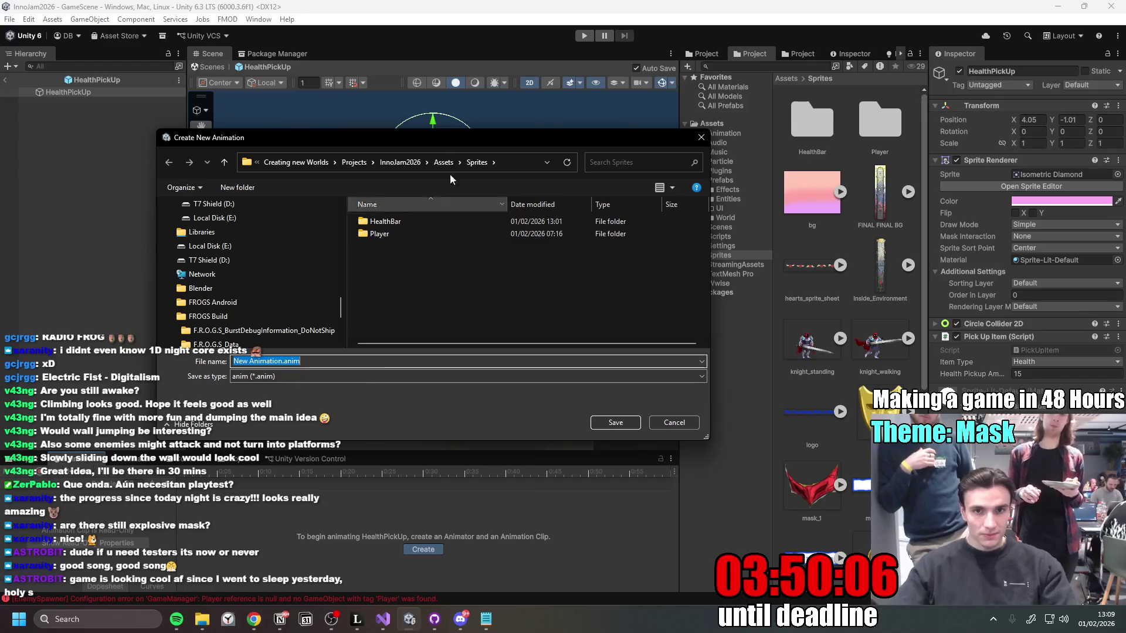
Step: Save a new animation clip named Health.anim in Assets/Animation
{"action": "left_click", "coordinate": [444, 162]}
{"action": "double_click", "coordinate": [404, 223]}
{"action": "left_click", "coordinate": [286, 381]}
{"action": "left_click_drag", "start_coordinate": [285, 381], "coordinate": [273, 382]}
{"action": "type", "text": "Health"}
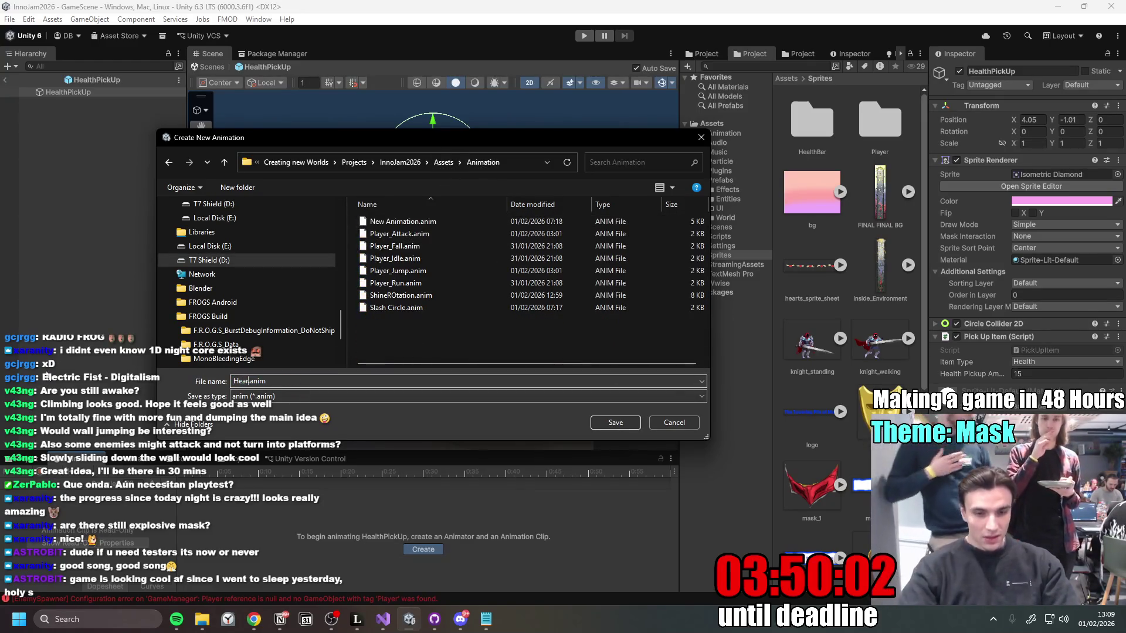
{"action": "key", "text": "Return"}
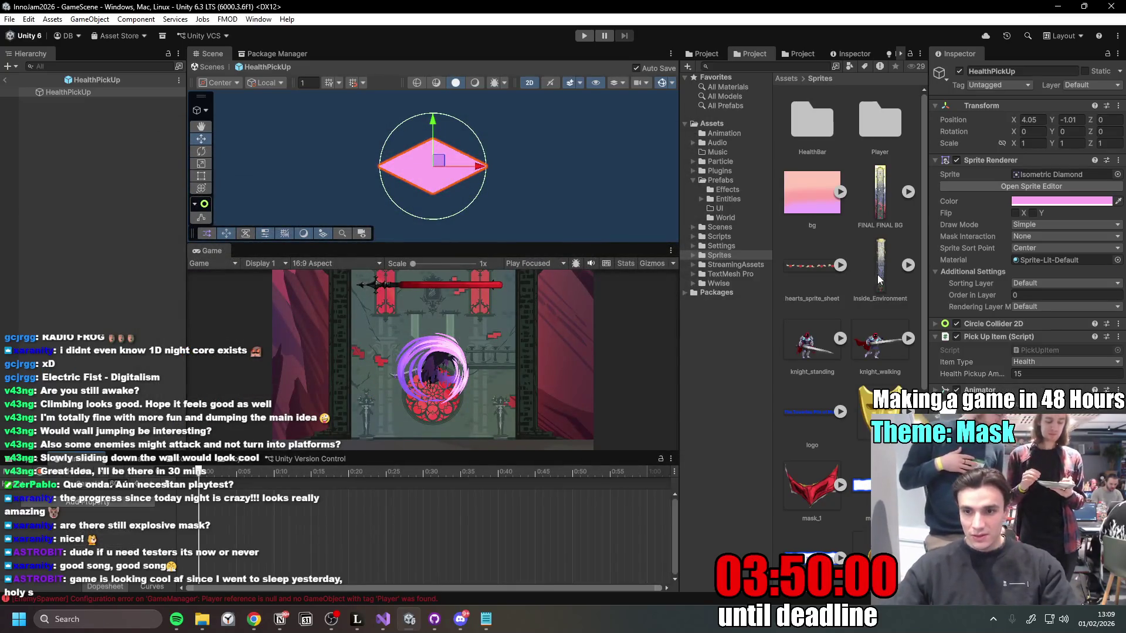
Step: Add the five heart sprites as keyframes of the Health clip and preview it
{"action": "left_click", "coordinate": [840, 267]}
{"action": "left_click", "coordinate": [871, 280]}
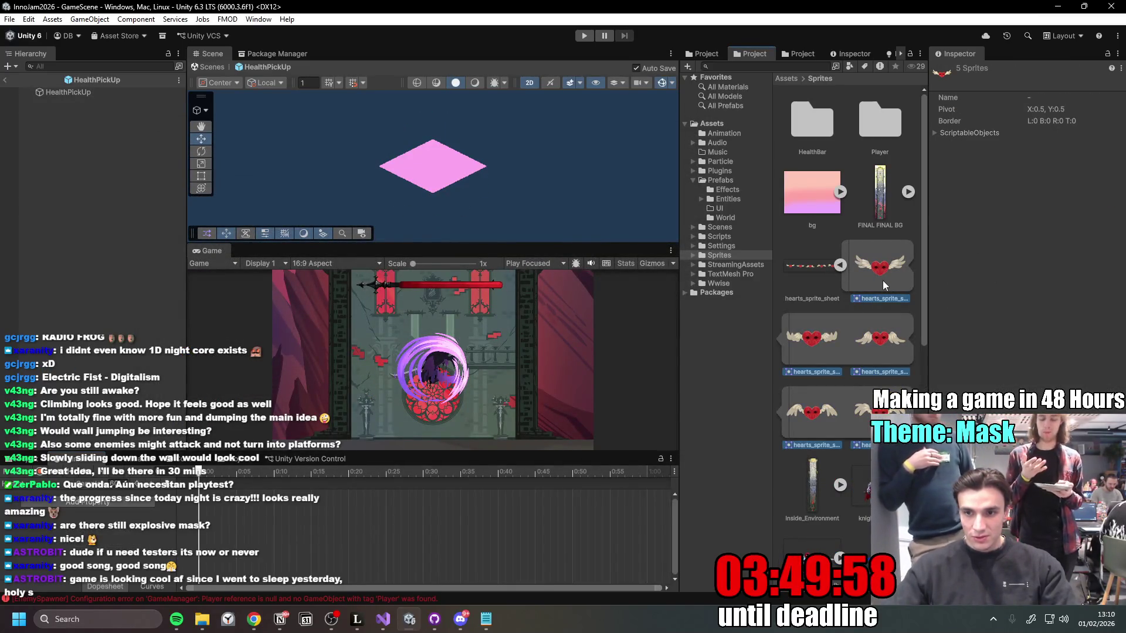
{"action": "left_click_drag", "start_coordinate": [222, 510], "coordinate": [222, 512]}
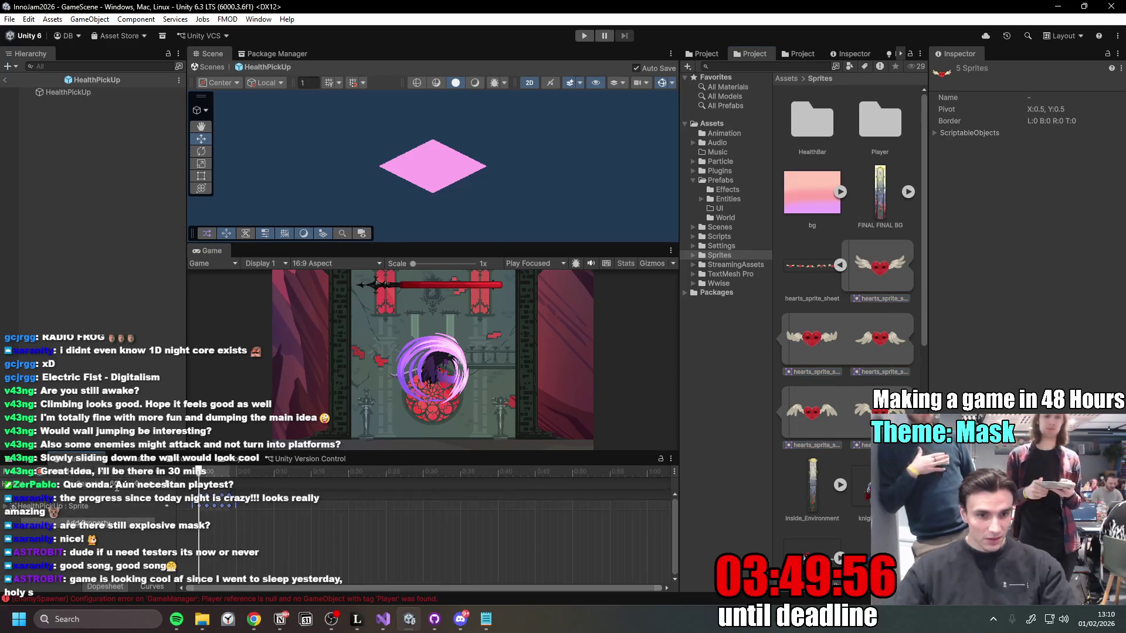
{"action": "left_click", "coordinate": [91, 476]}
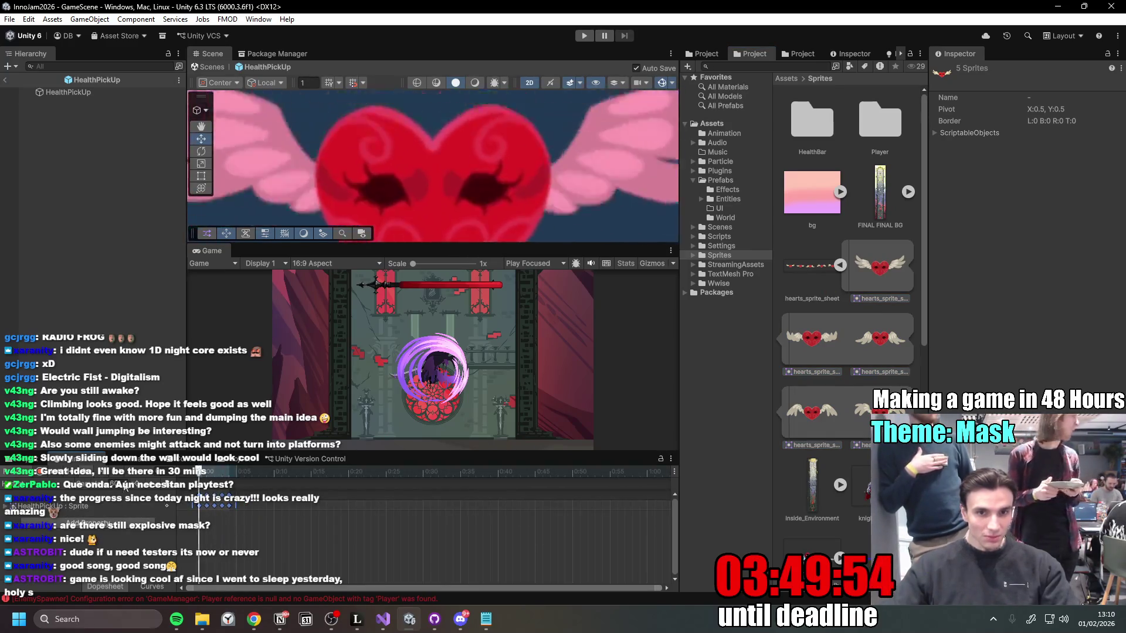
{"action": "key", "text": "a"}
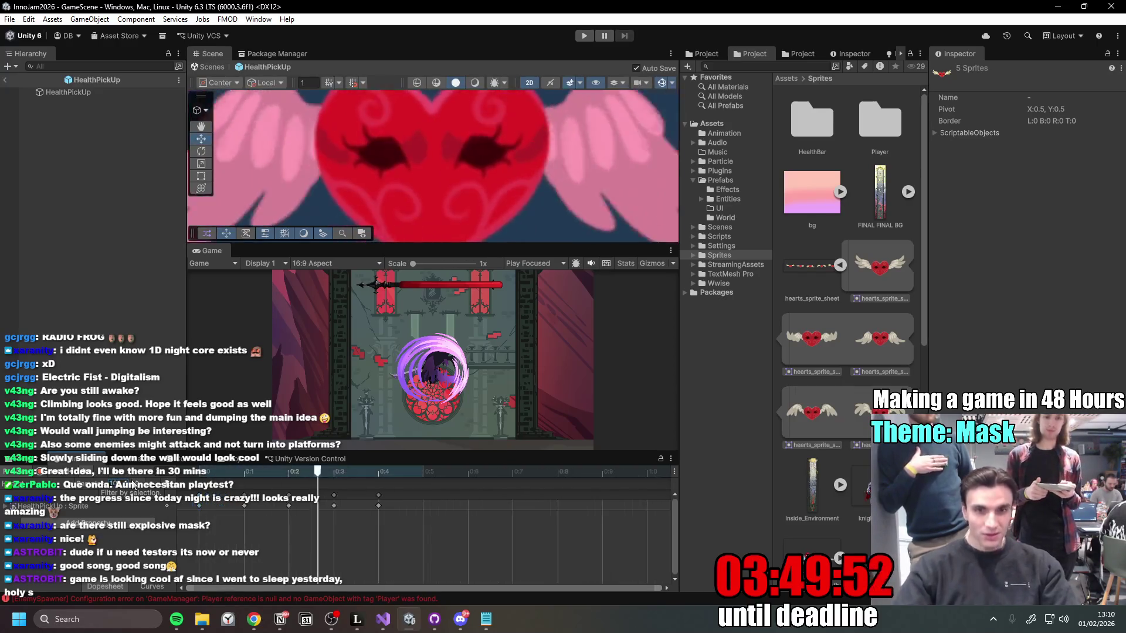
{"action": "scroll", "coordinate": [464, 175], "scroll_direction": "down", "scroll_amount": 5}
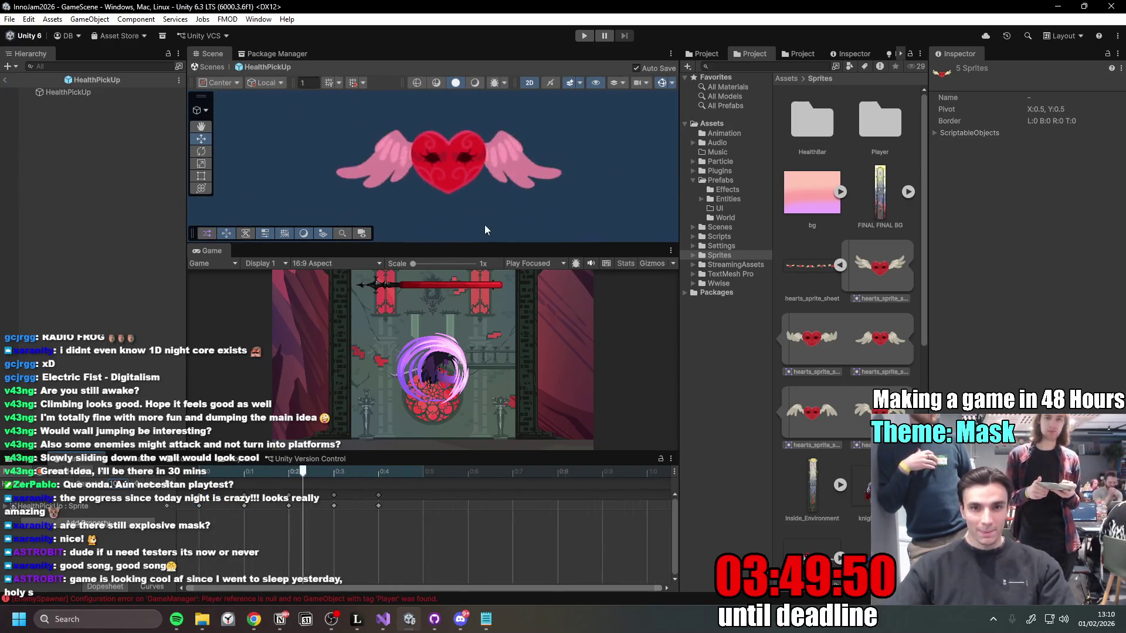
Step: Reset HealthPickUp's sprite tint to white and exit back to GameScene
{"action": "left_click", "coordinate": [89, 95]}
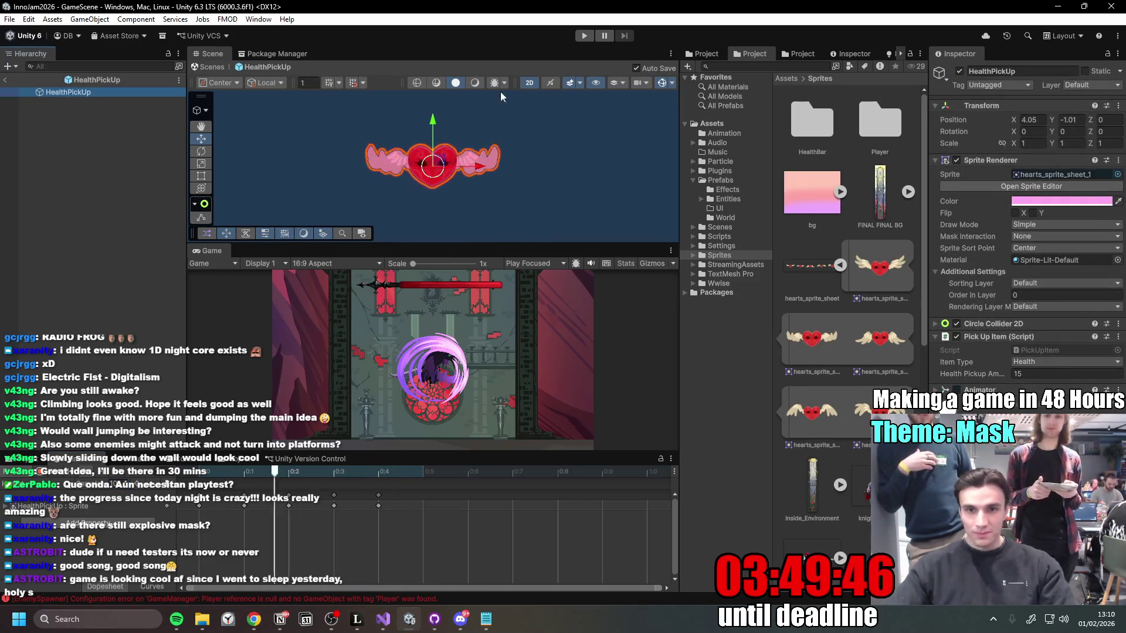
{"action": "left_click", "coordinate": [1062, 201]}
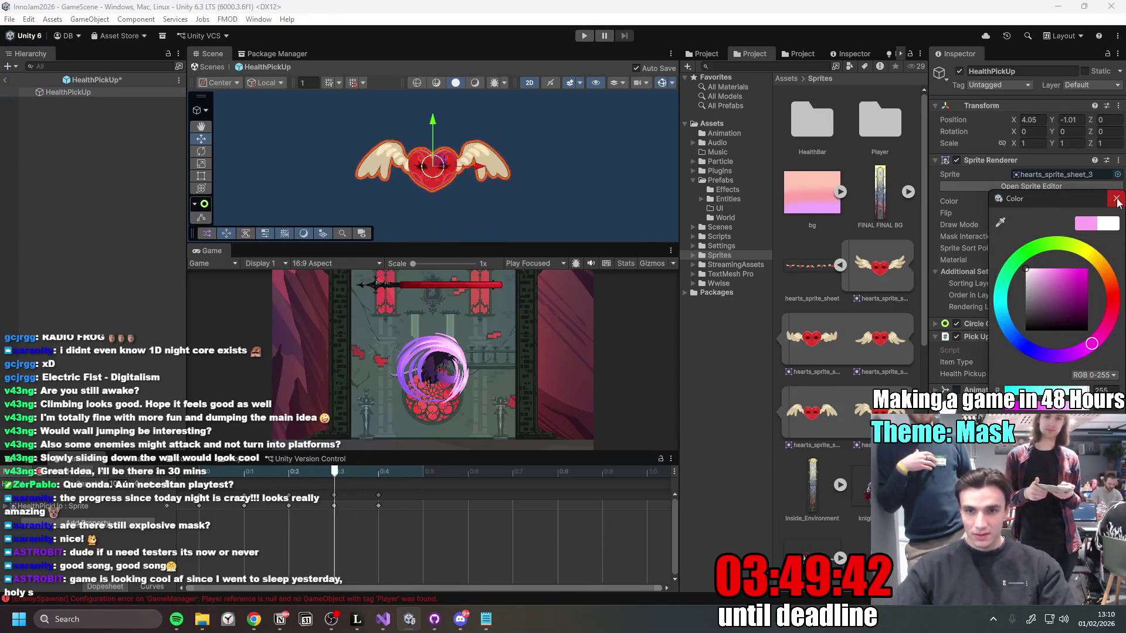
{"action": "key", "text": "Escape"}
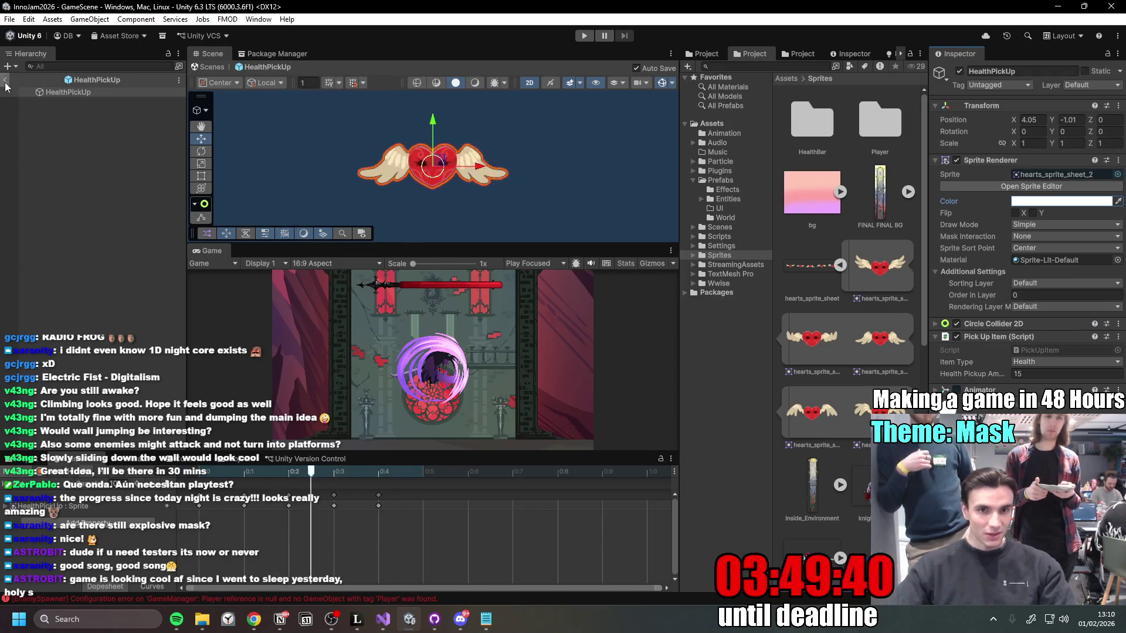
{"action": "left_click", "coordinate": [5, 81]}
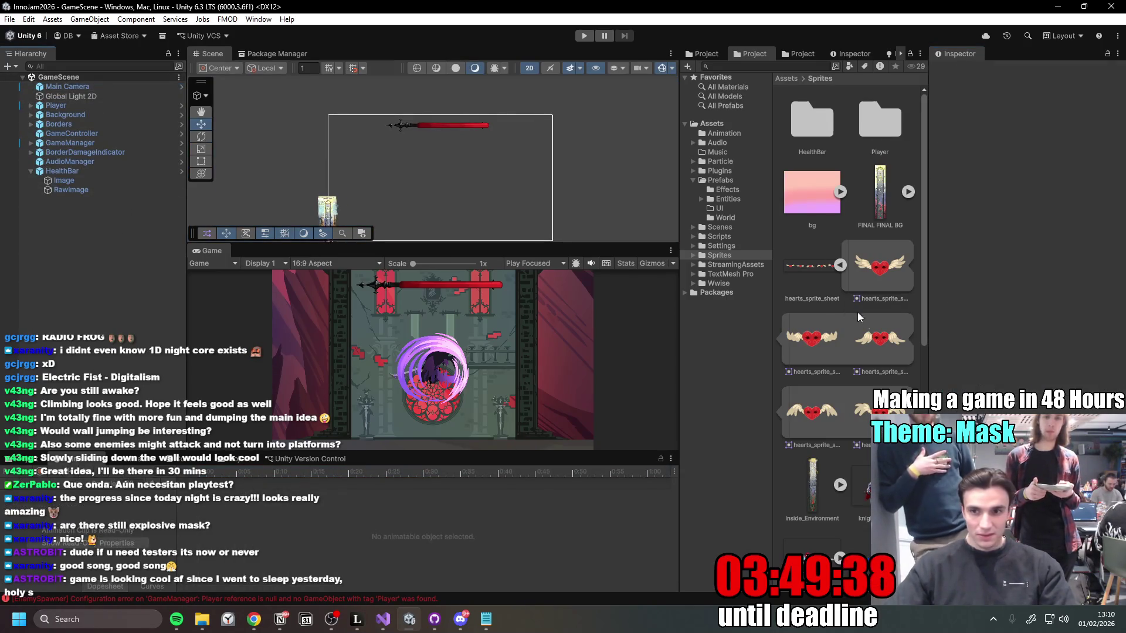
Step: Open the HealthPickUp prefab from the Prefabs folder
{"action": "scroll", "coordinate": [852, 403], "scroll_direction": "down", "scroll_amount": 5}
{"action": "scroll", "coordinate": [847, 264], "scroll_direction": "up", "scroll_amount": 5}
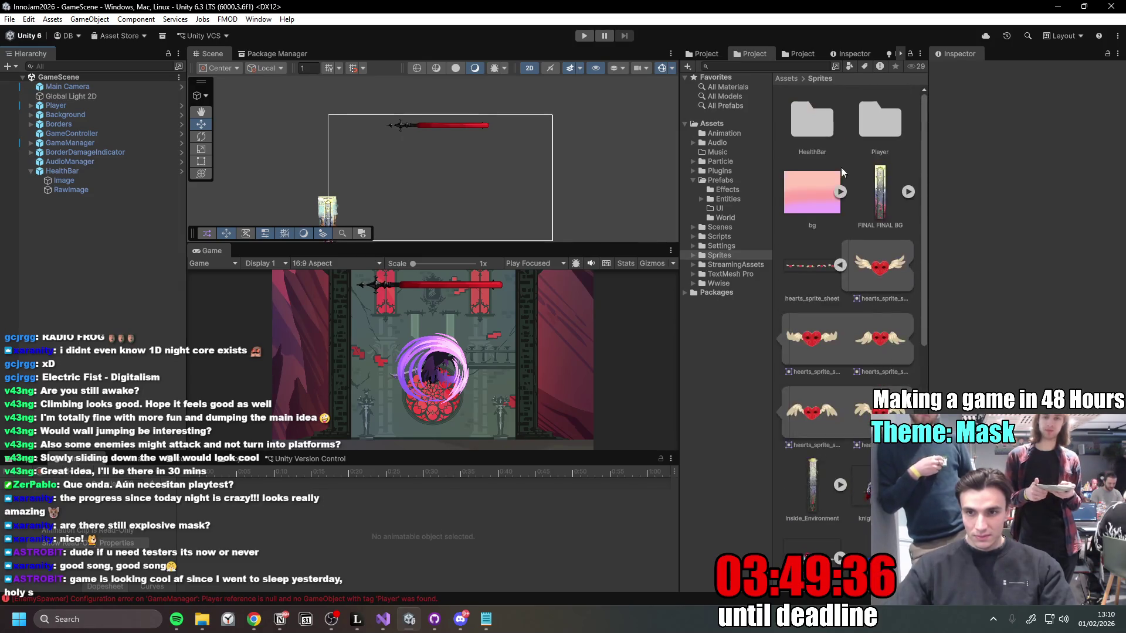
{"action": "left_click", "coordinate": [720, 180]}
{"action": "double_click", "coordinate": [888, 409]}
Step: Replace the pickup's sprite with hearts_sprite_sheet_0 and begin editing the Circle Collider 2D shape
{"action": "left_click", "coordinate": [1118, 171]}
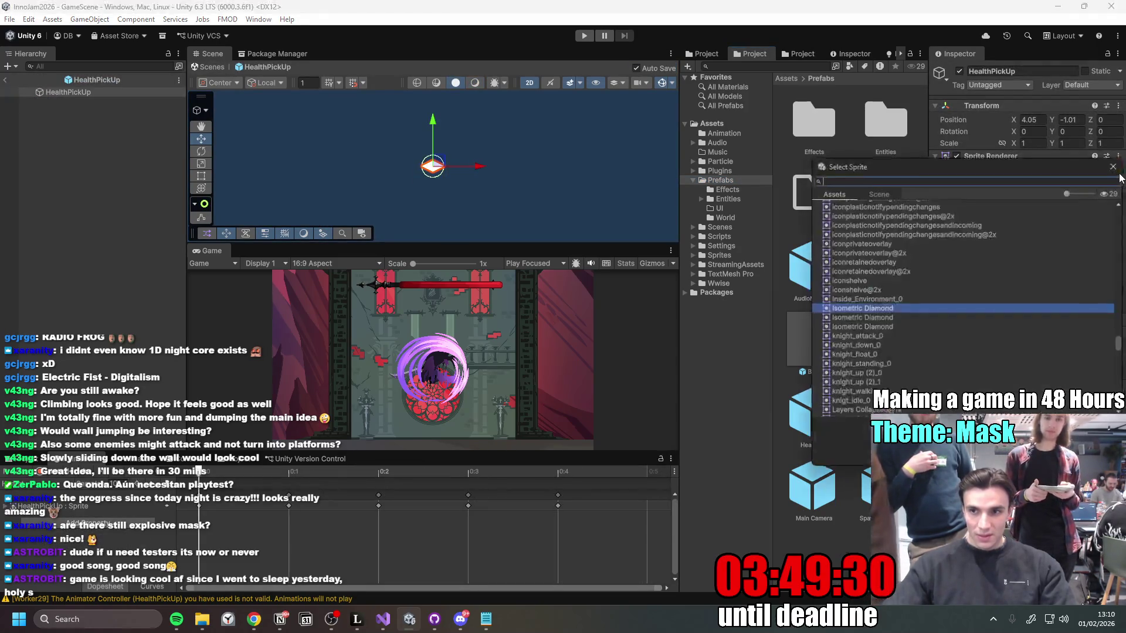
{"action": "type", "text": "h"}
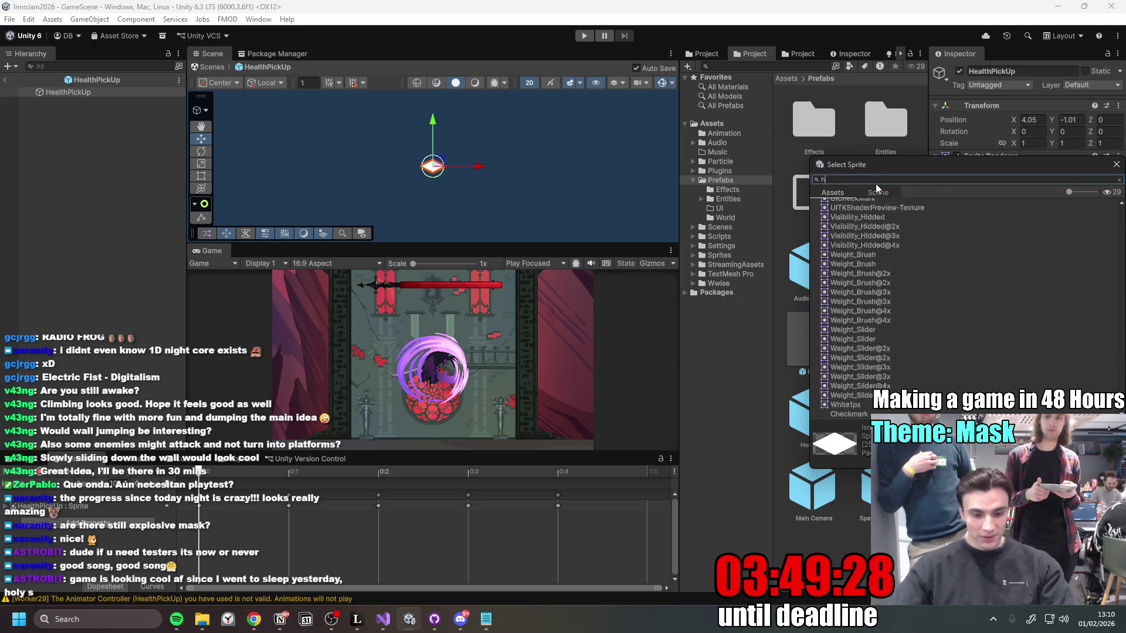
{"action": "type", "text": "eart"}
{"action": "left_click", "coordinate": [867, 212]}
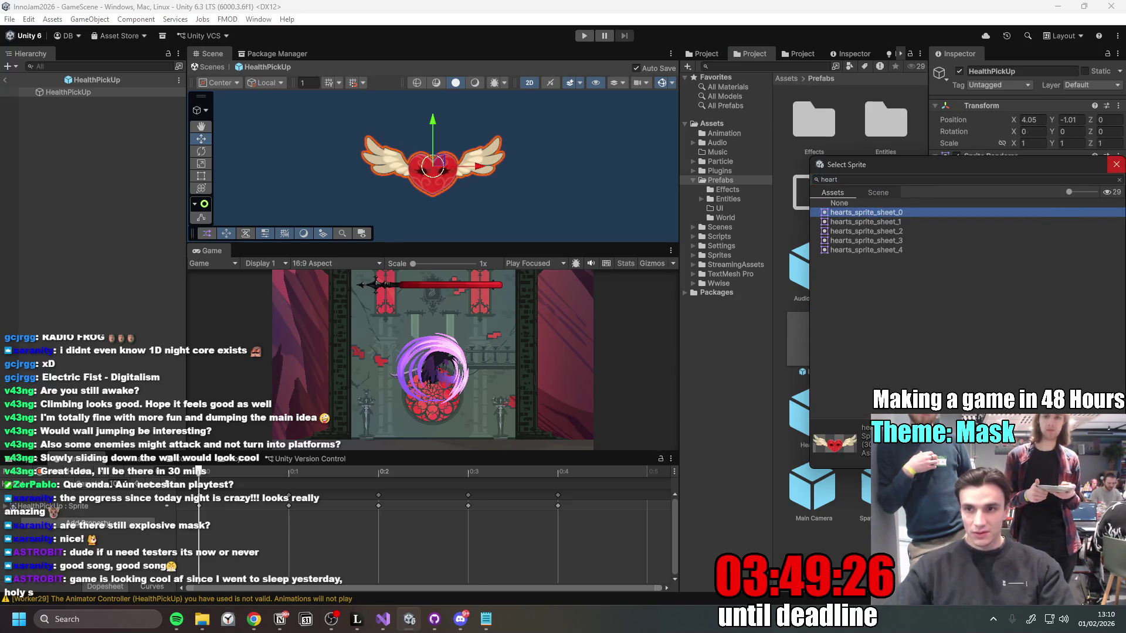
{"action": "left_click", "coordinate": [1117, 166]}
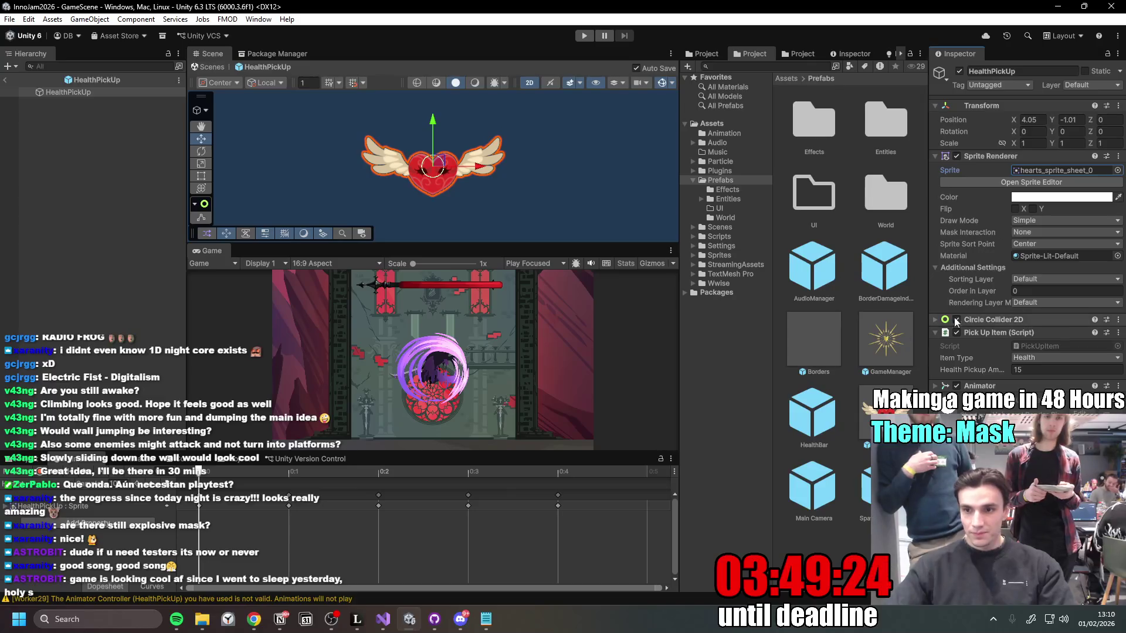
{"action": "left_click", "coordinate": [934, 320]}
{"action": "left_click", "coordinate": [1023, 334]}
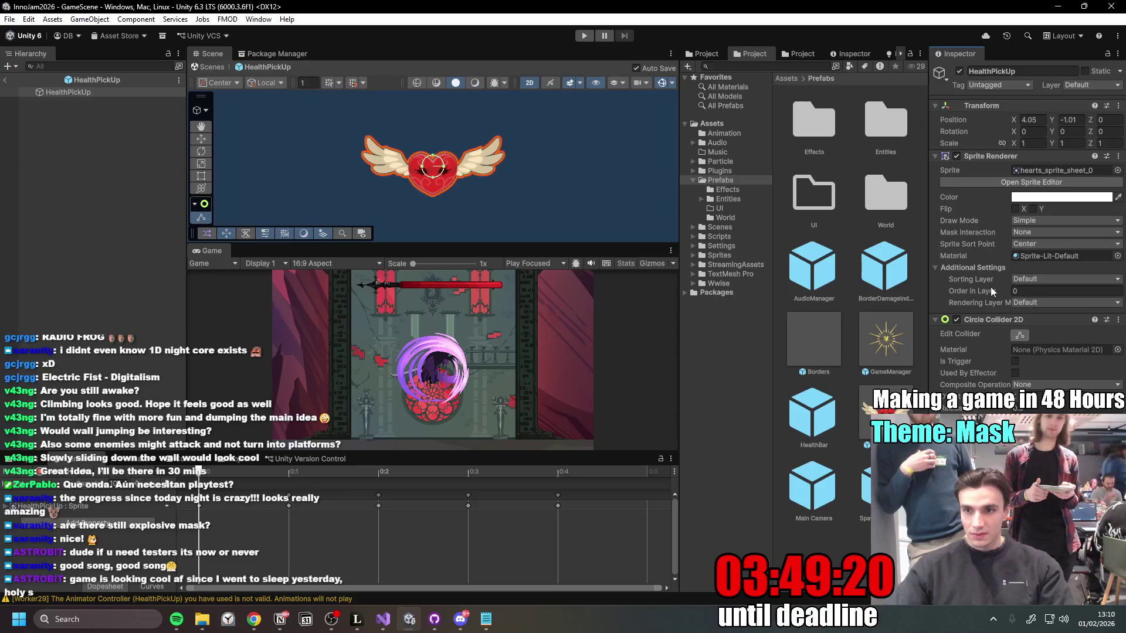
Step: Put the HealthPickUp sprite on the Entity sorting layer with Order in Layer 1
{"action": "left_click", "coordinate": [1053, 277]}
{"action": "left_click", "coordinate": [1039, 305]}
{"action": "left_click", "coordinate": [1053, 292]}
{"action": "type", "text": "1"}
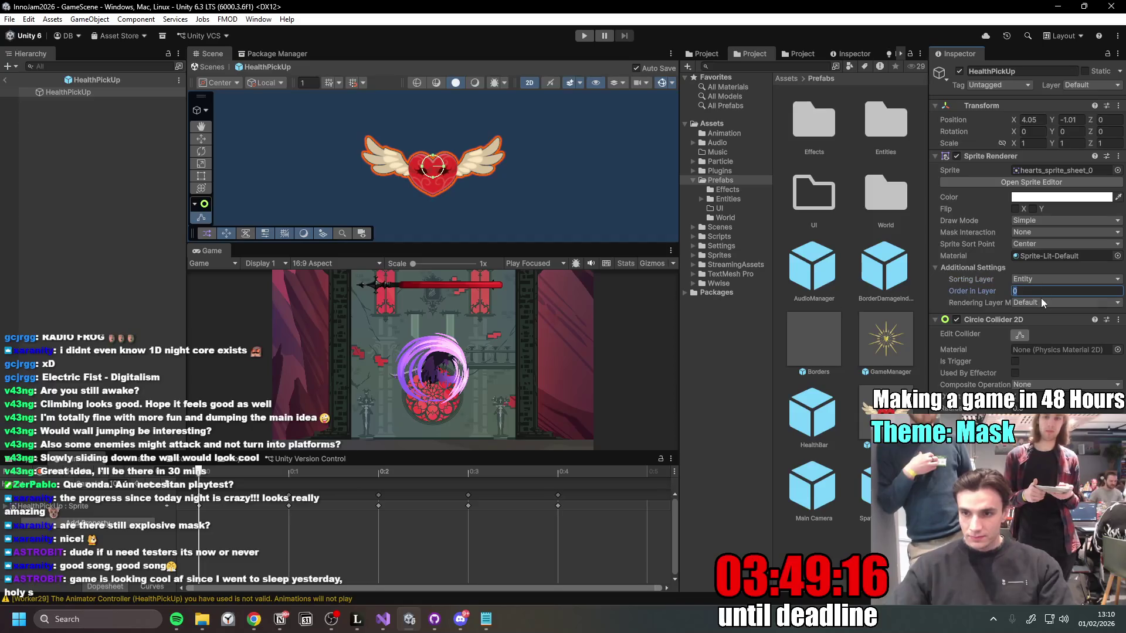
{"action": "left_click", "coordinate": [87, 92]}
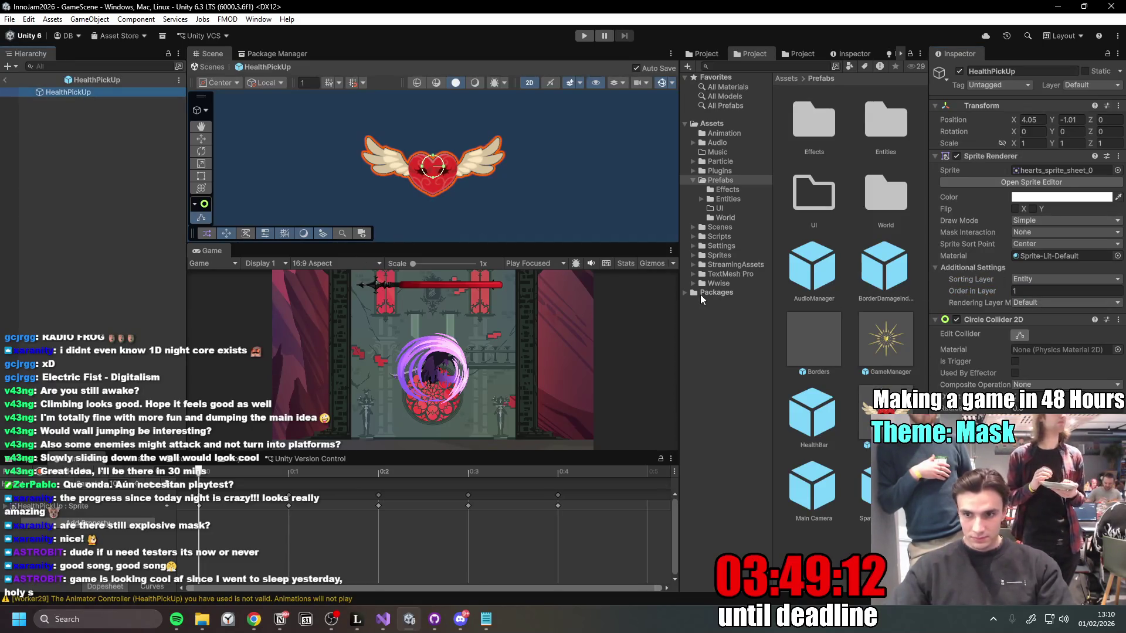
Step: Enlarge the Circle Collider 2D radius around the heart and exit Prefab Mode
{"action": "left_click", "coordinate": [1014, 336]}
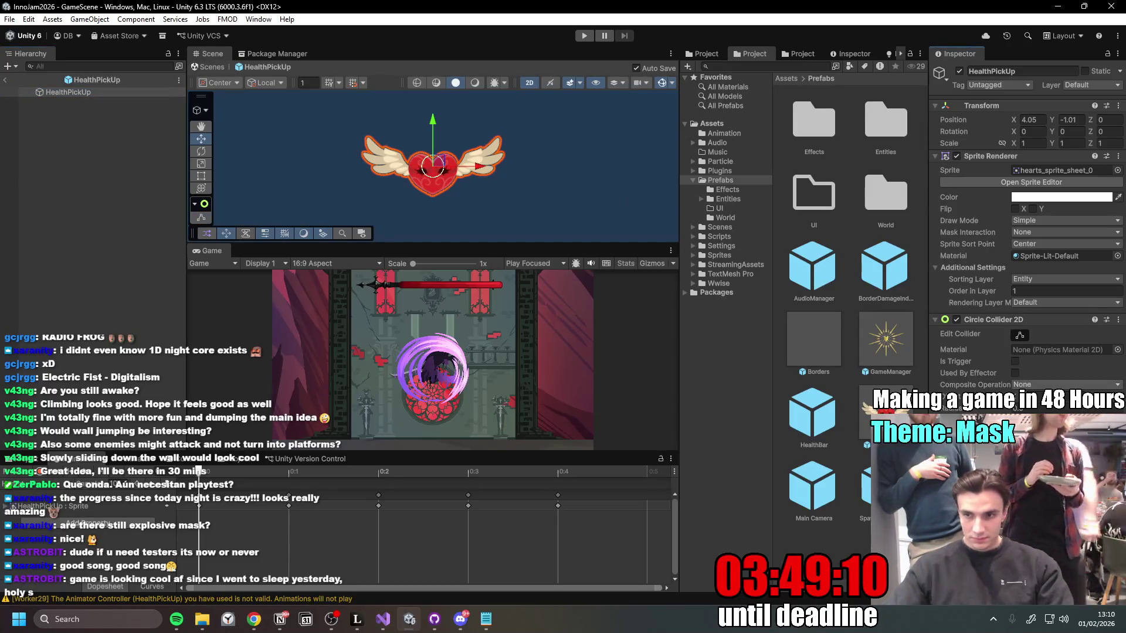
{"action": "left_click_drag", "start_coordinate": [1015, 408], "coordinate": [1040, 406]}
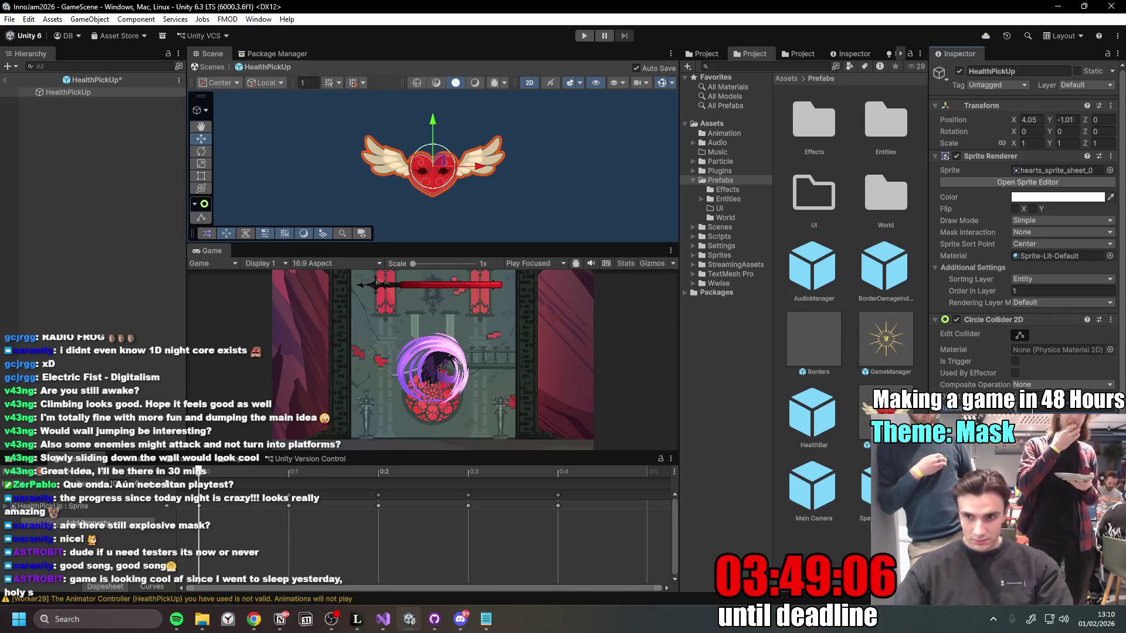
{"action": "left_click_drag", "start_coordinate": [1040, 406], "coordinate": [1049, 407]}
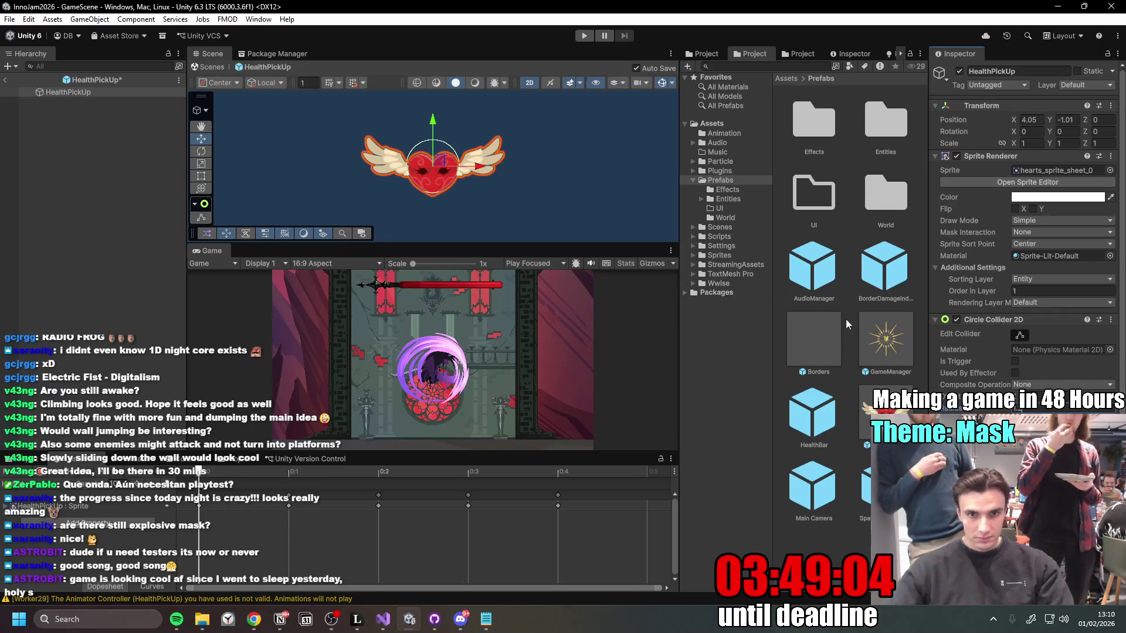
{"action": "left_click", "coordinate": [7, 82]}
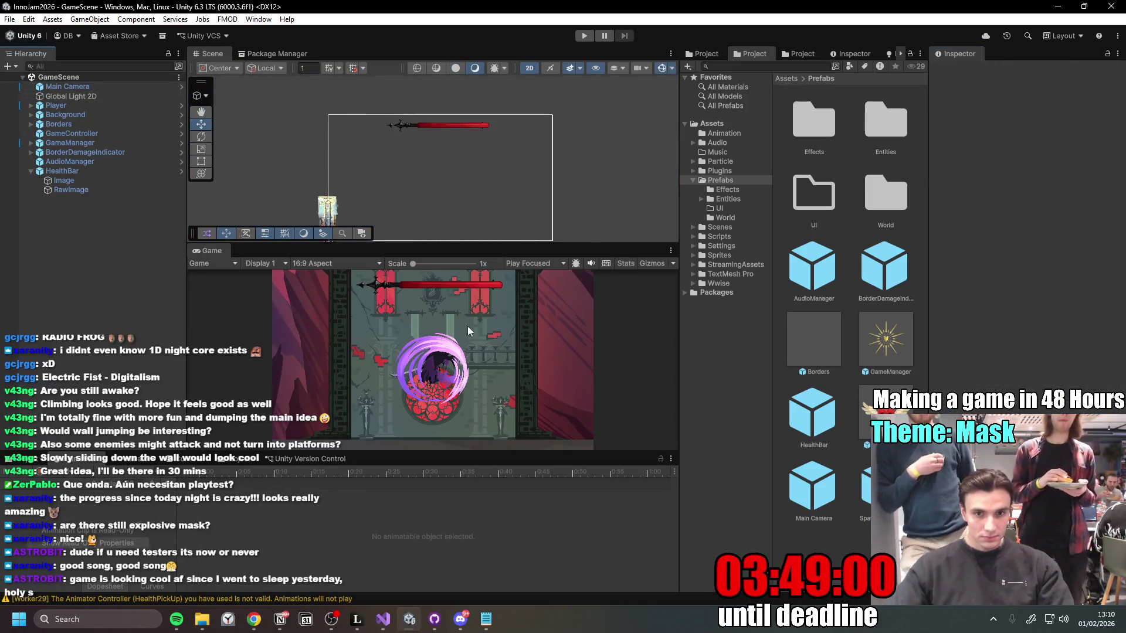
Step: Make the Scene view taller and drop a HealthPickUp into the level
{"action": "scroll", "coordinate": [409, 199], "scroll_direction": "up", "scroll_amount": 5}
{"action": "scroll", "coordinate": [372, 209], "scroll_direction": "up", "scroll_amount": 10}
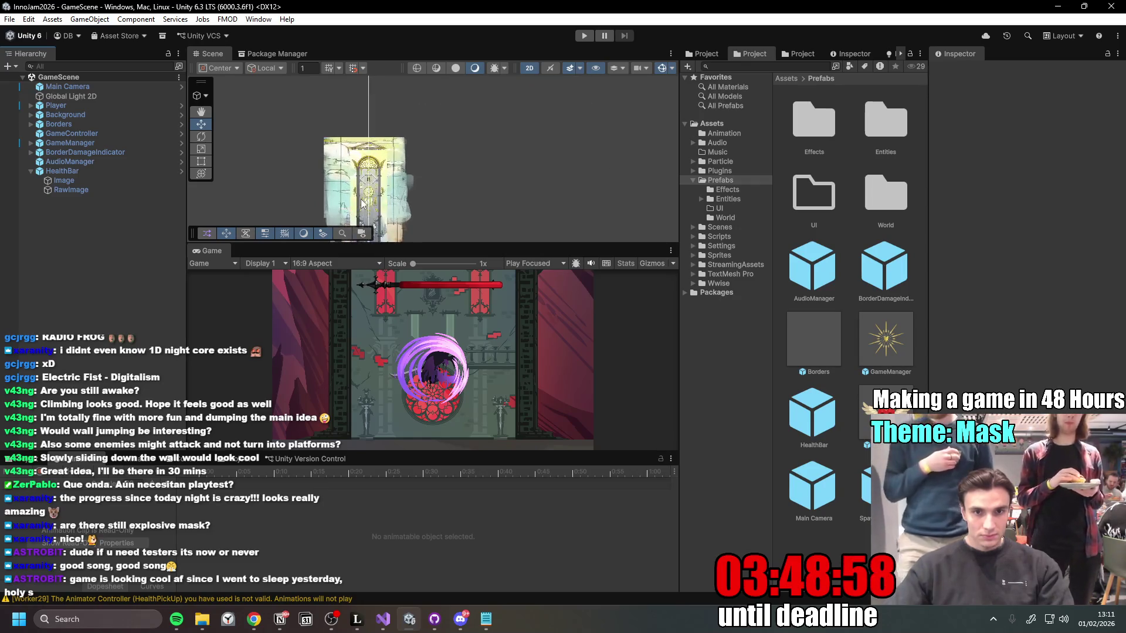
{"action": "left_click_drag", "start_coordinate": [563, 245], "coordinate": [563, 306]}
{"action": "mouse_move", "coordinate": [885, 417]}
{"action": "left_mouse_down"}
{"action": "mouse_move", "coordinate": [540, 277]}
{"action": "mouse_move", "coordinate": [524, 247]}
{"action": "left_mouse_up"}
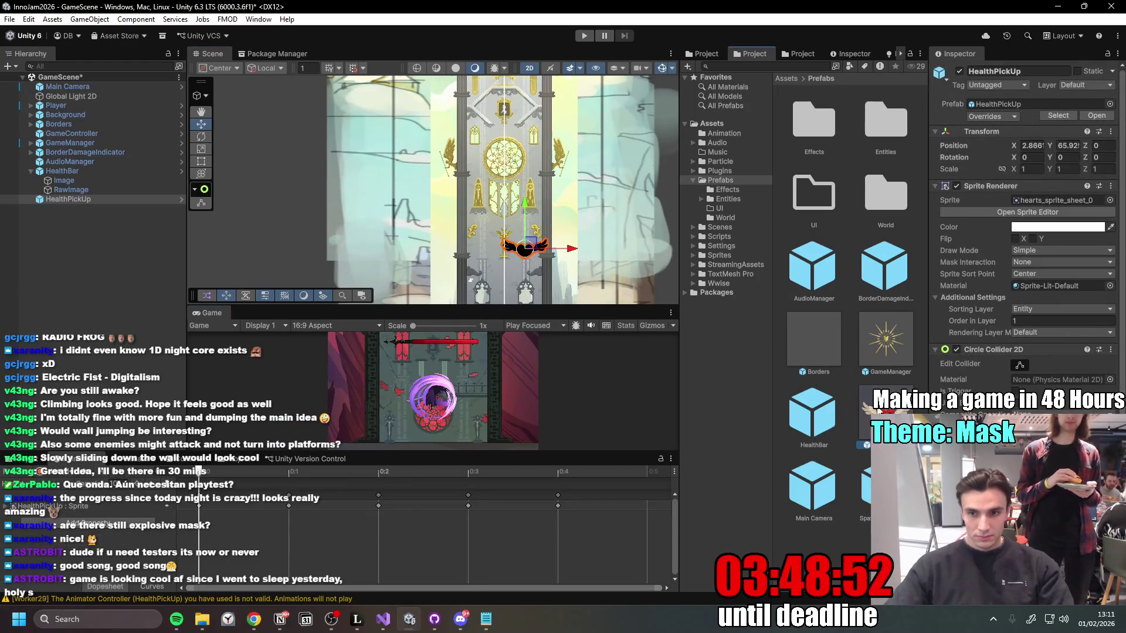
Step: Switch the HealthPickUp prefab's sprite material to Sprite-Unlit-Default and return to the scene
{"action": "double_click", "coordinate": [878, 412]}
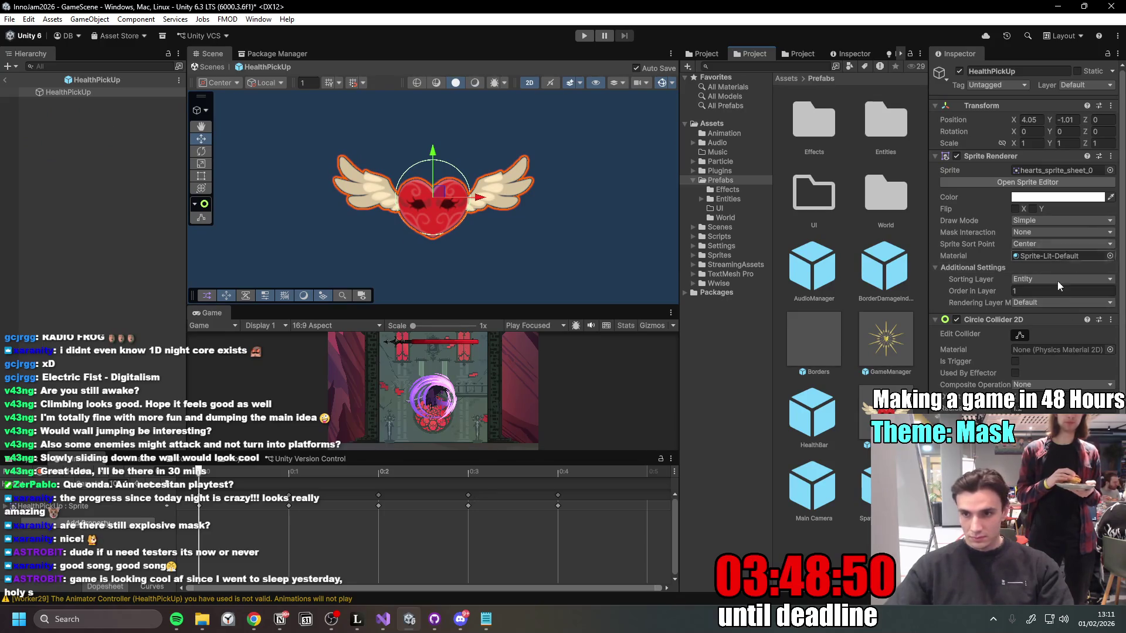
{"action": "left_click", "coordinate": [1110, 255]}
{"action": "key", "text": "Down"}
{"action": "key", "text": "Return"}
{"action": "left_click", "coordinate": [6, 80]}
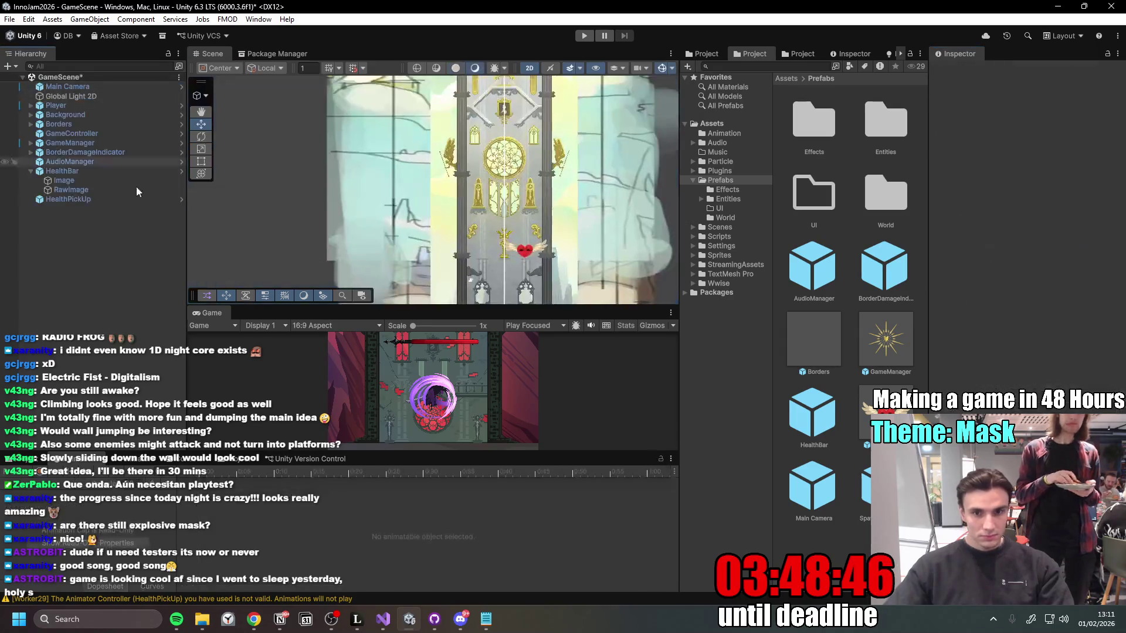
Step: Set the HealthPickUp prefab's Transform Scale to 0.7, then select HealthPickUp in GameScene
{"action": "scroll", "coordinate": [526, 252], "scroll_direction": "up", "scroll_amount": 5}
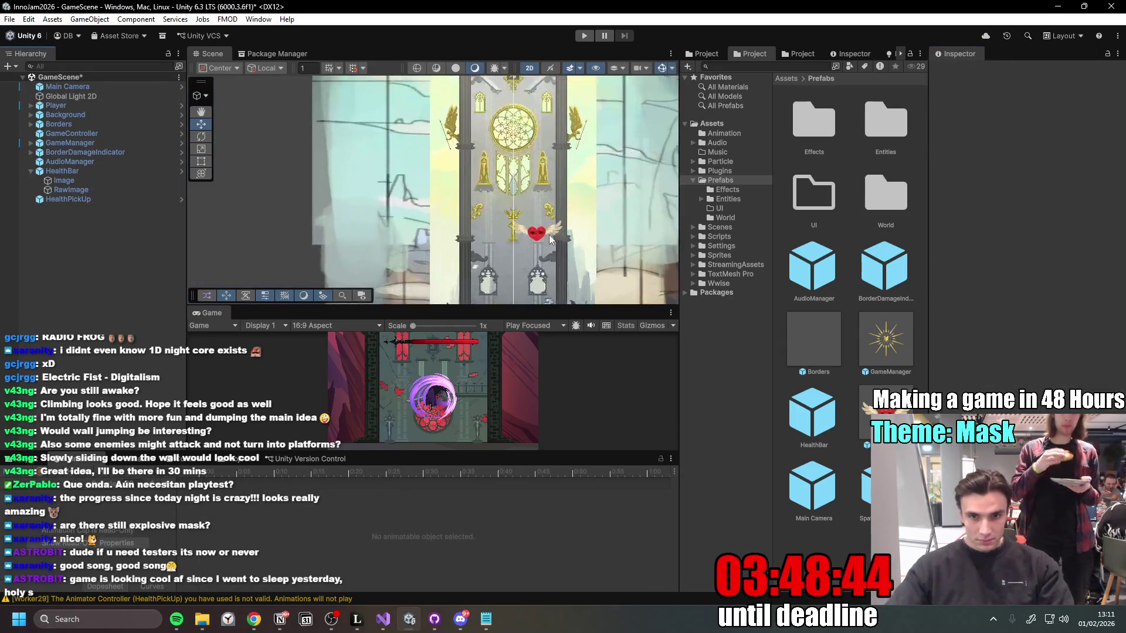
{"action": "scroll", "coordinate": [522, 246], "scroll_direction": "up", "scroll_amount": 2}
{"action": "double_click", "coordinate": [531, 234]}
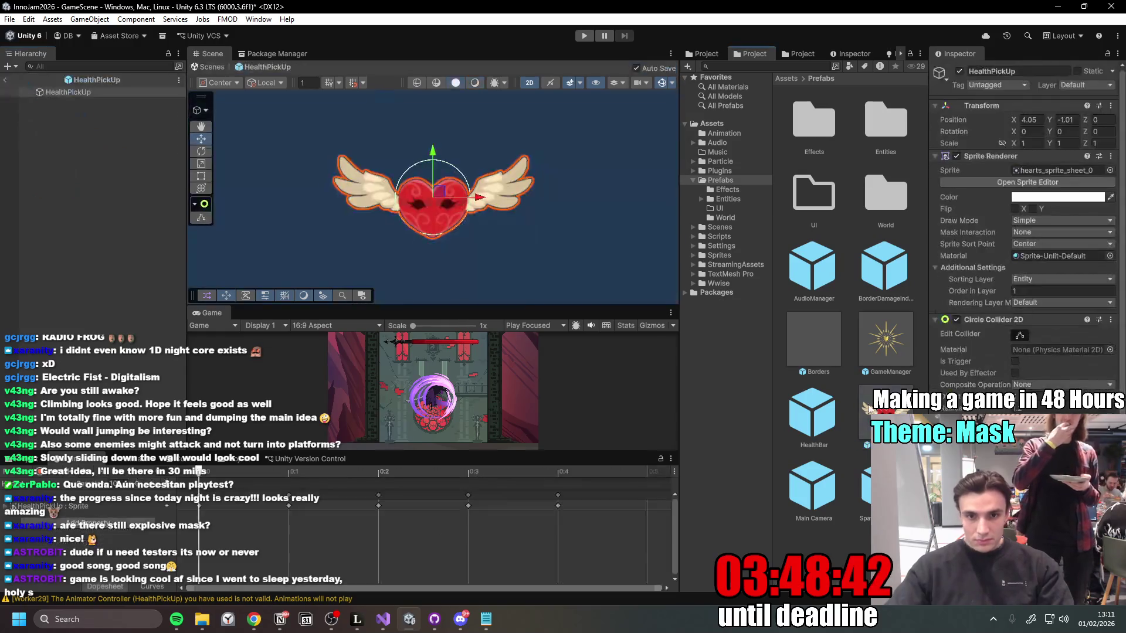
{"action": "double_click", "coordinate": [1028, 143]}
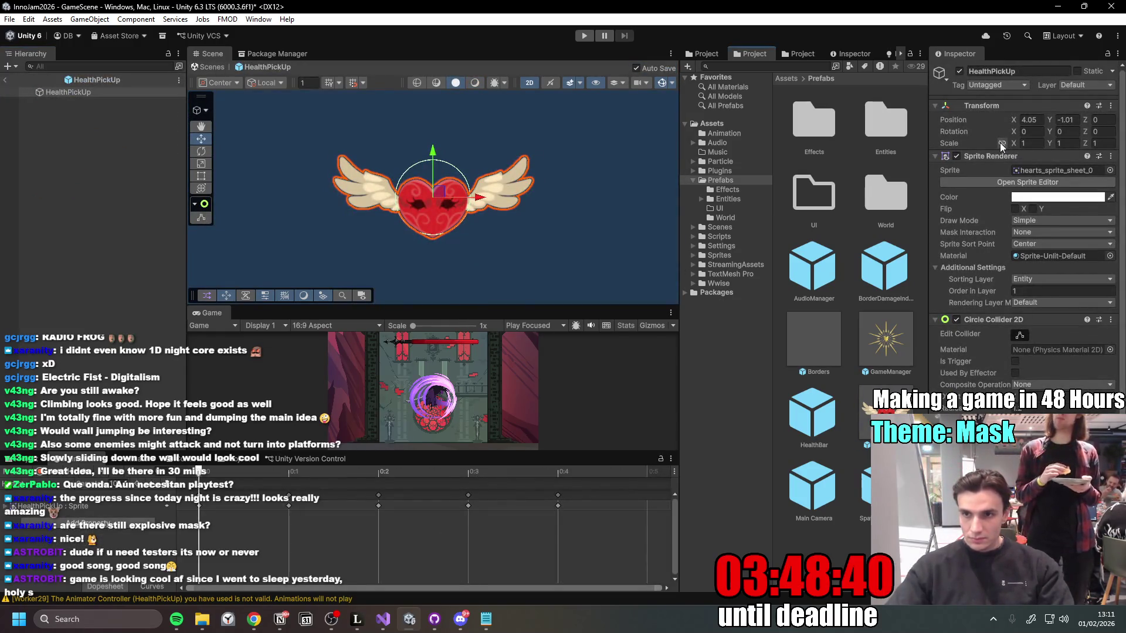
{"action": "type", "text": "0"}
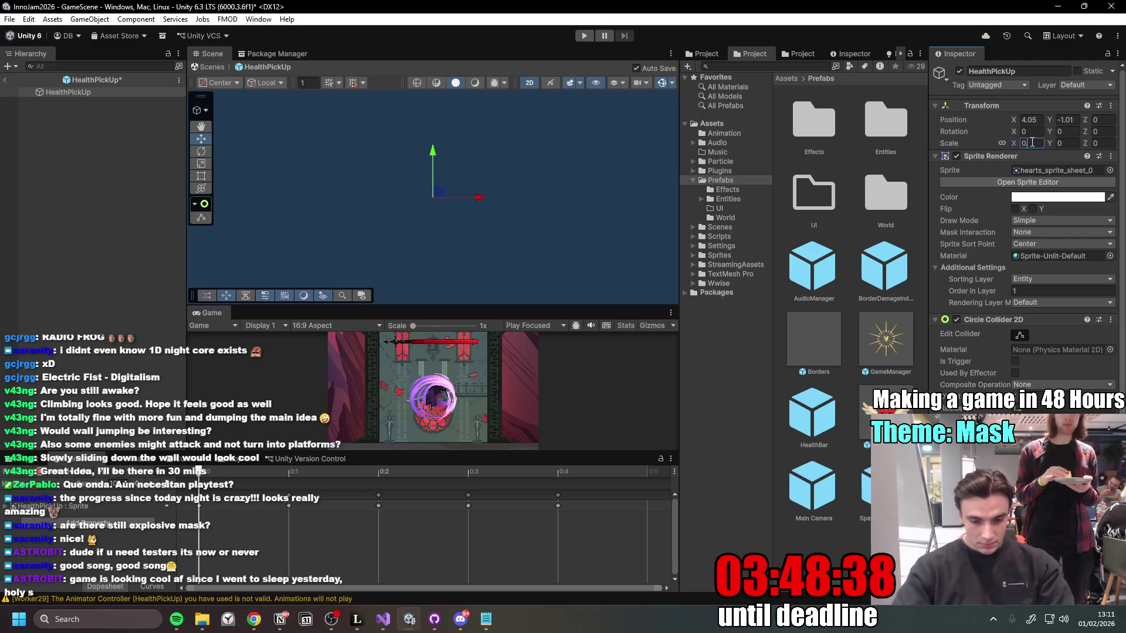
{"action": "type", "text": ".7"}
{"action": "left_click", "coordinate": [6, 79]}
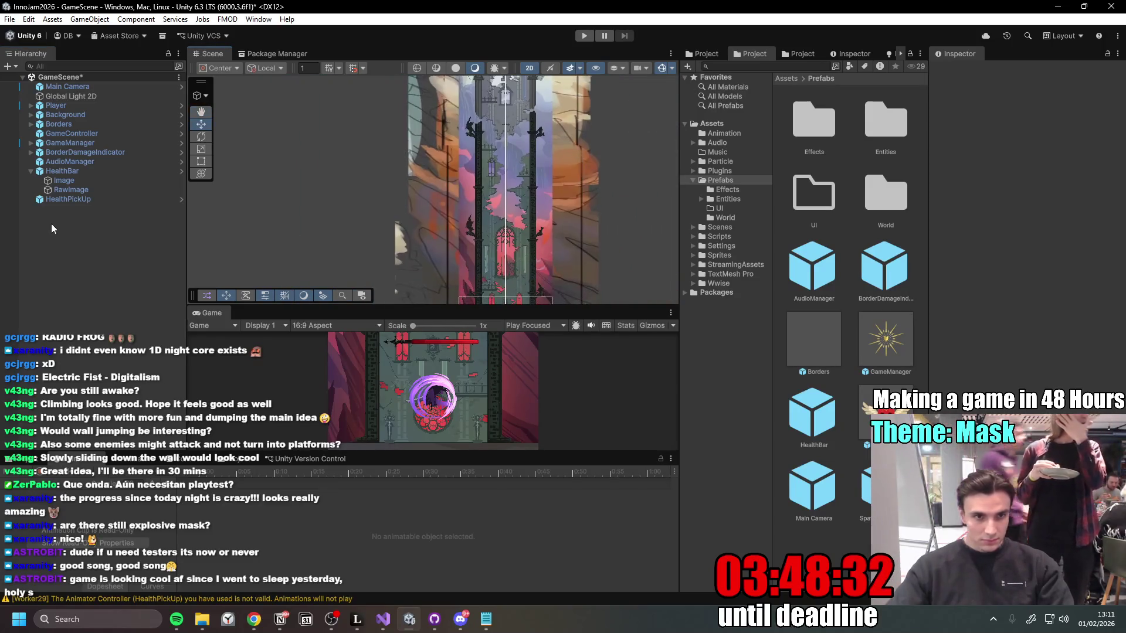
{"action": "left_click", "coordinate": [65, 199]}
Step: Duplicate the health pickup three times with Ctrl+D and spread the copies up the level
{"action": "key", "text": "f"}
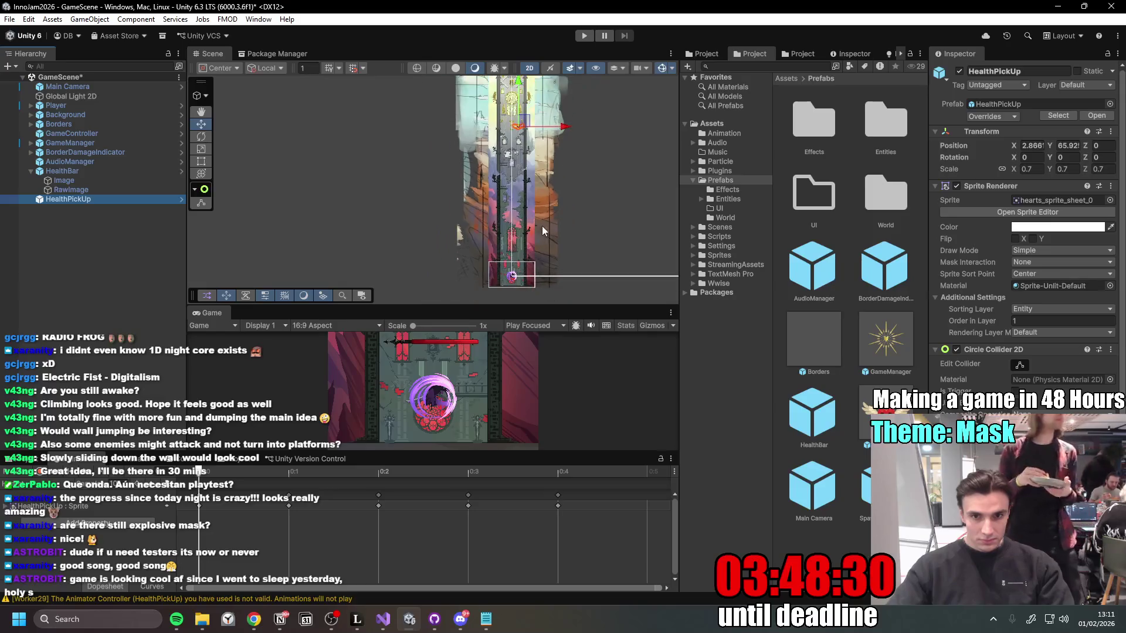
{"action": "key", "text": "ctrl+d"}
{"action": "left_click_drag", "start_coordinate": [522, 121], "coordinate": [528, 265]}
{"action": "key", "text": "ctrl+d"}
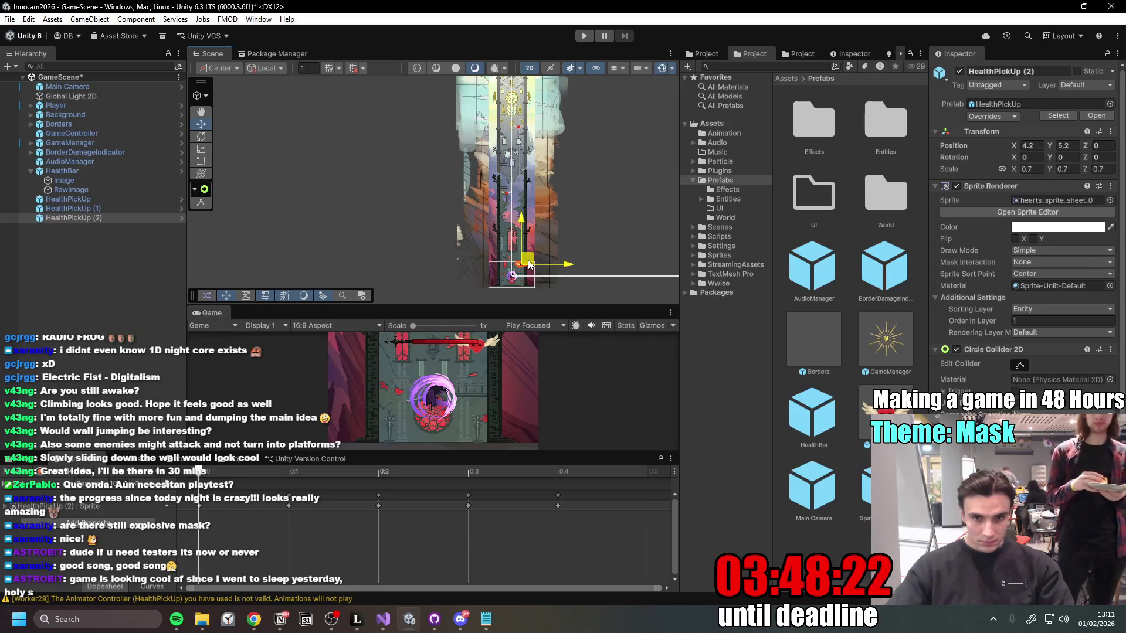
{"action": "key", "text": "ctrl+d"}
{"action": "mouse_move", "coordinate": [531, 265]}
{"action": "left_mouse_down"}
{"action": "mouse_move", "coordinate": [528, 164]}
{"action": "mouse_move", "coordinate": [559, 223]}
{"action": "left_mouse_up"}
{"action": "left_click_drag", "start_coordinate": [530, 178], "coordinate": [522, 168]}
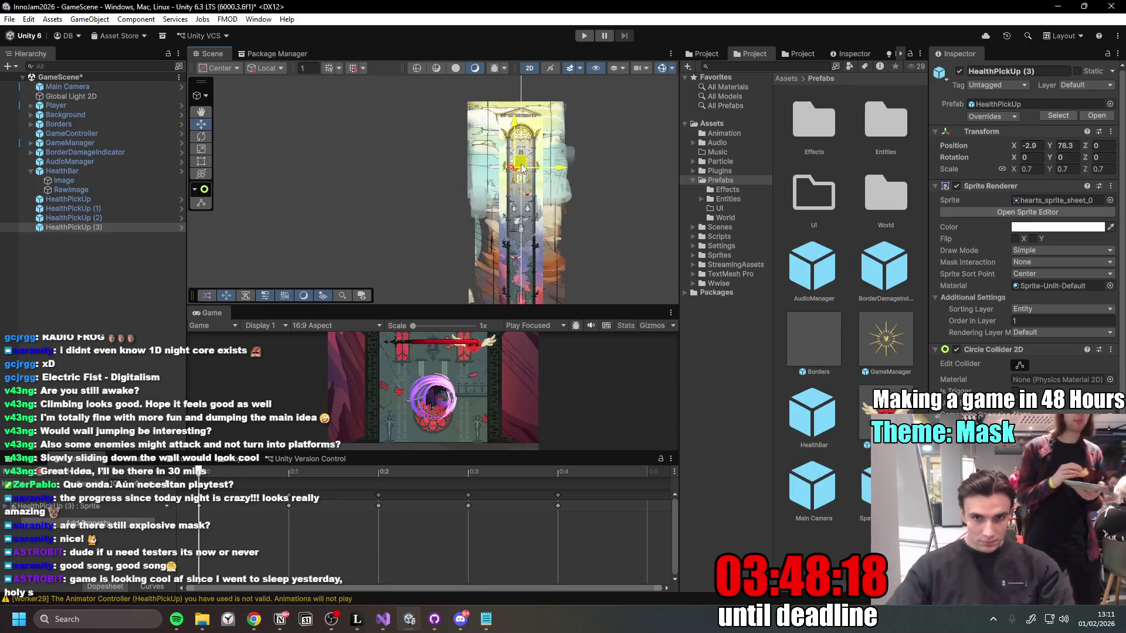
Step: Scale the HealthPickUp prefab to 0.4, maximize the Game view and start Play mode
{"action": "left_click", "coordinate": [181, 198]}
{"action": "left_click", "coordinate": [1035, 139]}
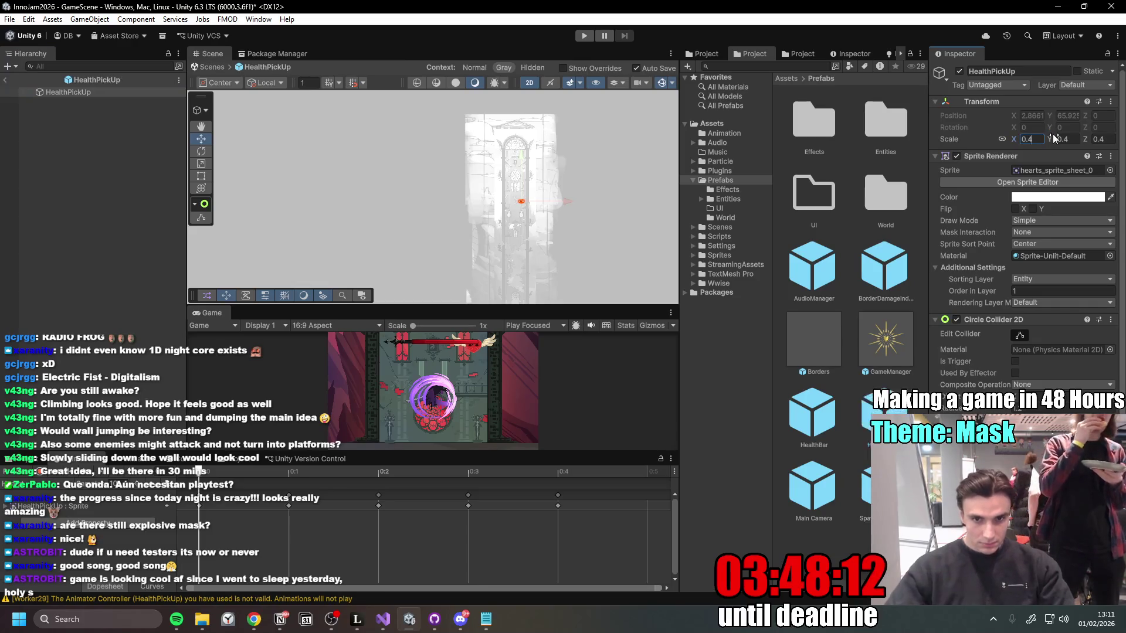
{"action": "left_click", "coordinate": [7, 81]}
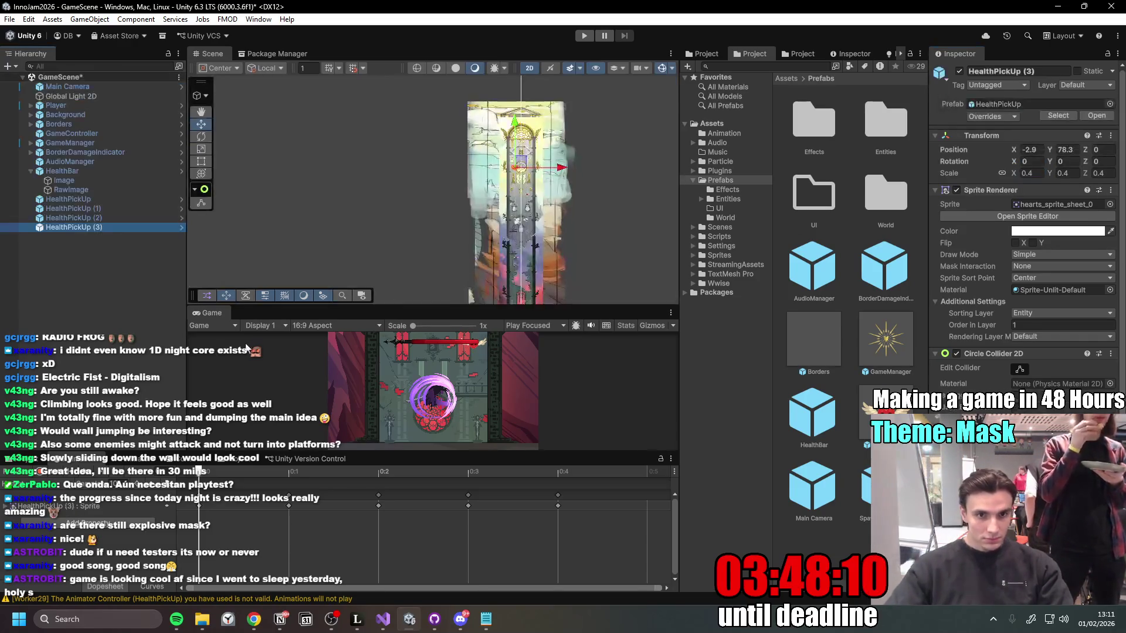
{"action": "double_click", "coordinate": [212, 313]}
{"action": "left_click", "coordinate": [590, 40]}
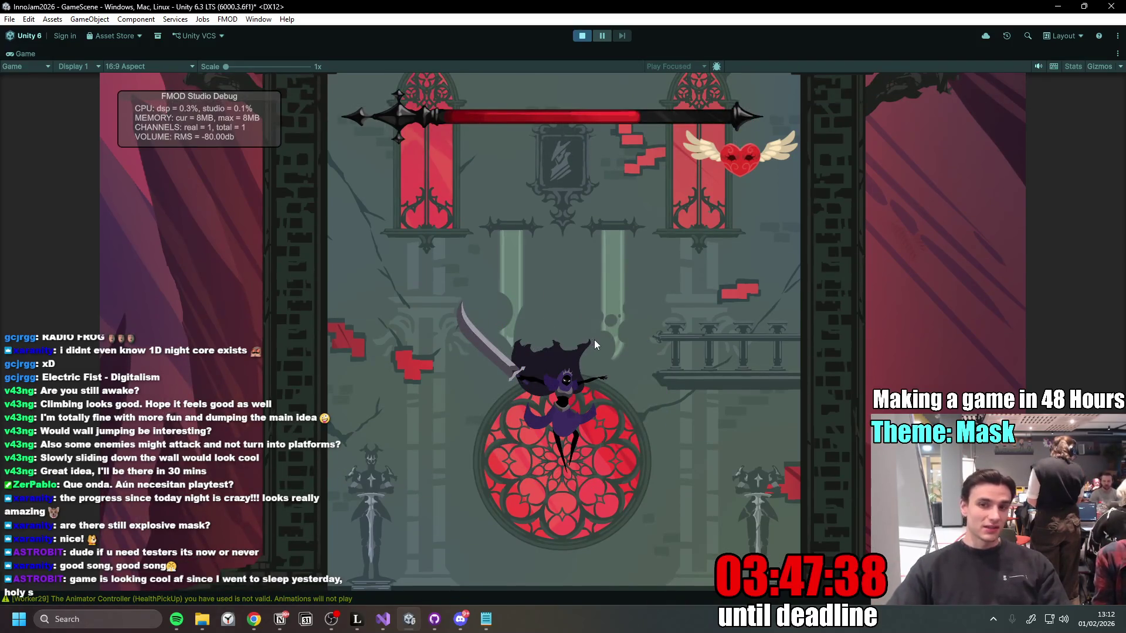
Step: Wall-cling and jump up from the rose window onto the first mask platforms
{"action": "key", "text": "d"}
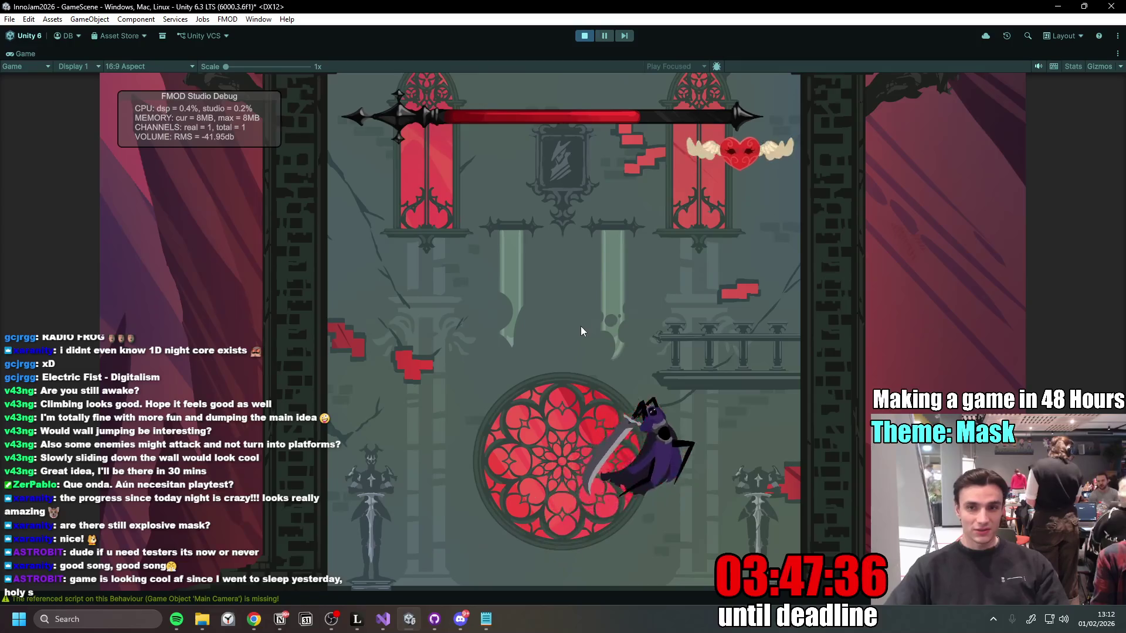
{"action": "key", "text": "a"}
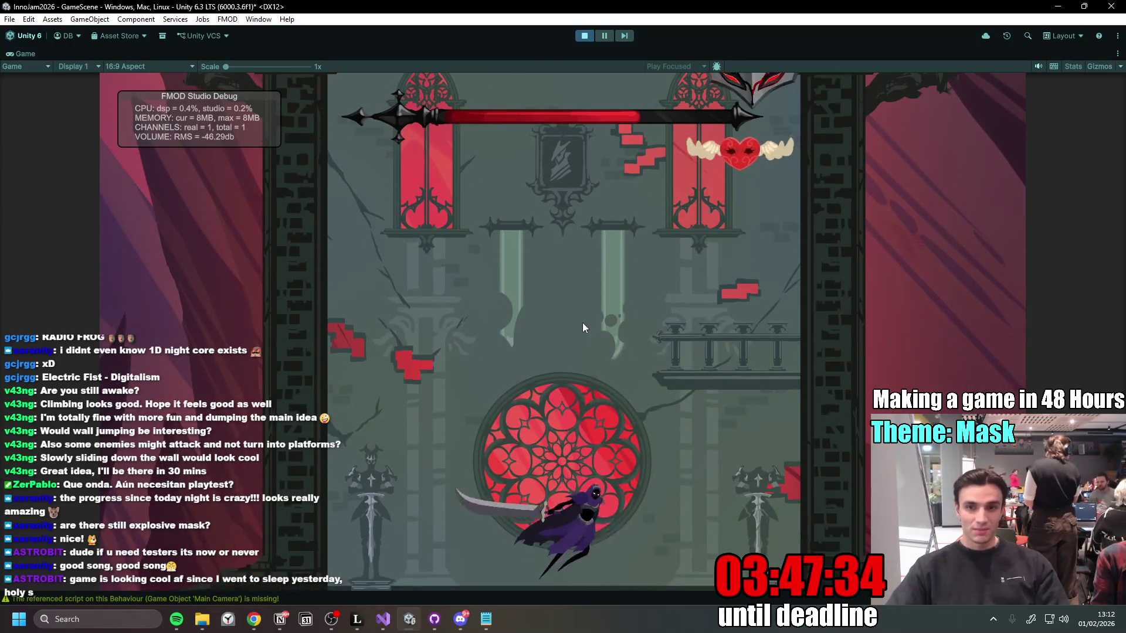
{"action": "key", "text": "space"}
{"action": "key", "text": "d"}
{"action": "key", "text": "a"}
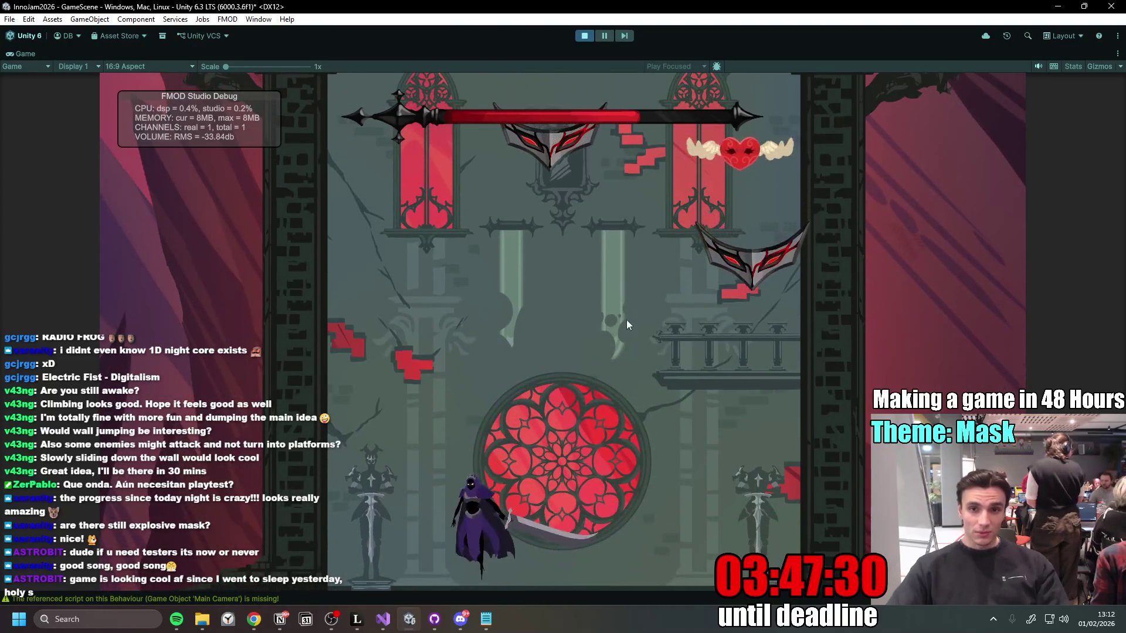
{"action": "key", "text": "space"}
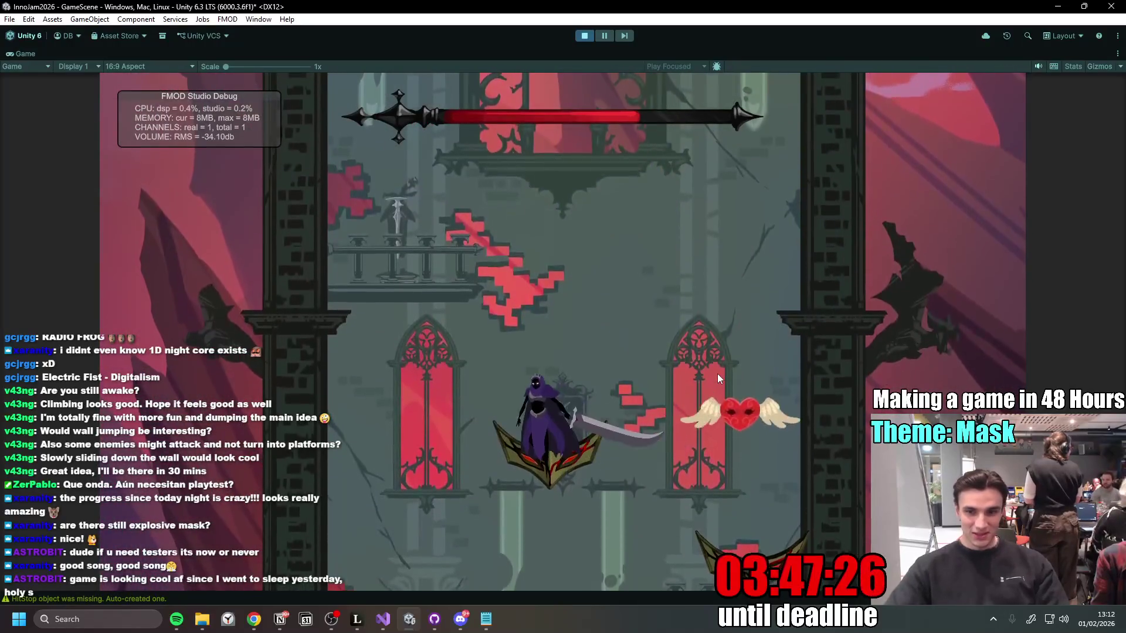
{"action": "key", "text": "space"}
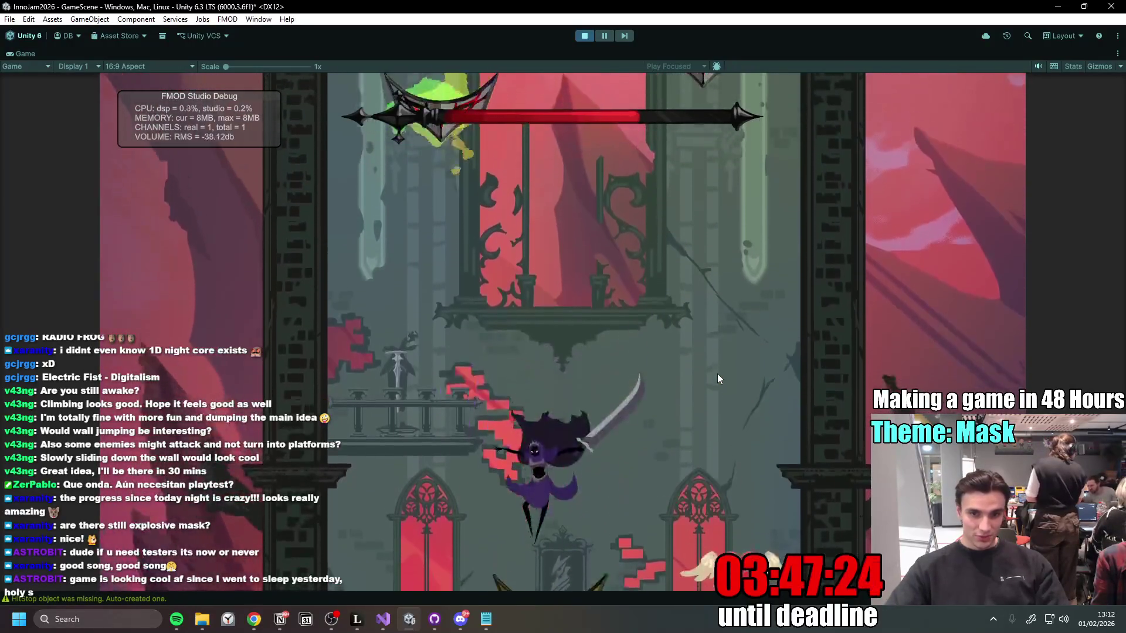
{"action": "key", "text": "space"}
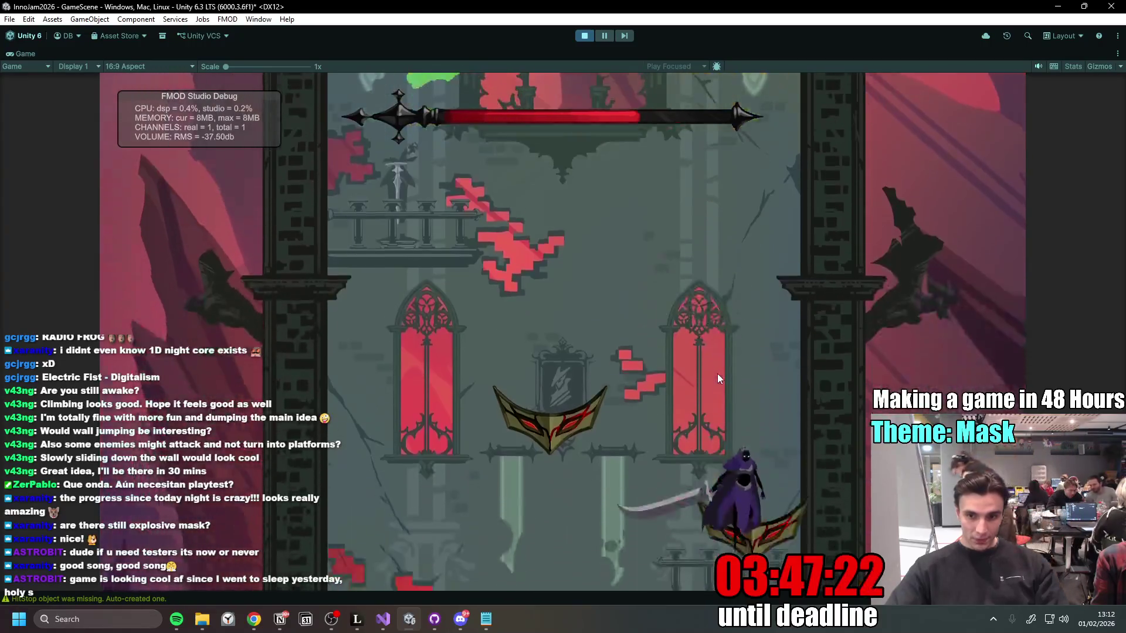
{"action": "key", "text": "space"}
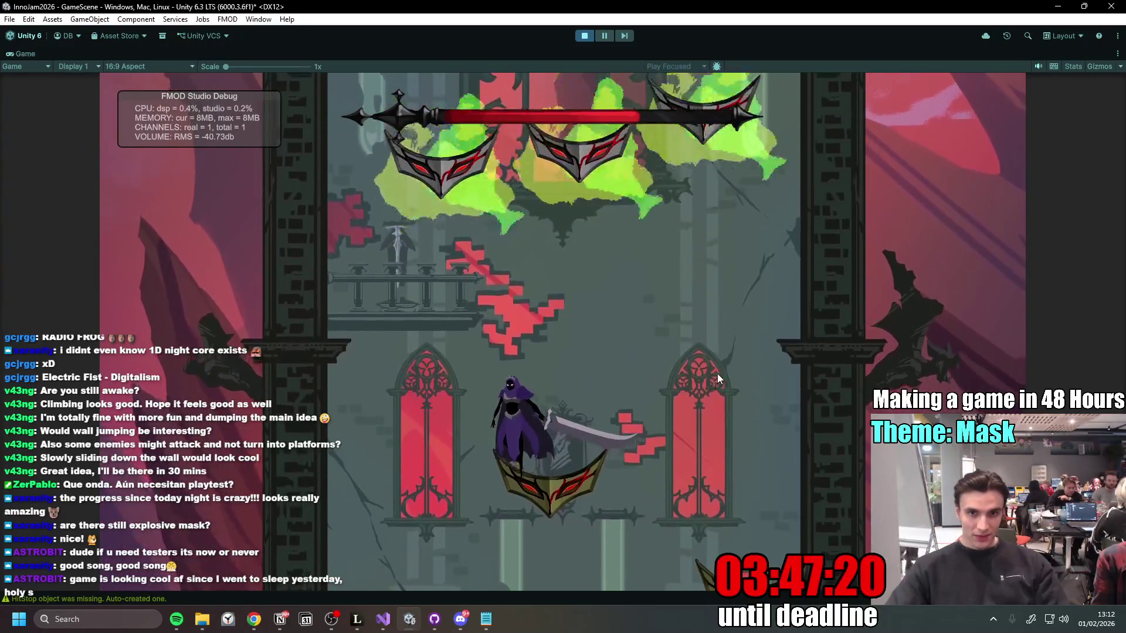
{"action": "key", "text": "space"}
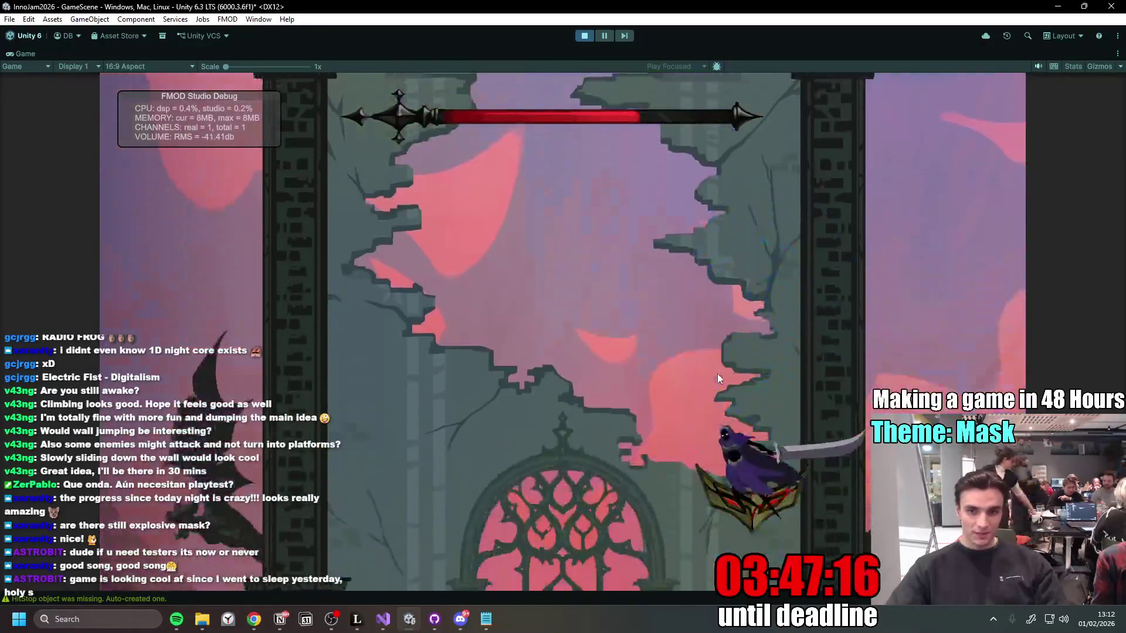
Step: Keep climbing the shaft, spin-jumping between masks and bursting one with a slash
{"action": "key", "text": "space"}
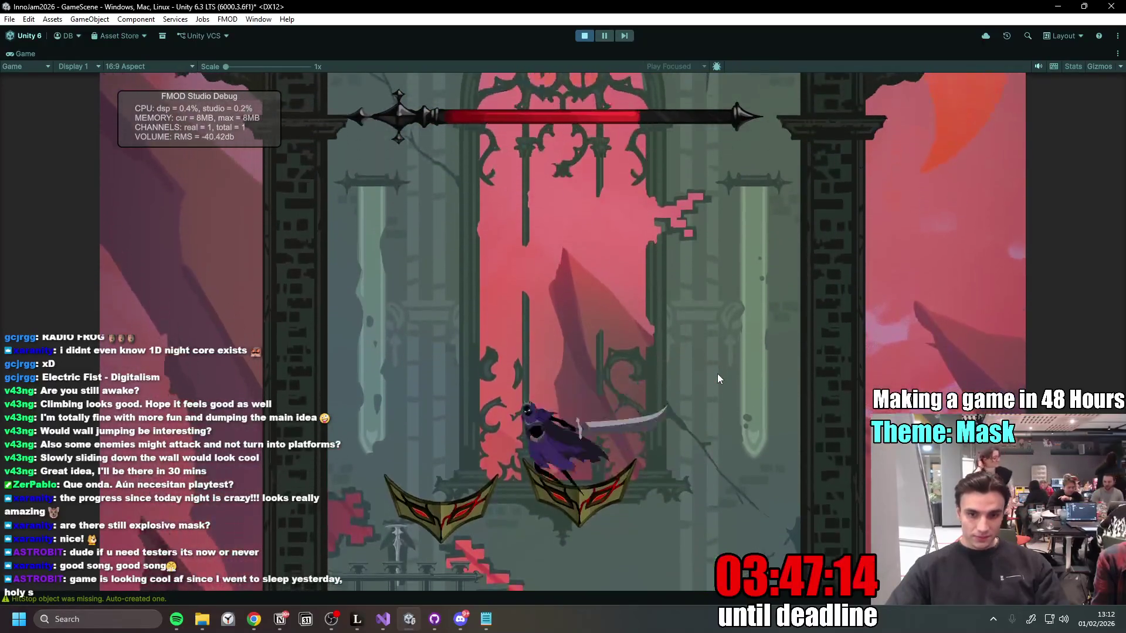
{"action": "key", "text": "space"}
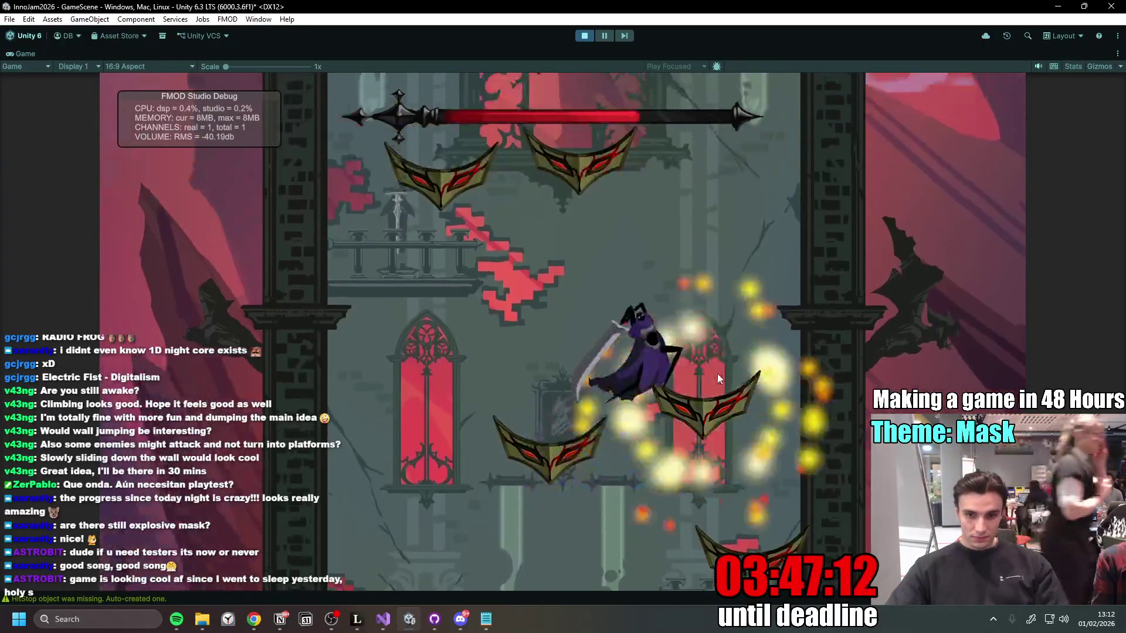
{"action": "key", "text": "space"}
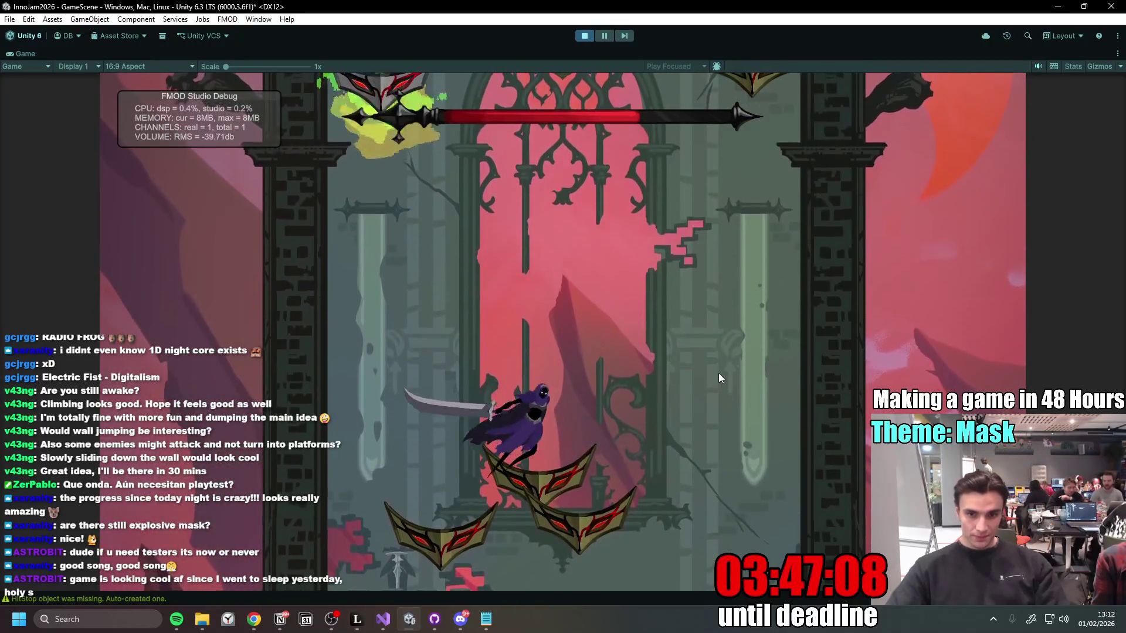
{"action": "key", "text": "space"}
{"action": "key", "text": "space"}
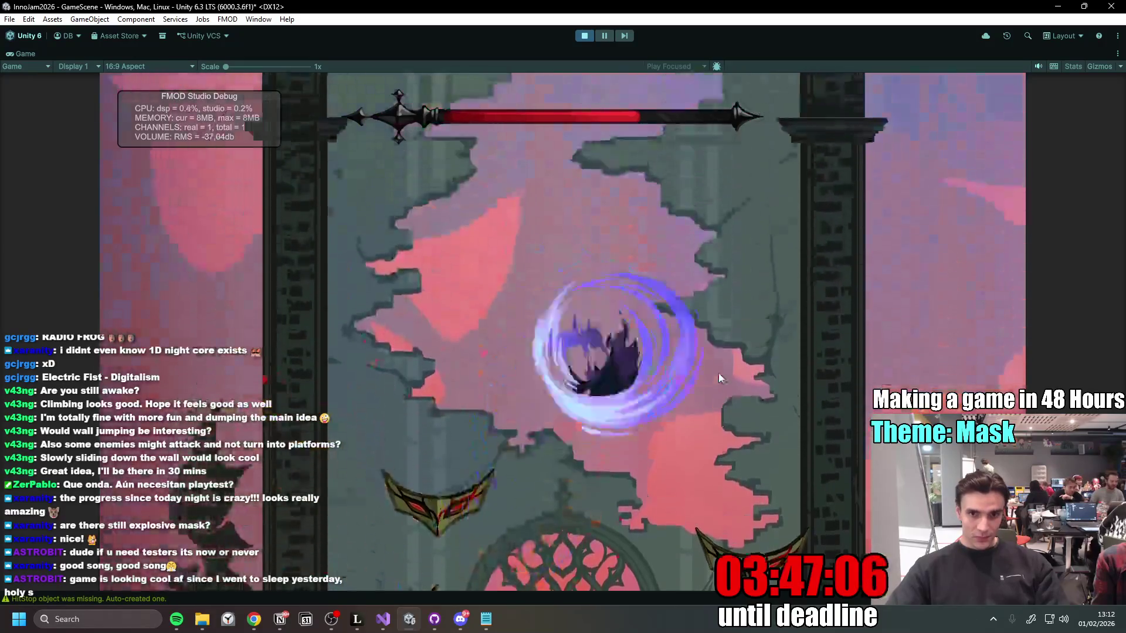
{"action": "key", "text": "space"}
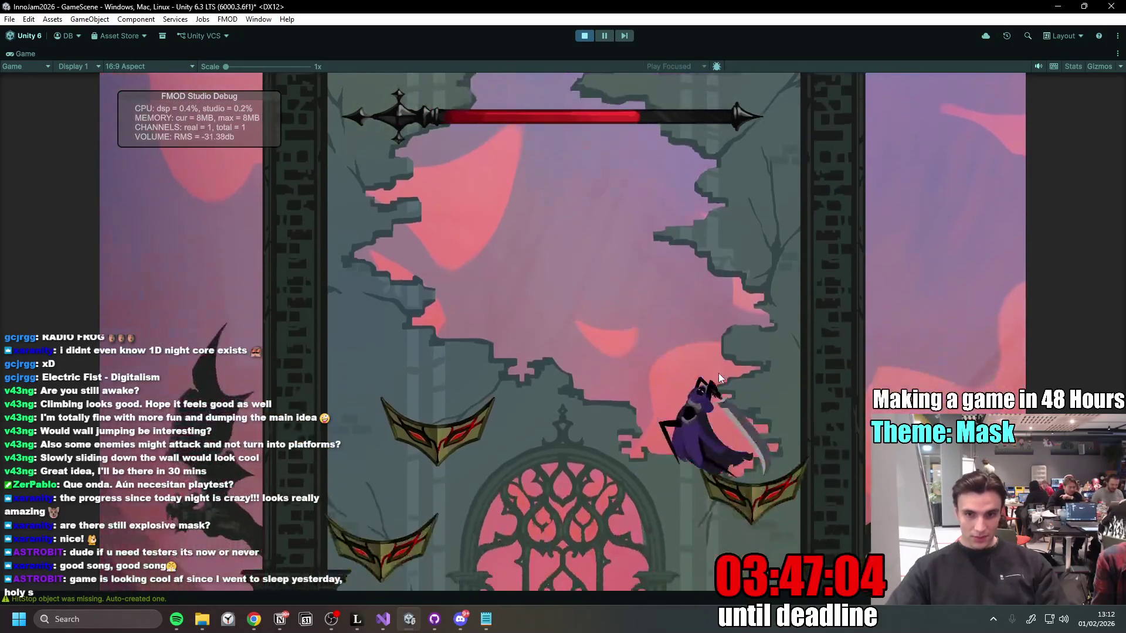
{"action": "key", "text": "d"}
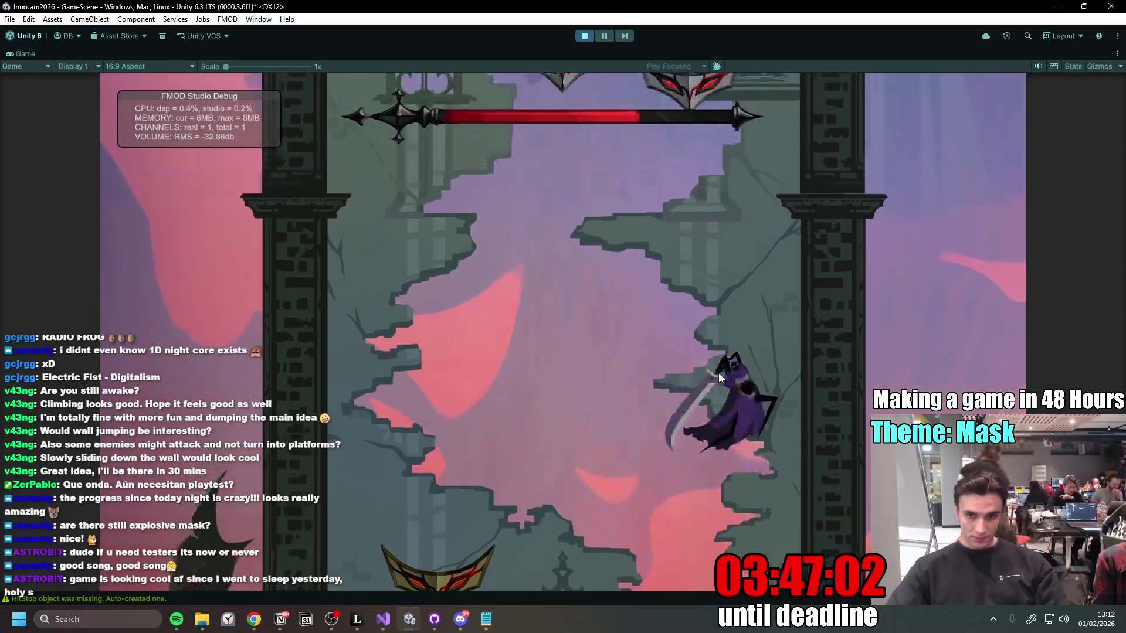
{"action": "key", "text": "space"}
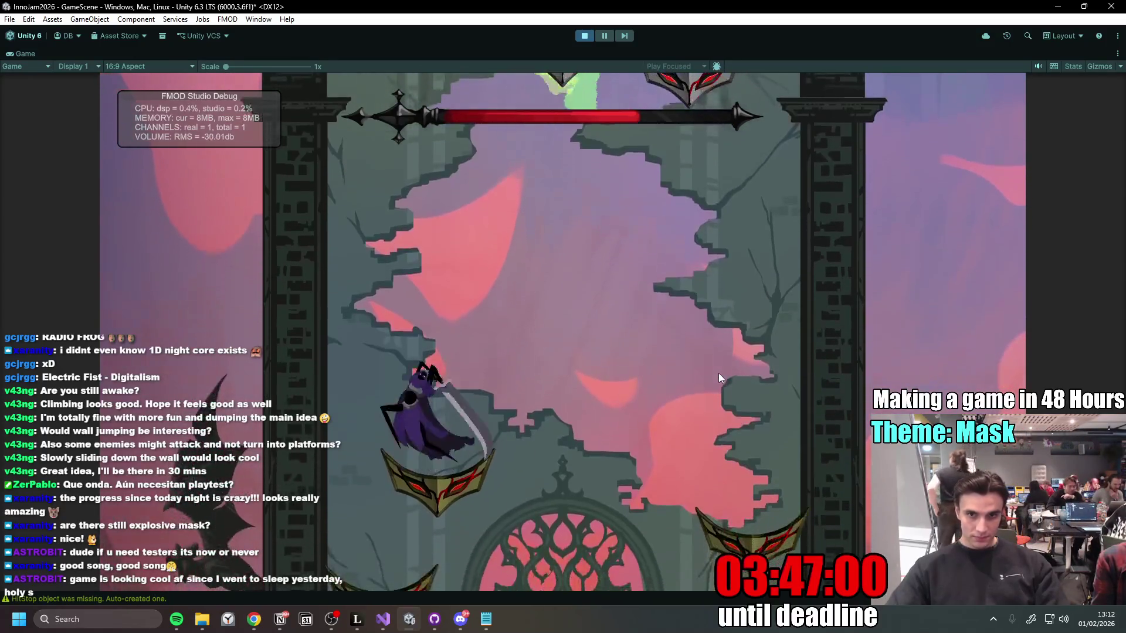
{"action": "key", "text": "space"}
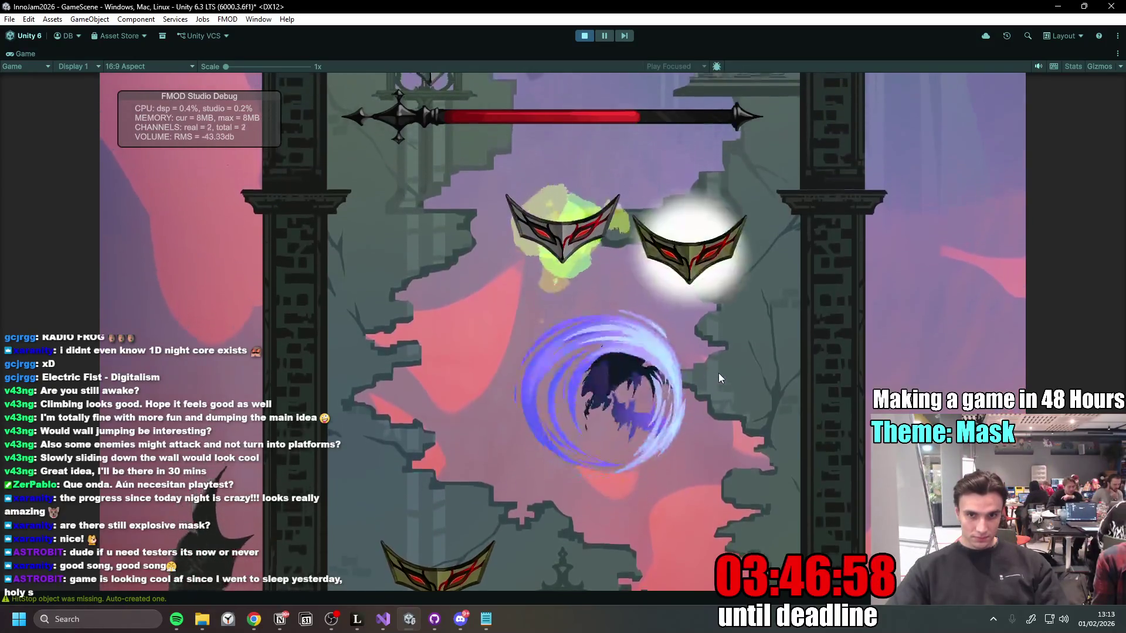
{"action": "key", "text": "a"}
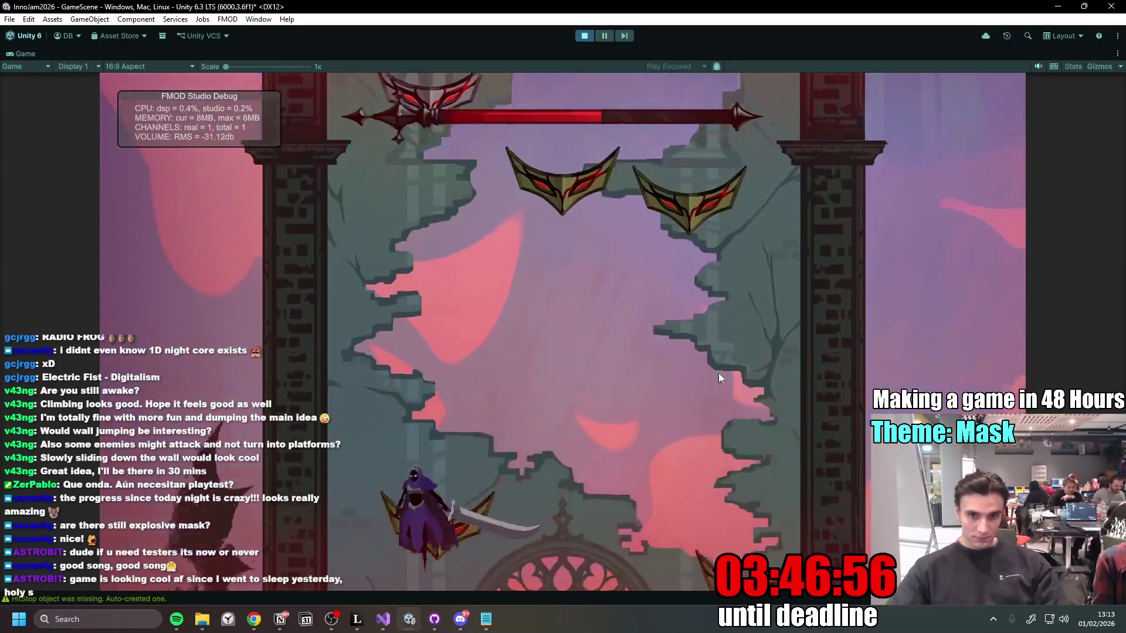
{"action": "key", "text": "space"}
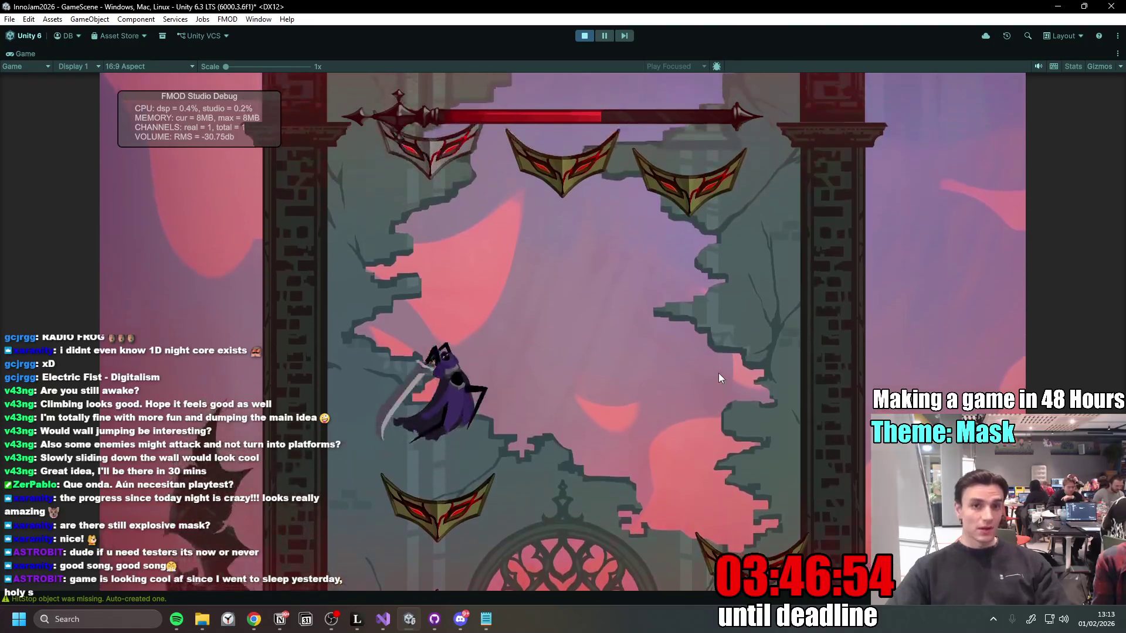
Step: Review the Inno Games Jam PROBLEMS list, highlighting the Spring System item, then return to Unity
{"action": "left_click", "coordinate": [283, 618]}
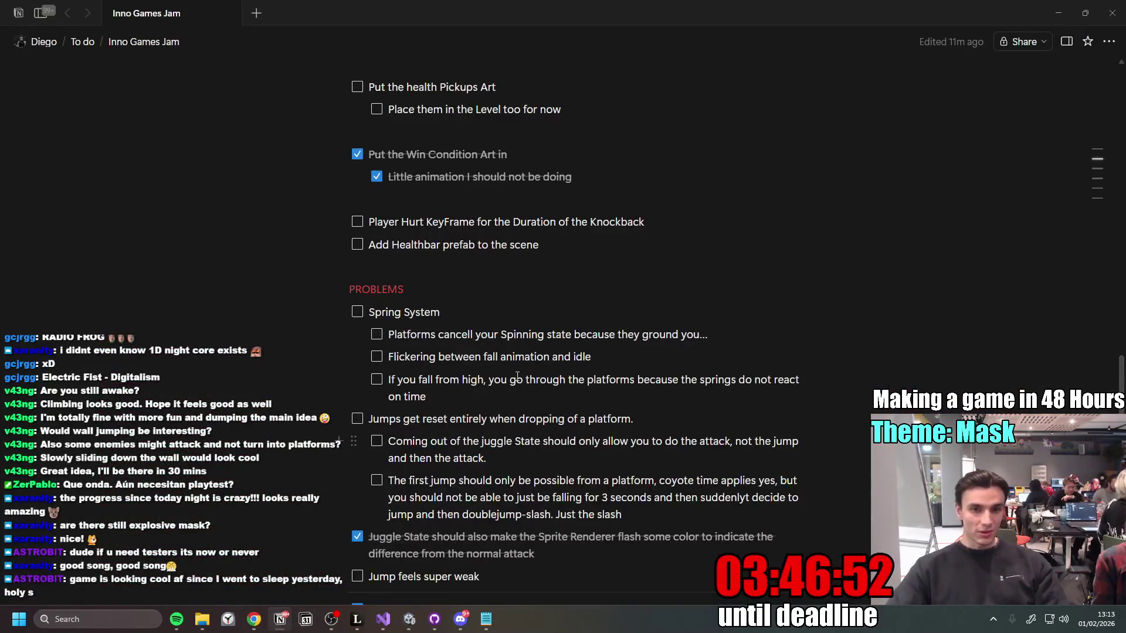
{"action": "scroll", "coordinate": [566, 263], "scroll_direction": "down", "scroll_amount": 2}
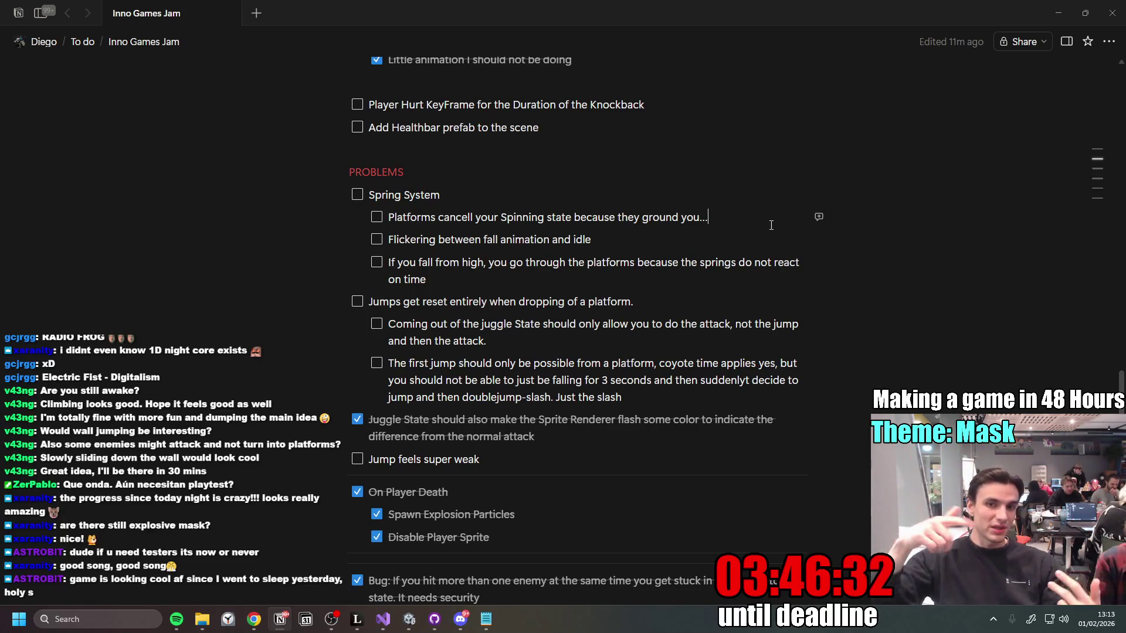
{"action": "left_click", "coordinate": [614, 254]}
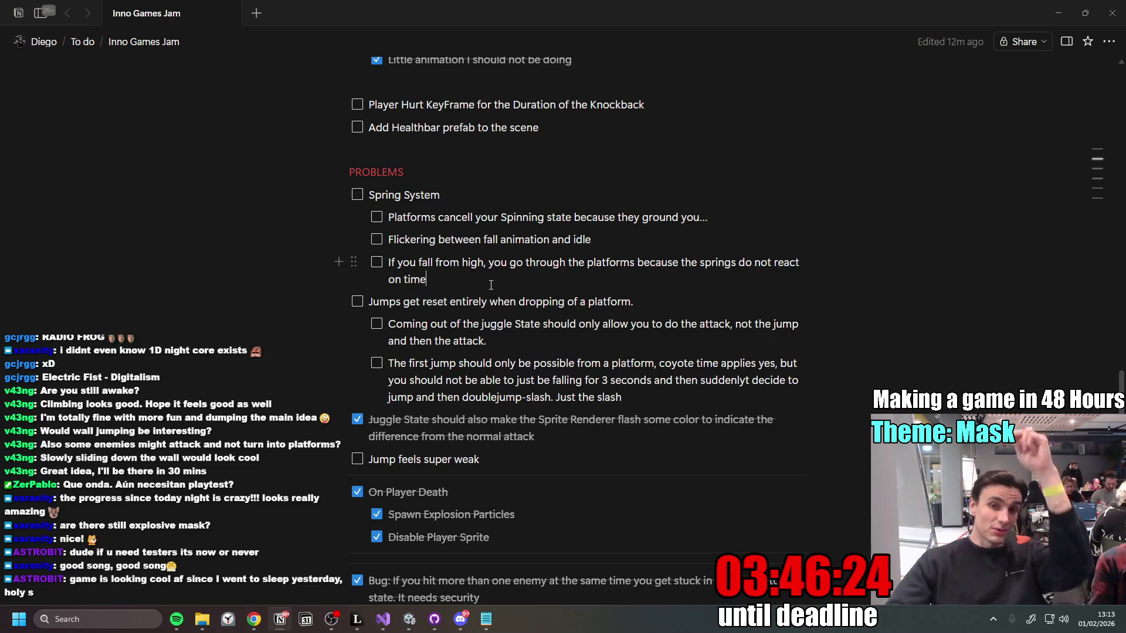
{"action": "triple_click", "coordinate": [387, 193]}
{"action": "left_click", "coordinate": [473, 200]}
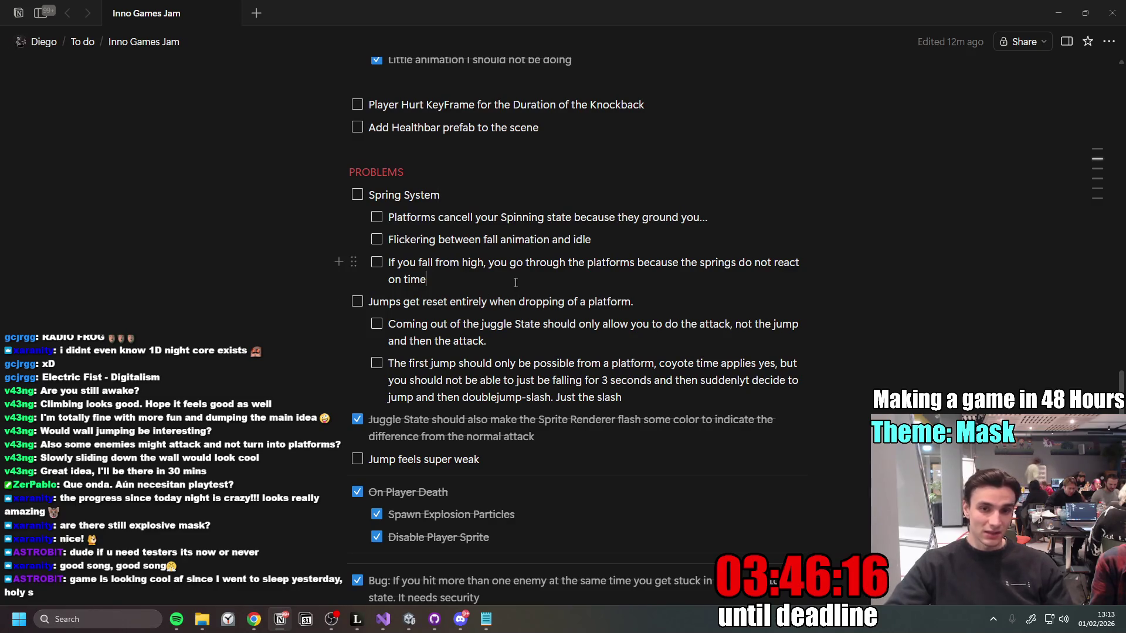
{"action": "scroll", "coordinate": [496, 279], "scroll_direction": "down", "scroll_amount": 1}
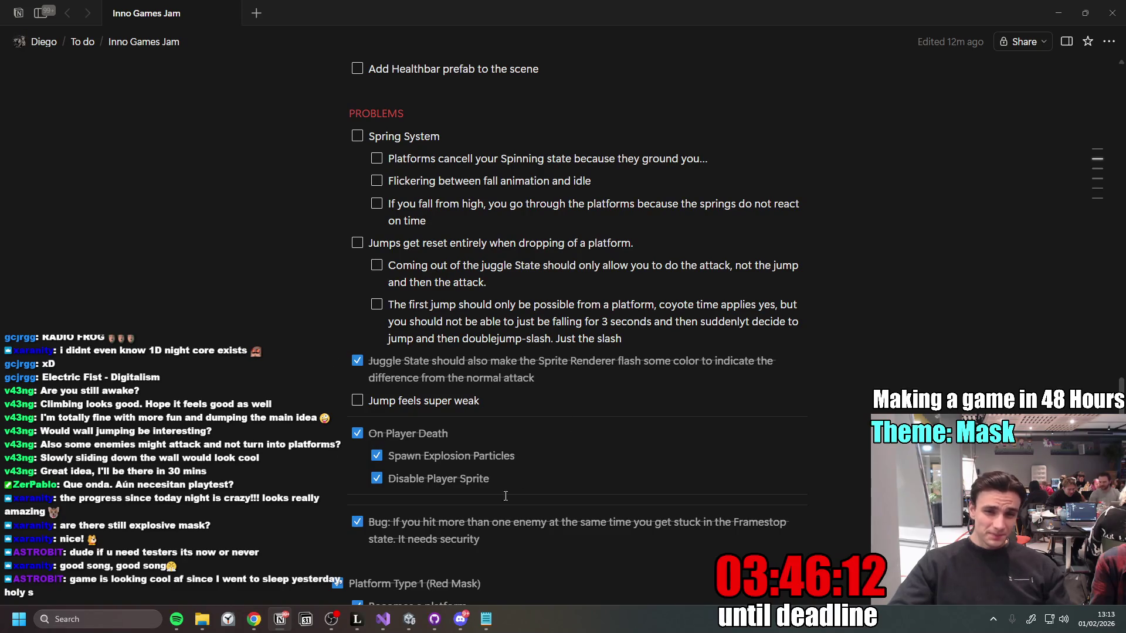
{"action": "left_click", "coordinate": [410, 619]}
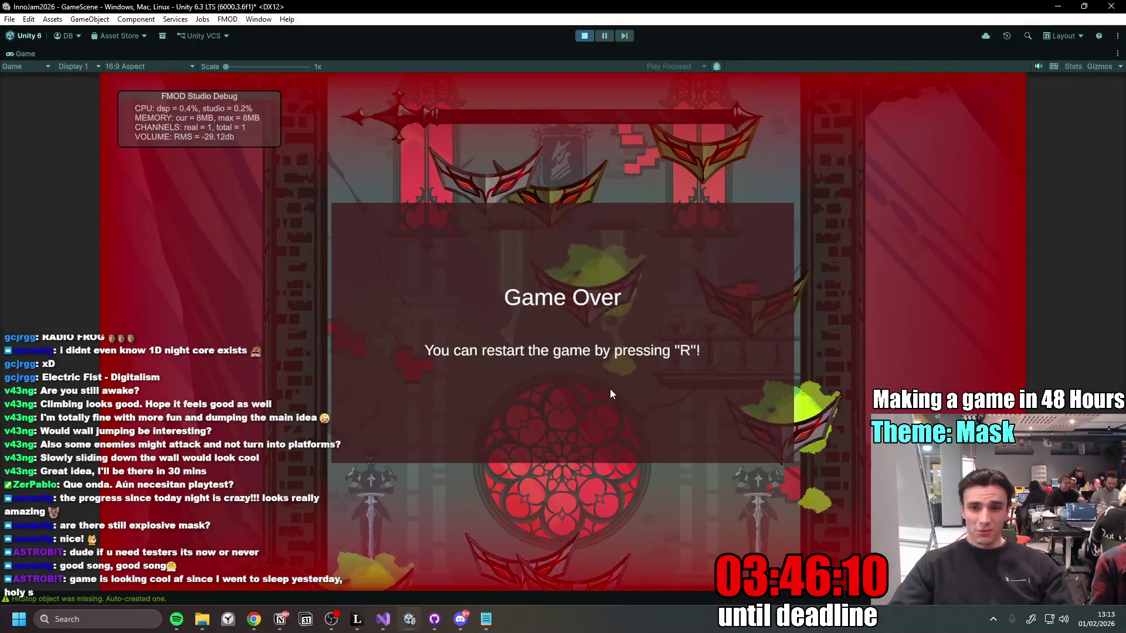
Step: Restart from Game Over with R and dash up-right from the rose-window floor
{"action": "key", "text": "r"}
{"action": "key", "text": "d"}
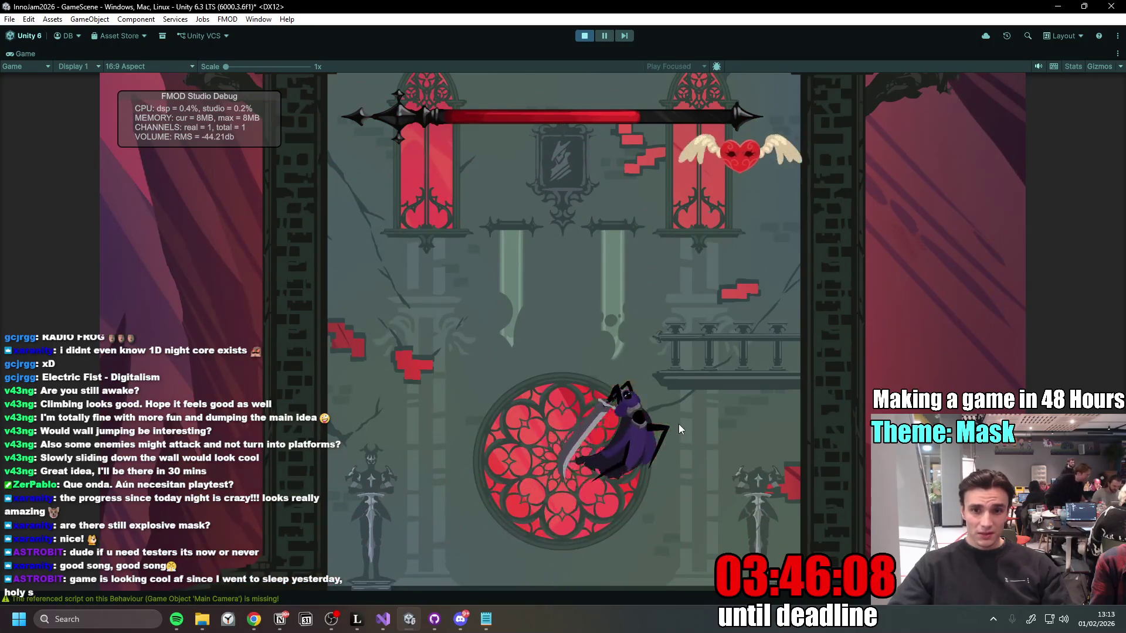
{"action": "key", "text": "space"}
{"action": "key", "text": "a"}
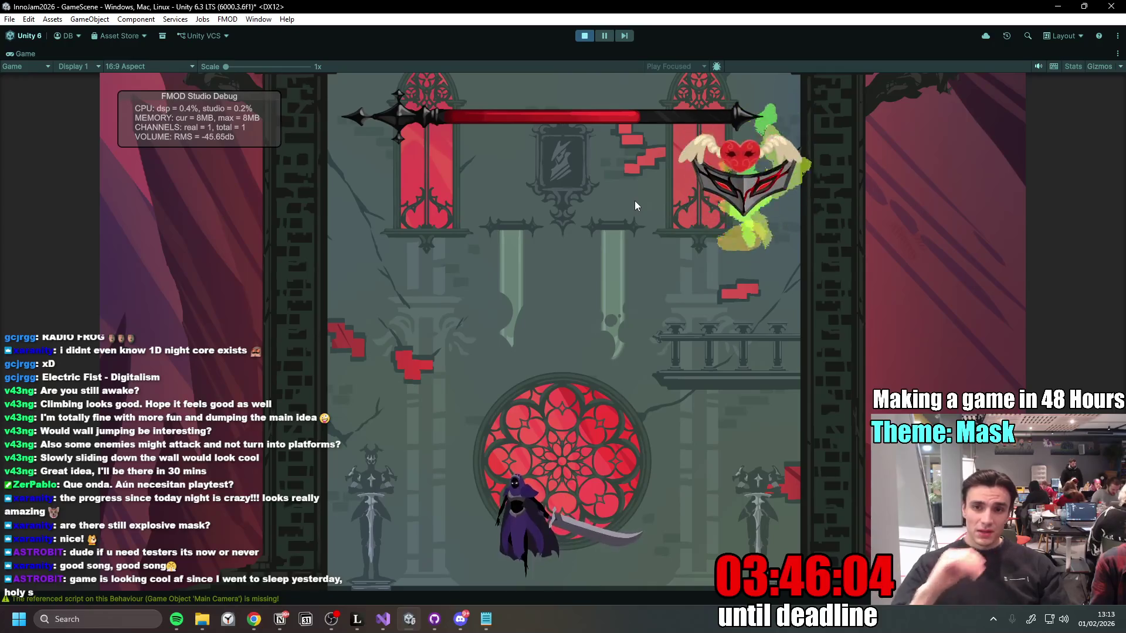
{"action": "left_click", "coordinate": [746, 326]}
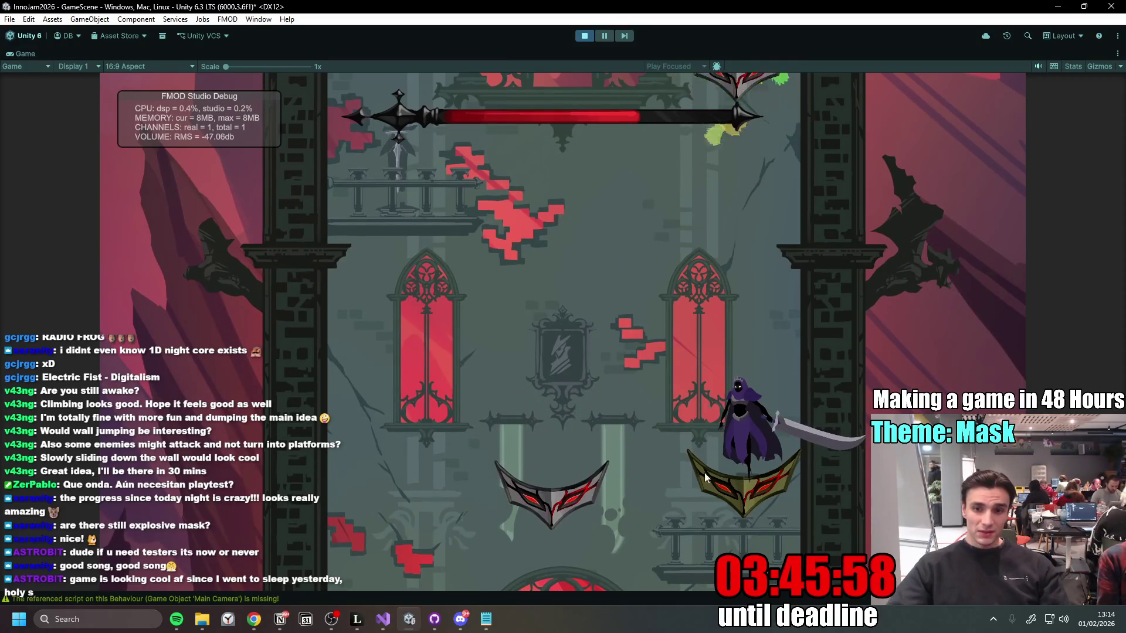
Step: Spin-jump and slash around the golden mask platforms, then stop play mode
{"action": "key", "text": "a"}
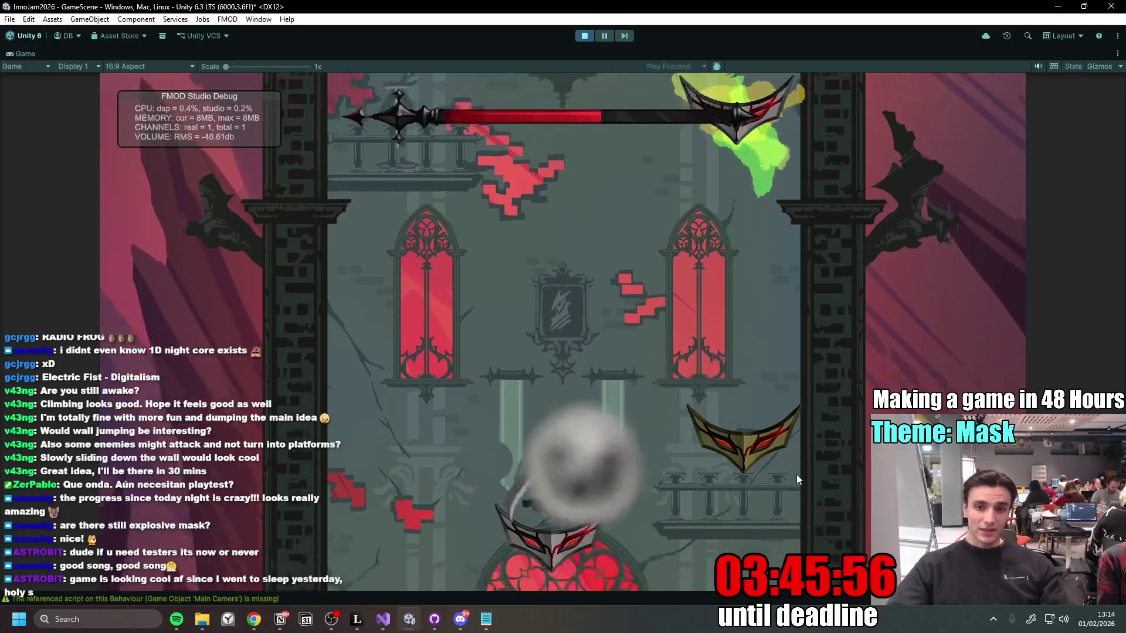
{"action": "key", "text": "space"}
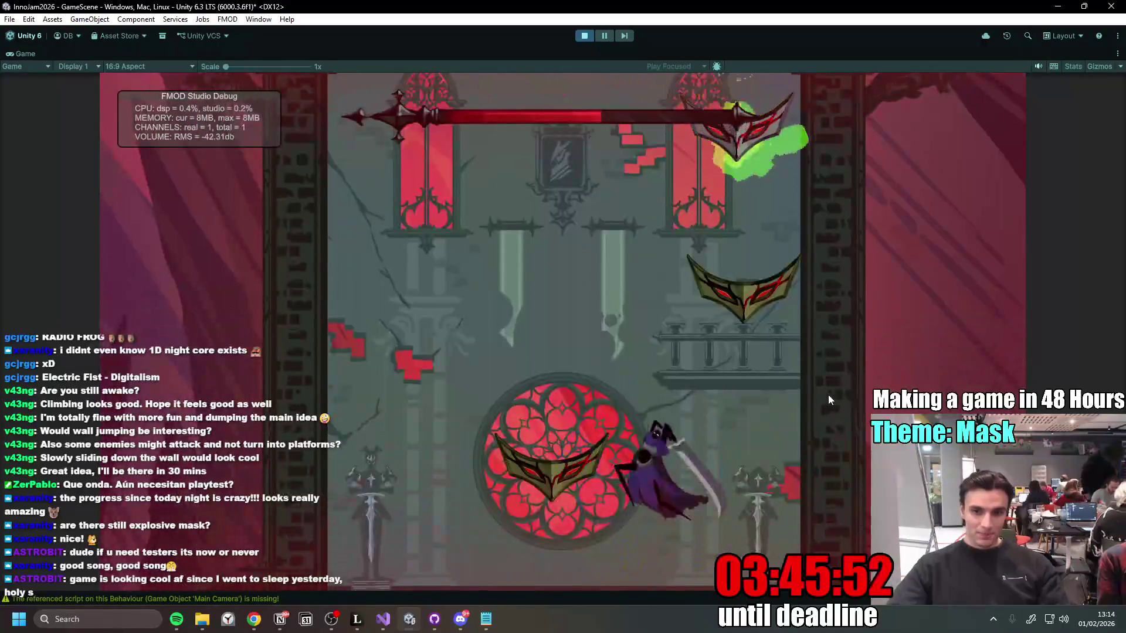
{"action": "key", "text": "a"}
{"action": "key", "text": "d"}
{"action": "key", "text": "a"}
{"action": "key", "text": "space"}
{"action": "key", "text": "space"}
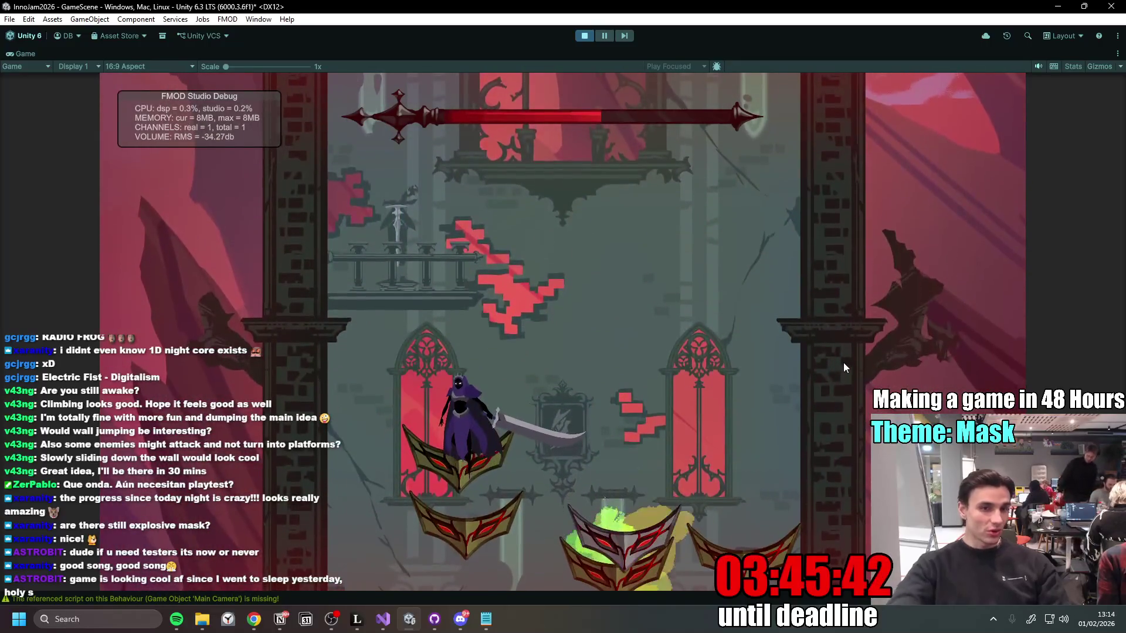
{"action": "key", "text": "space"}
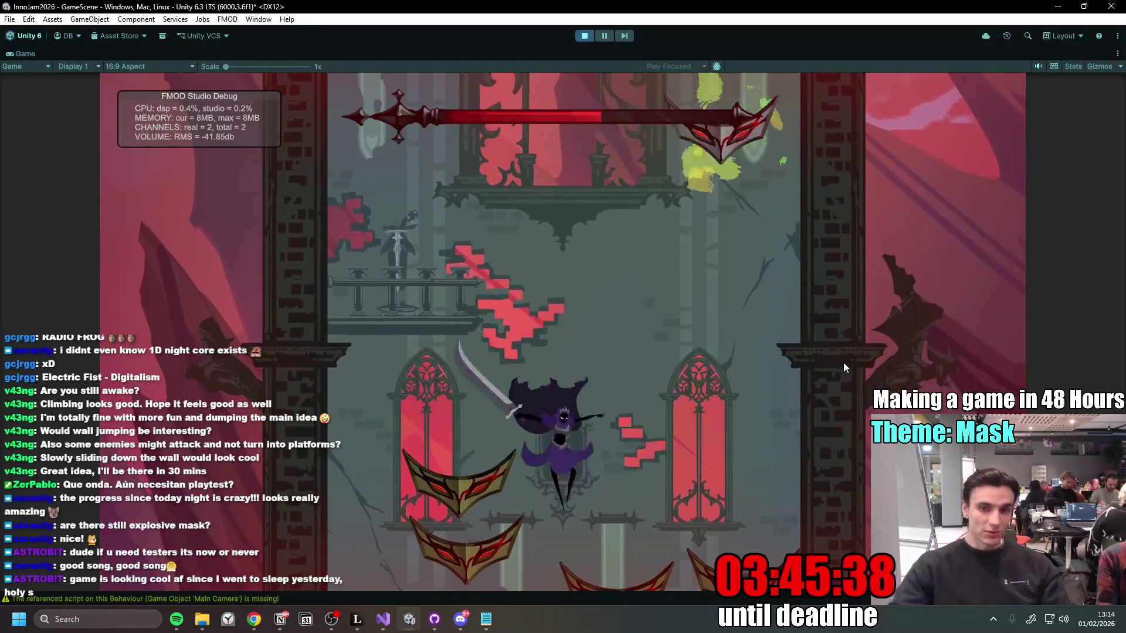
{"action": "key", "text": "space"}
{"action": "key", "text": "a"}
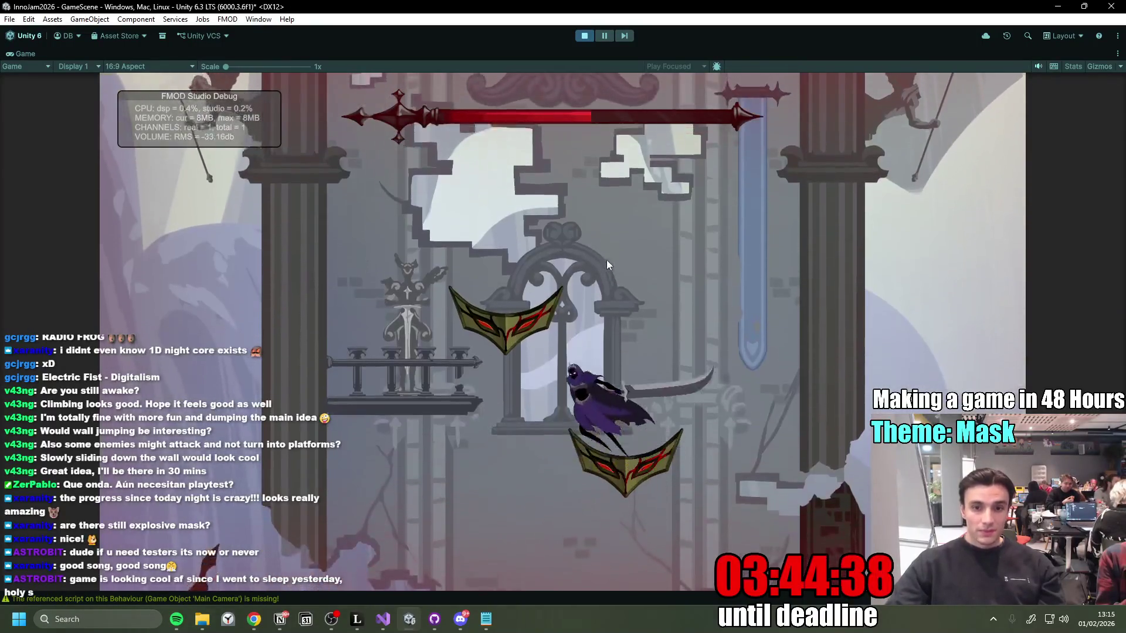
{"action": "left_click", "coordinate": [582, 38]}
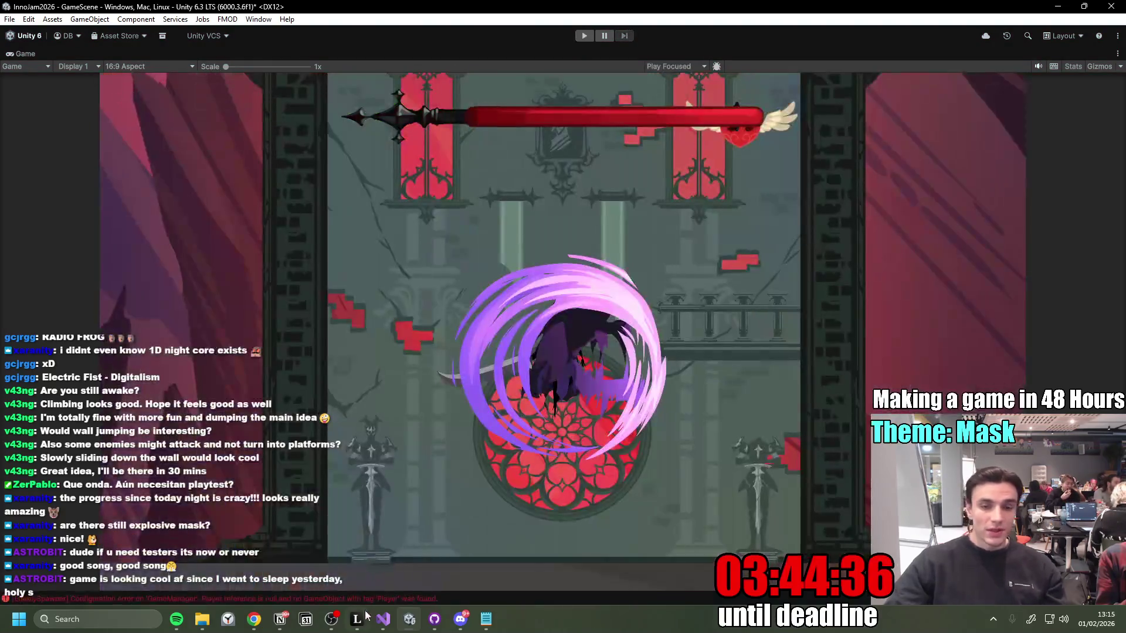
Step: Glance at GitHub Desktop's changes, scroll through the Notion jam to-do page, and return to Unity
{"action": "left_click", "coordinate": [435, 620]}
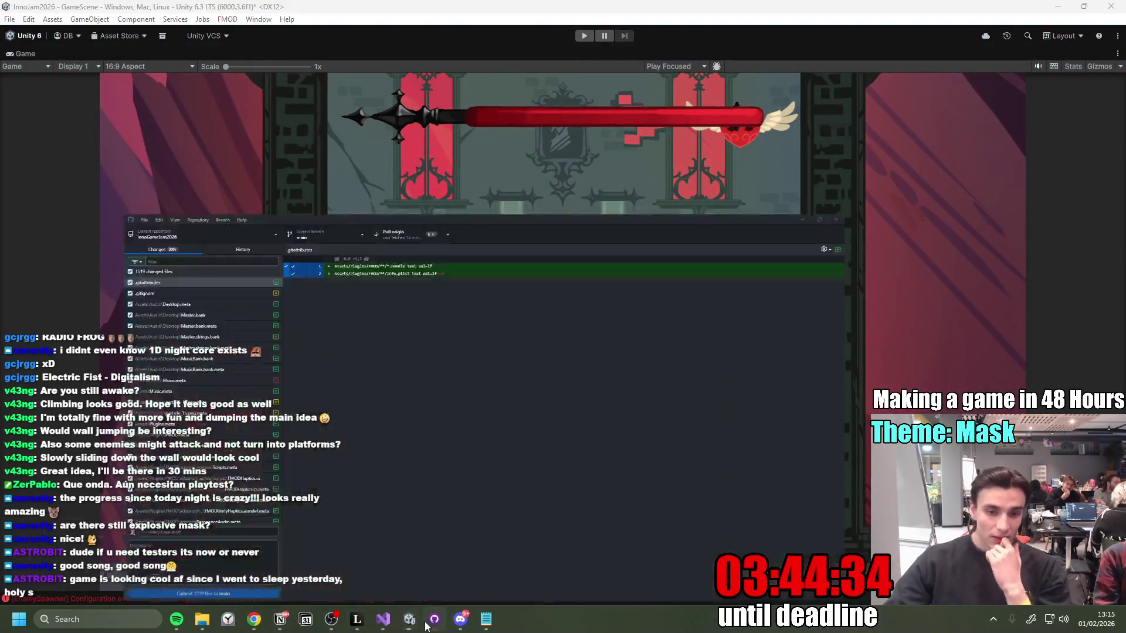
{"action": "left_click", "coordinate": [280, 619]}
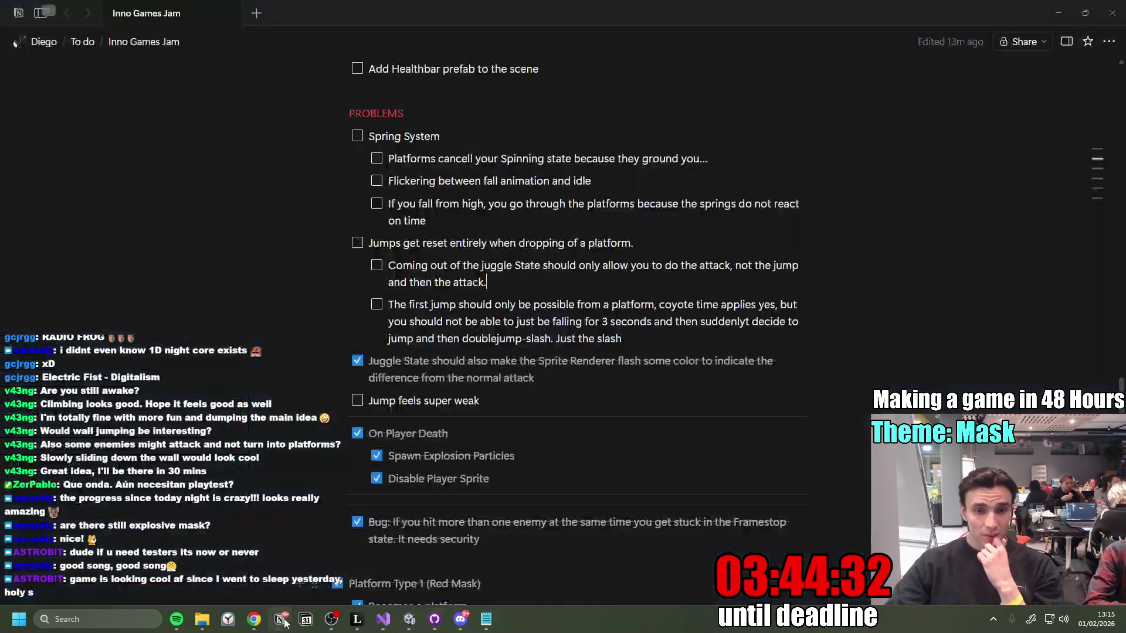
{"action": "scroll", "coordinate": [533, 425], "scroll_direction": "down", "scroll_amount": 4}
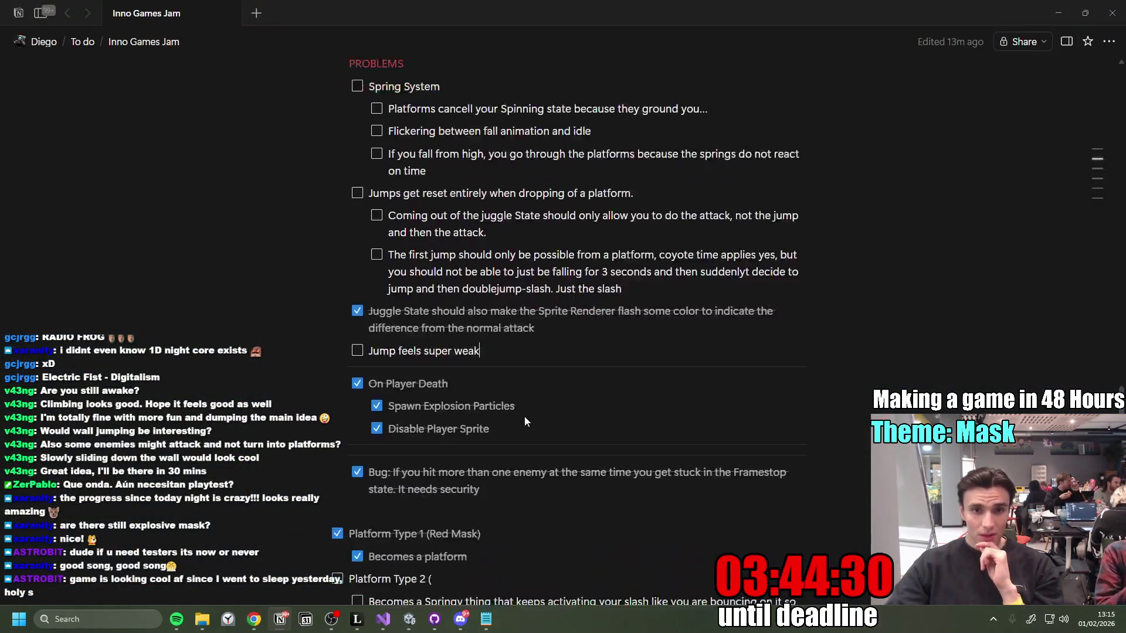
{"action": "scroll", "coordinate": [546, 434], "scroll_direction": "up", "scroll_amount": 6}
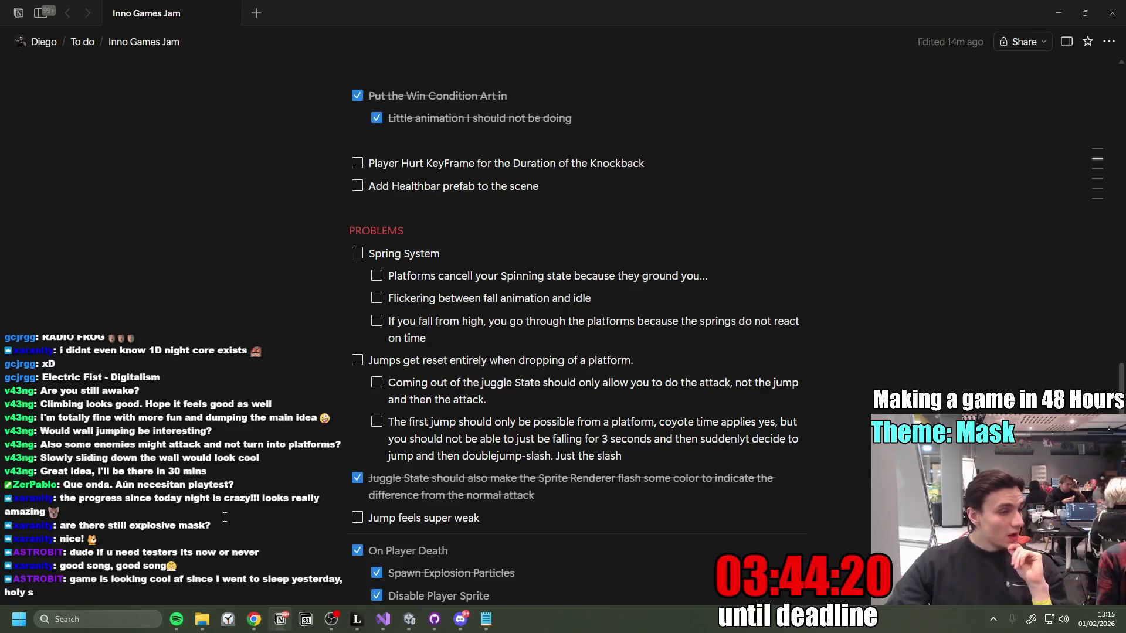
{"action": "left_click", "coordinate": [409, 619]}
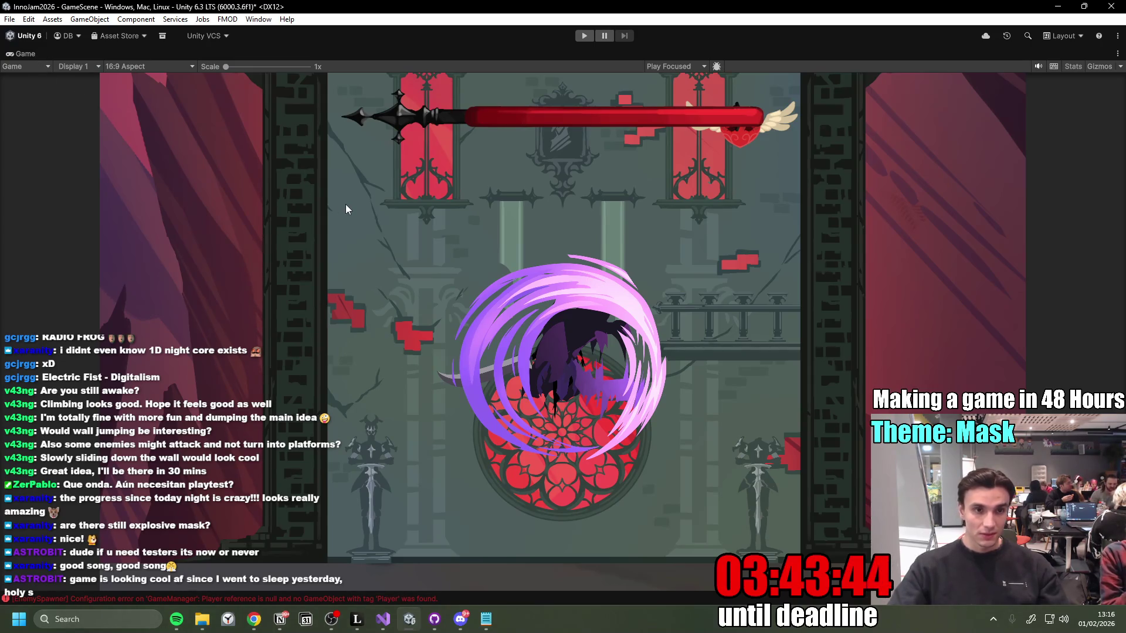
Step: Restore the full Unity panel layout with a taller Game panel, then switch to Notion
{"action": "left_click", "coordinate": [583, 37]}
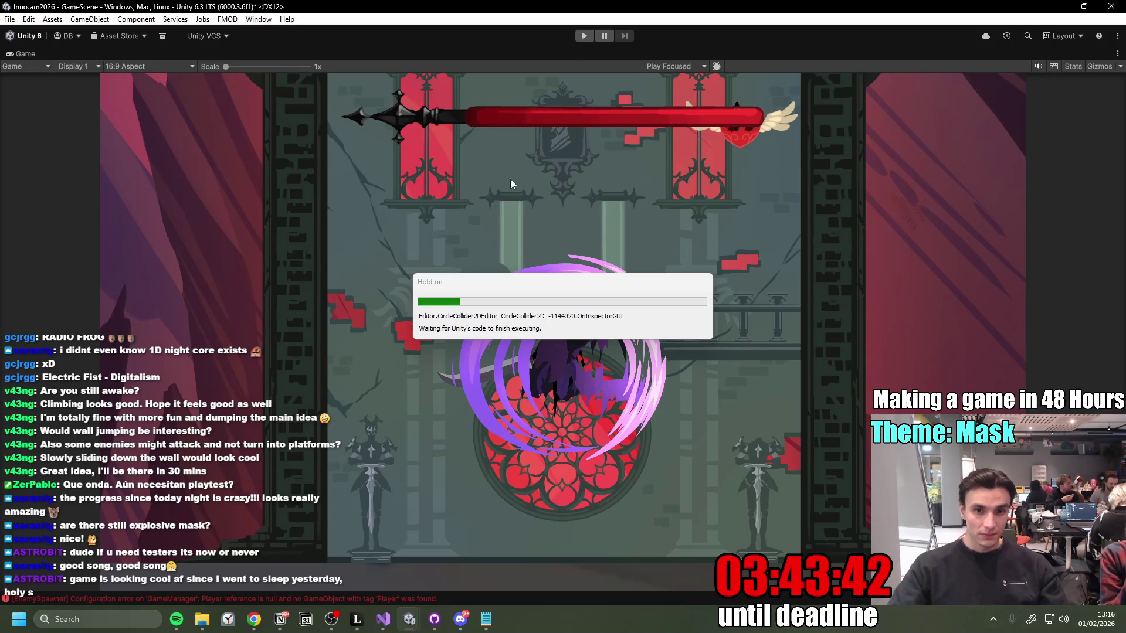
{"action": "left_click", "coordinate": [476, 241]}
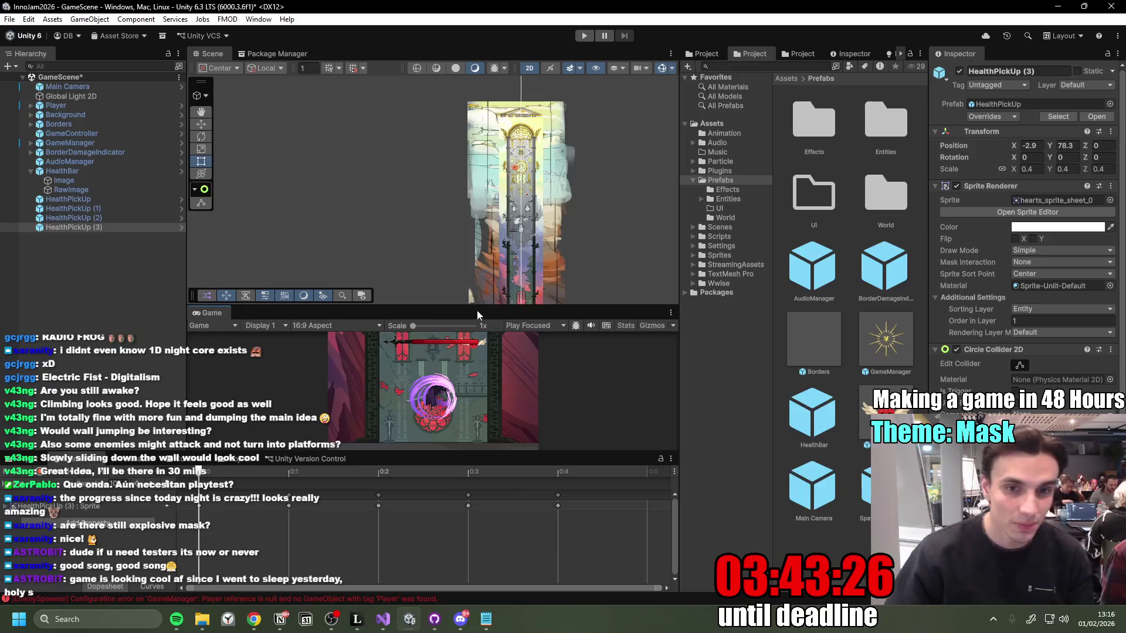
{"action": "left_click_drag", "start_coordinate": [478, 307], "coordinate": [478, 264]}
{"action": "left_click", "coordinate": [275, 622]}
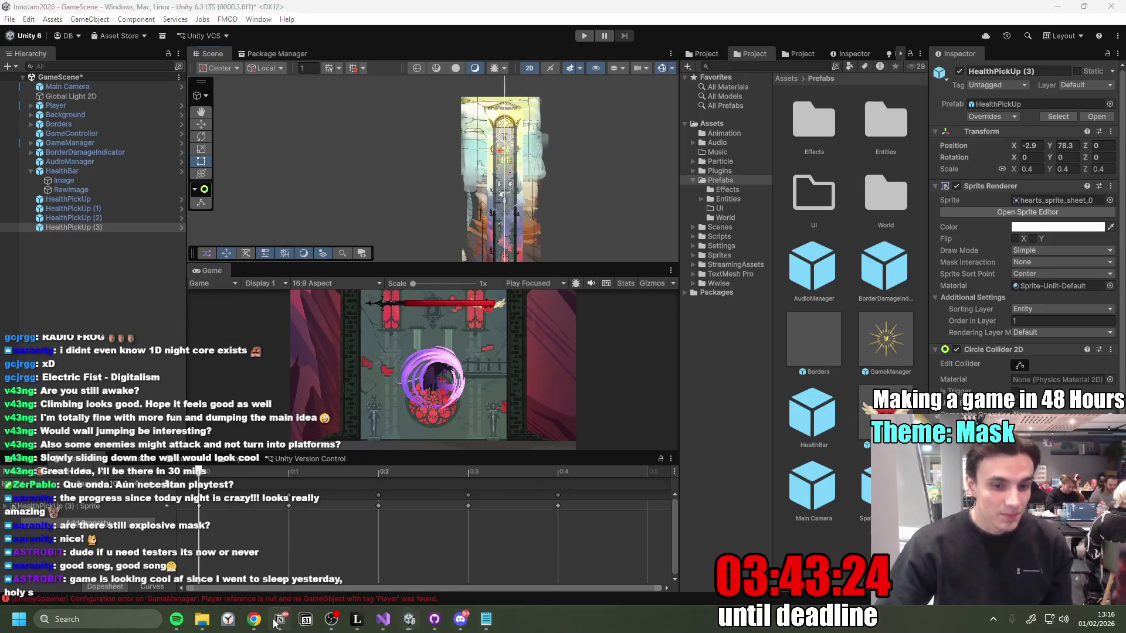
Step: Move the Adaptive Music Implementation card to Done and assign it to the matching team member
{"action": "mouse_move", "coordinate": [254, 619]}
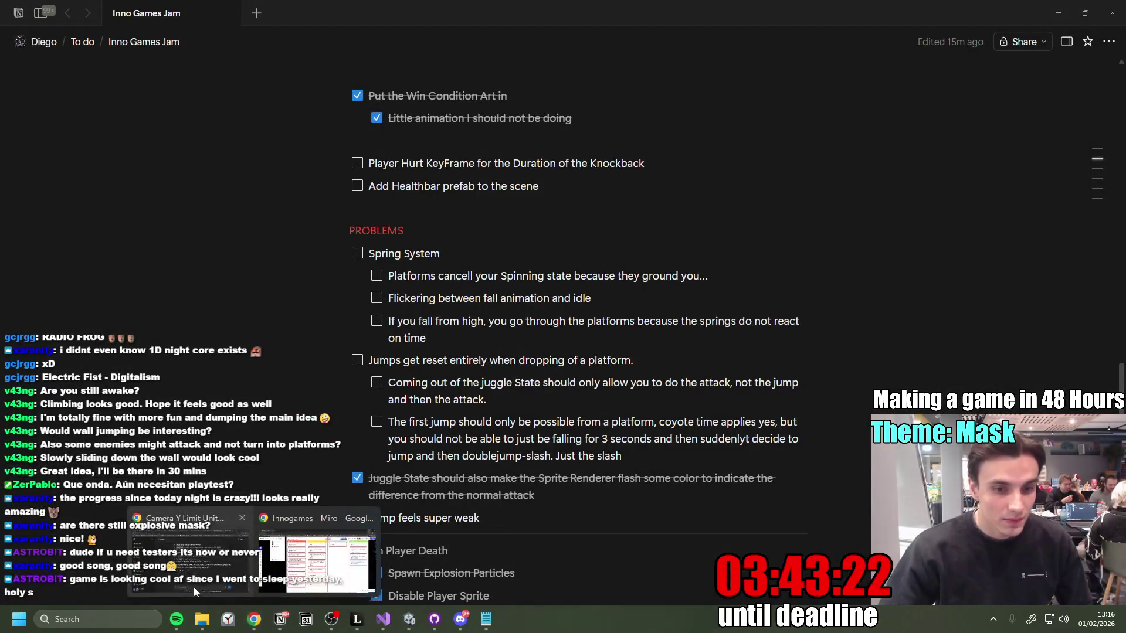
{"action": "left_click", "coordinate": [311, 551]}
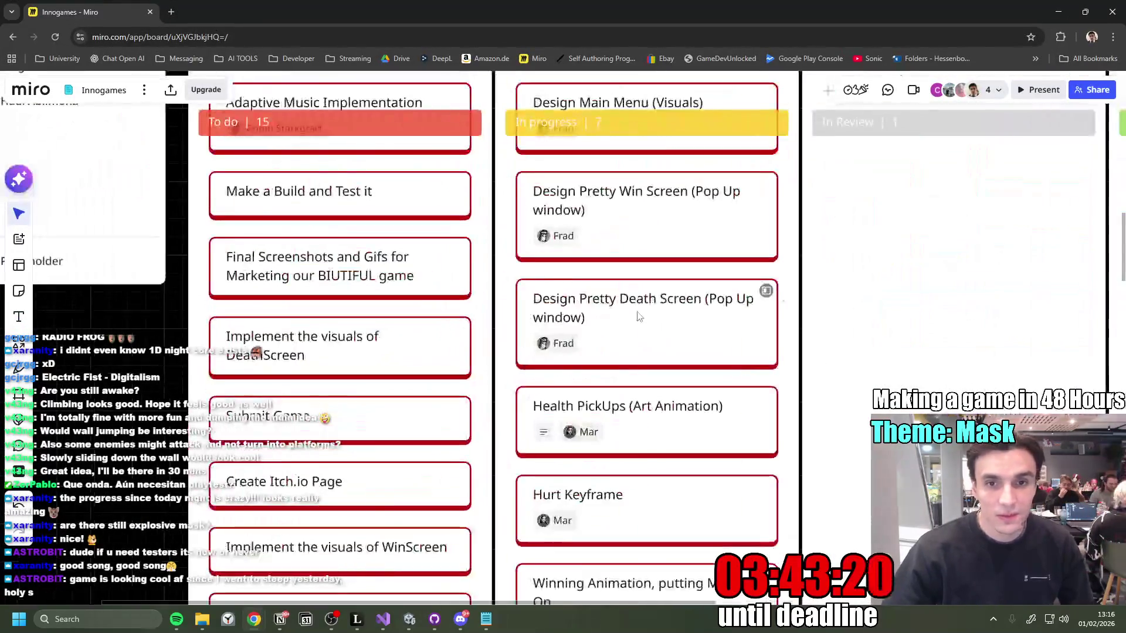
{"action": "mouse_move", "coordinate": [331, 286]}
{"action": "left_mouse_down"}
{"action": "mouse_move", "coordinate": [469, 217]}
{"action": "mouse_move", "coordinate": [332, 269]}
{"action": "mouse_move", "coordinate": [1004, 178]}
{"action": "mouse_move", "coordinate": [1039, 197]}
{"action": "left_mouse_up"}
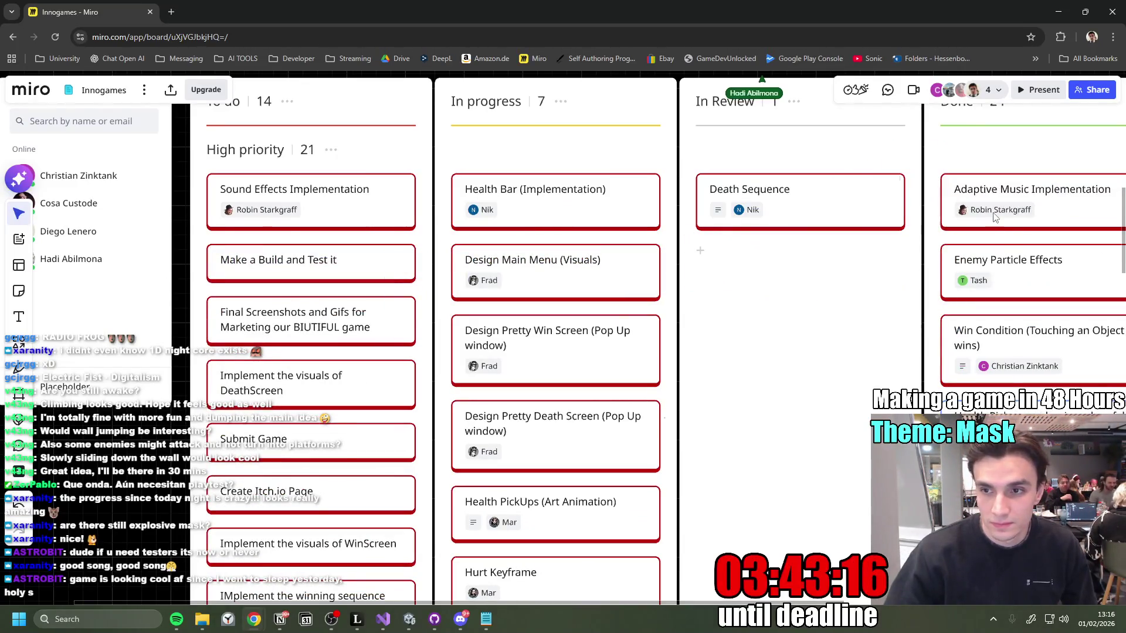
{"action": "left_click", "coordinate": [937, 121]}
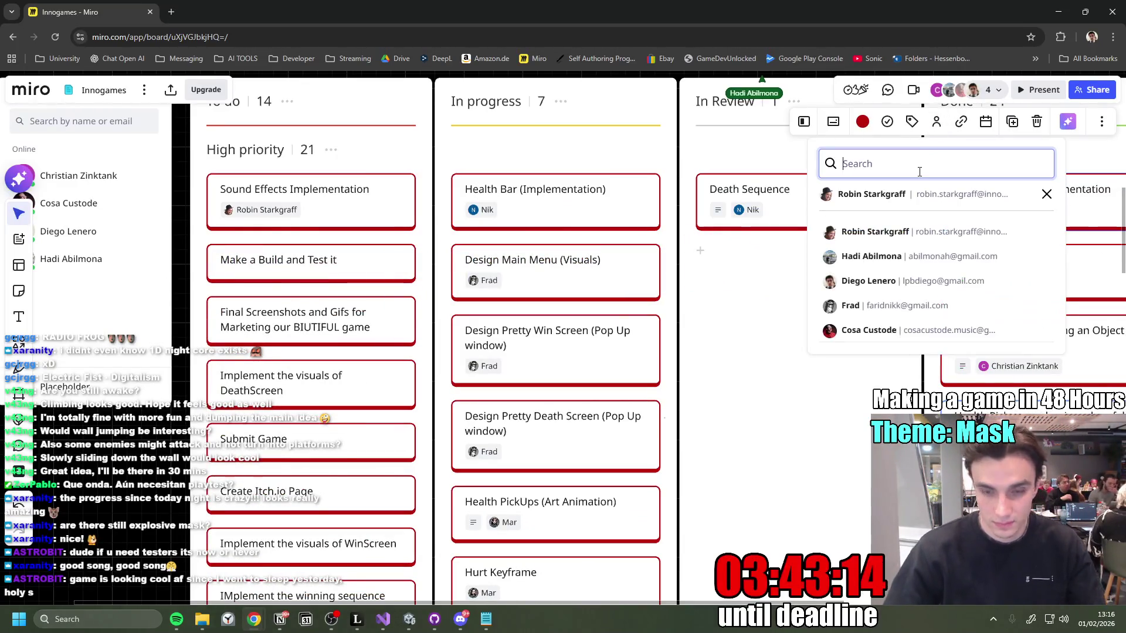
{"action": "key", "text": "BackSpace"}
{"action": "key", "text": "BackSpace"}
{"action": "type", "text": "chr"}
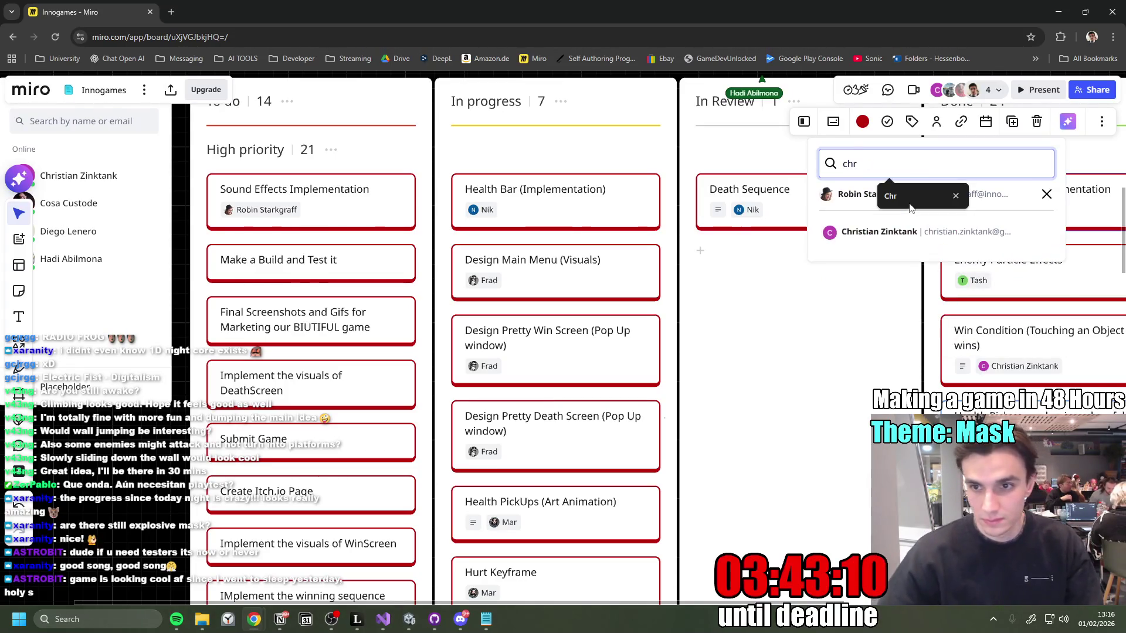
{"action": "left_click", "coordinate": [857, 231]}
Step: Move the Sound Effects Implementation card into In progress and minimize Chrome
{"action": "left_click_drag", "start_coordinate": [305, 210], "coordinate": [554, 183]}
{"action": "scroll", "coordinate": [315, 202], "scroll_direction": "down", "scroll_amount": 3}
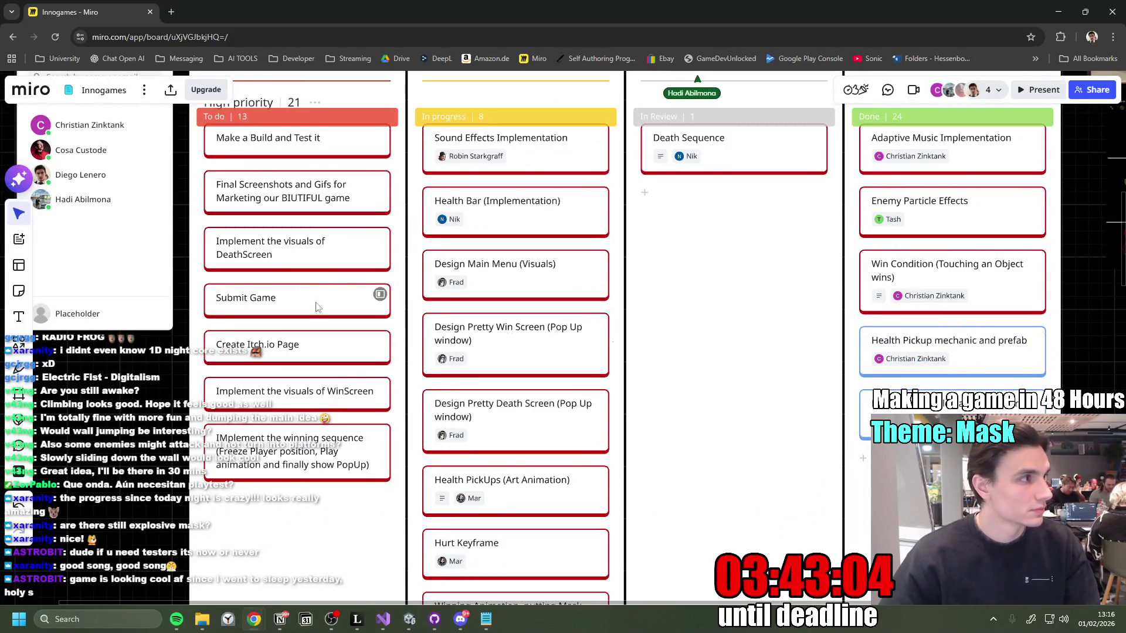
{"action": "left_click", "coordinate": [1059, 12]}
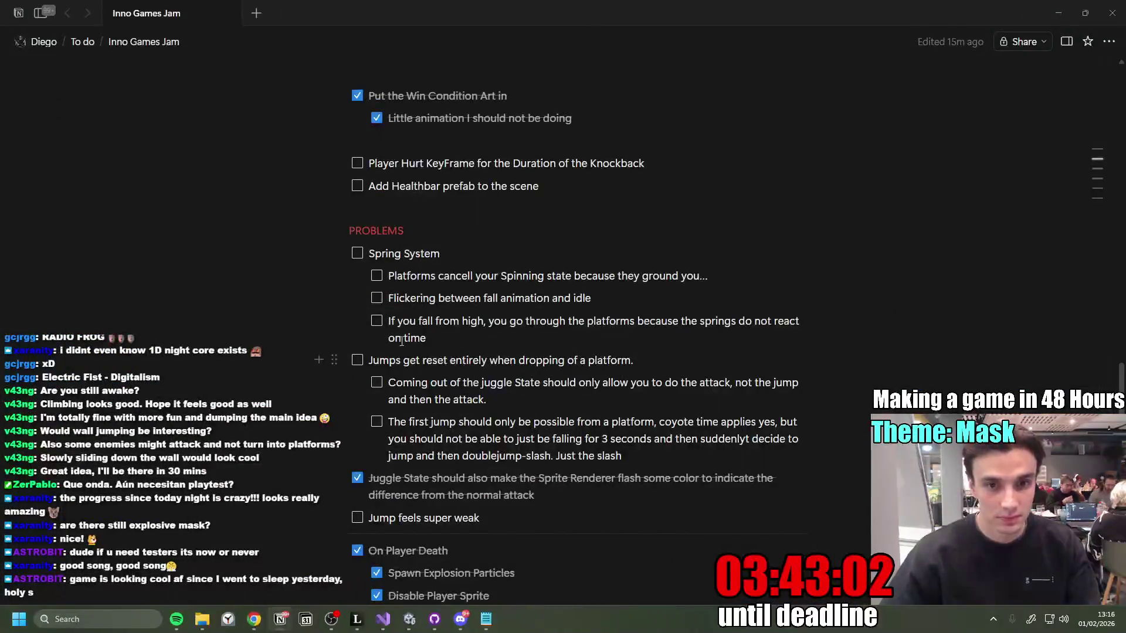
Step: Look over the backgrounds and sprites in Discord's #art channel, then return to the Notion to-do page
{"action": "left_click", "coordinate": [462, 625]}
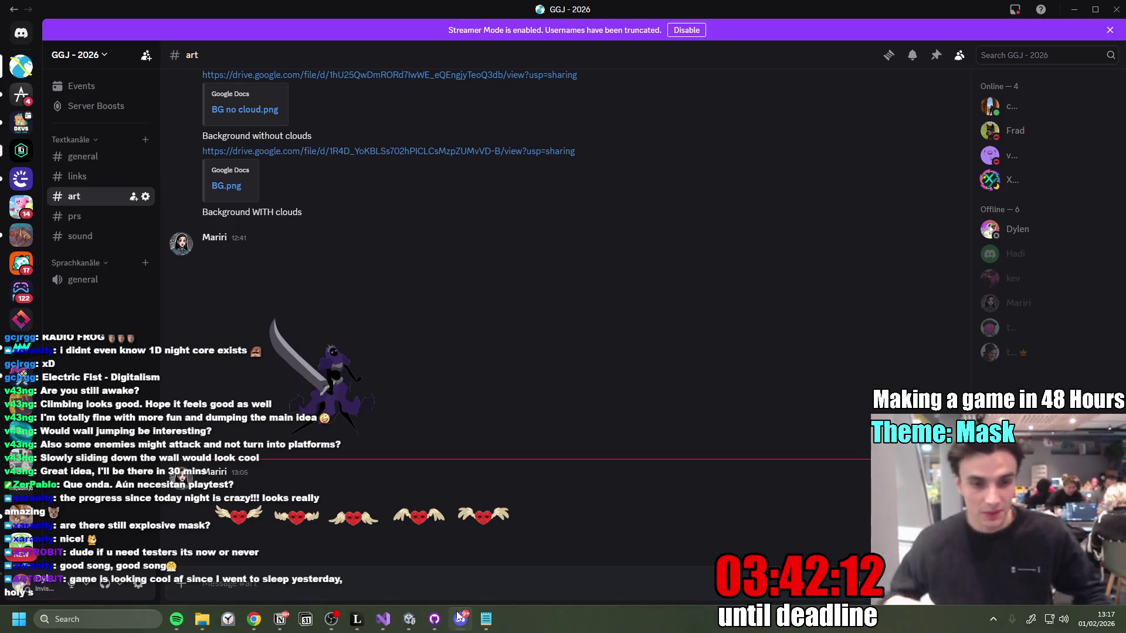
{"action": "left_click", "coordinate": [280, 619]}
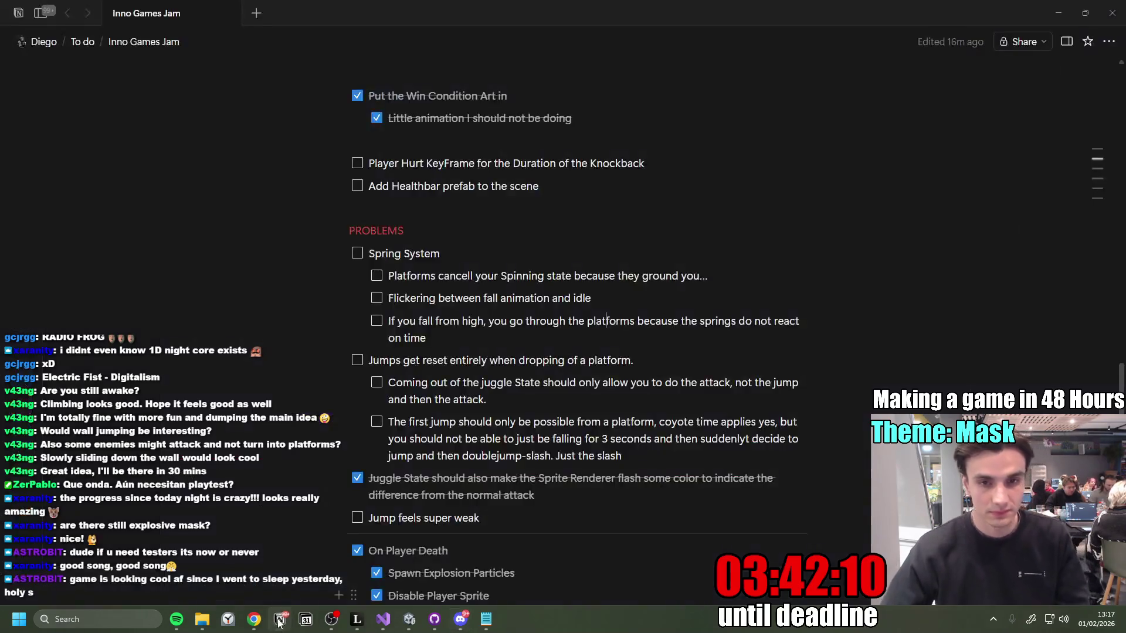
Step: Check off 'Put the health Pickups Art' and 'Place them in the Level too for now', then return to Unity
{"action": "scroll", "coordinate": [526, 360], "scroll_direction": "down", "scroll_amount": 1}
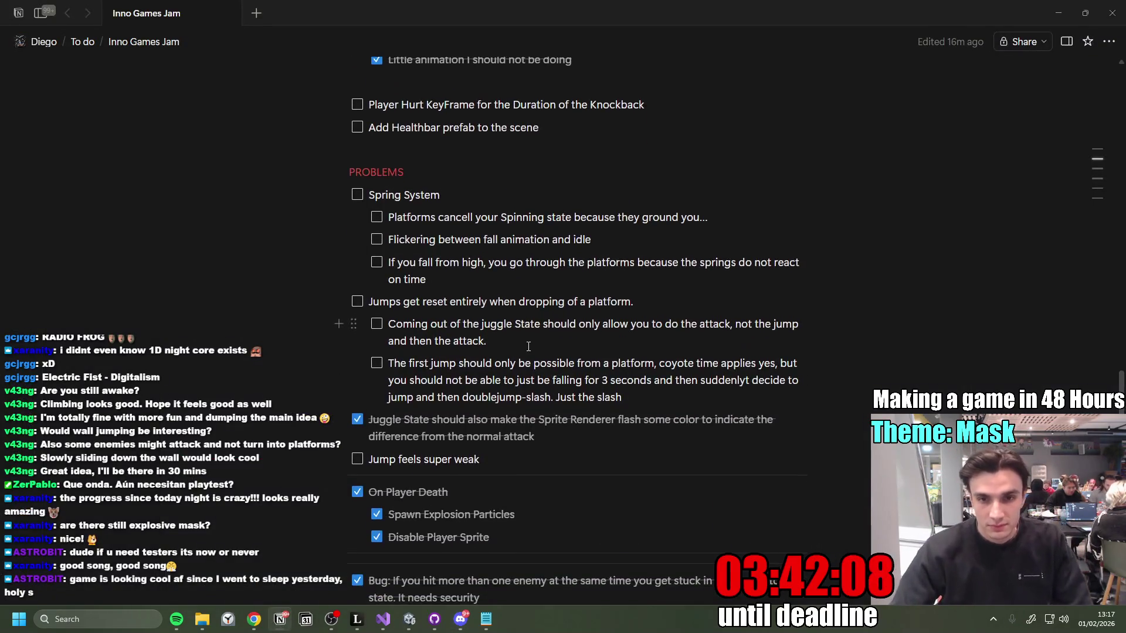
{"action": "scroll", "coordinate": [514, 366], "scroll_direction": "down", "scroll_amount": 2}
{"action": "scroll", "coordinate": [504, 375], "scroll_direction": "down", "scroll_amount": 1}
{"action": "scroll", "coordinate": [500, 379], "scroll_direction": "up", "scroll_amount": 5}
{"action": "scroll", "coordinate": [407, 271], "scroll_direction": "up", "scroll_amount": 4}
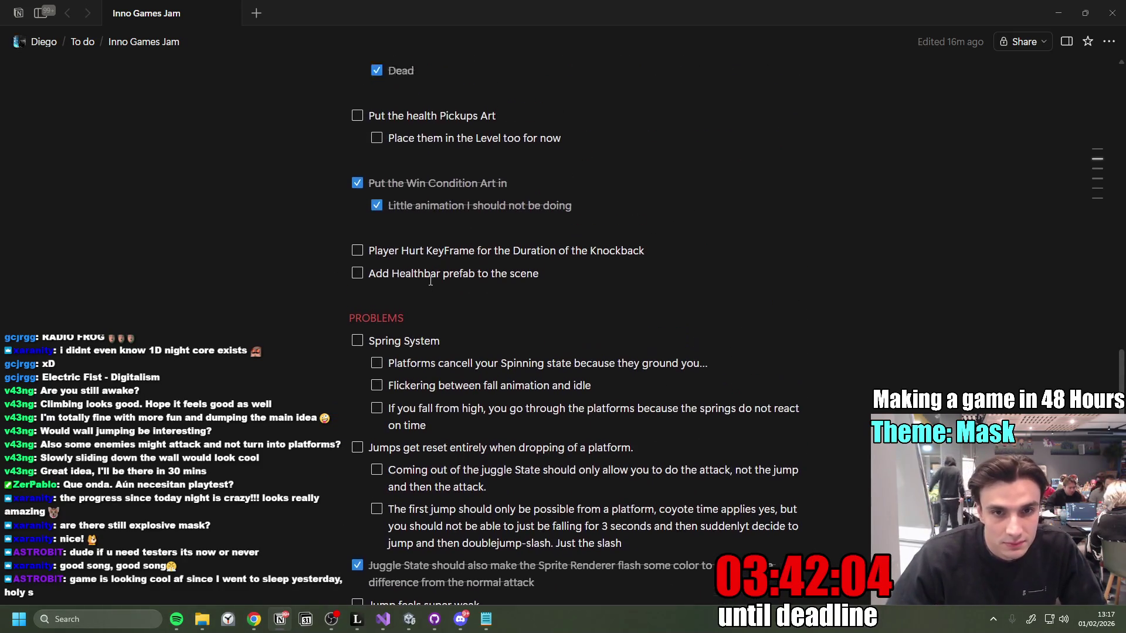
{"action": "left_click", "coordinate": [359, 265]}
{"action": "left_click", "coordinate": [376, 285]}
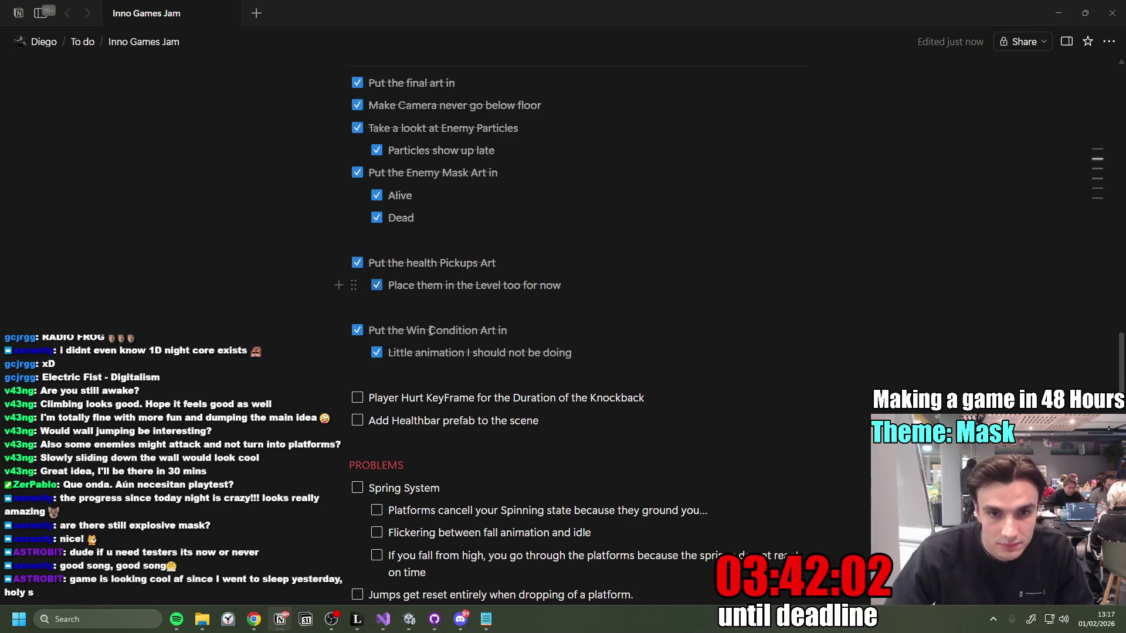
{"action": "left_click", "coordinate": [405, 618]}
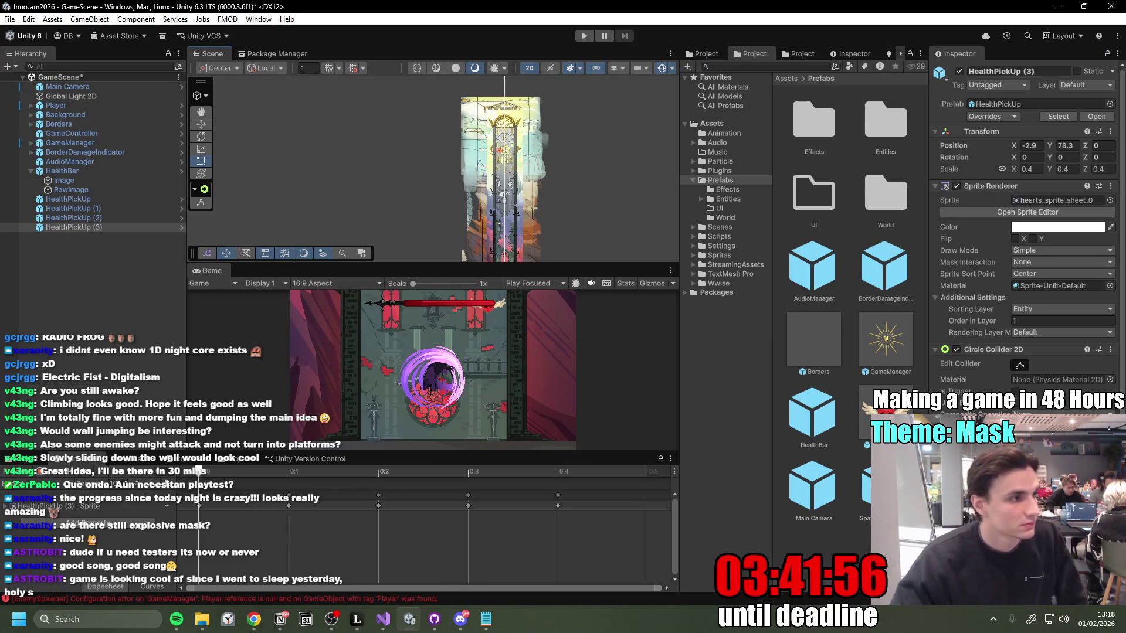
Step: Deselect everything in the Hierarchy, save GameScene with Ctrl+S, then bring up GitHub Desktop's changes
{"action": "key", "text": "alt+Tab"}
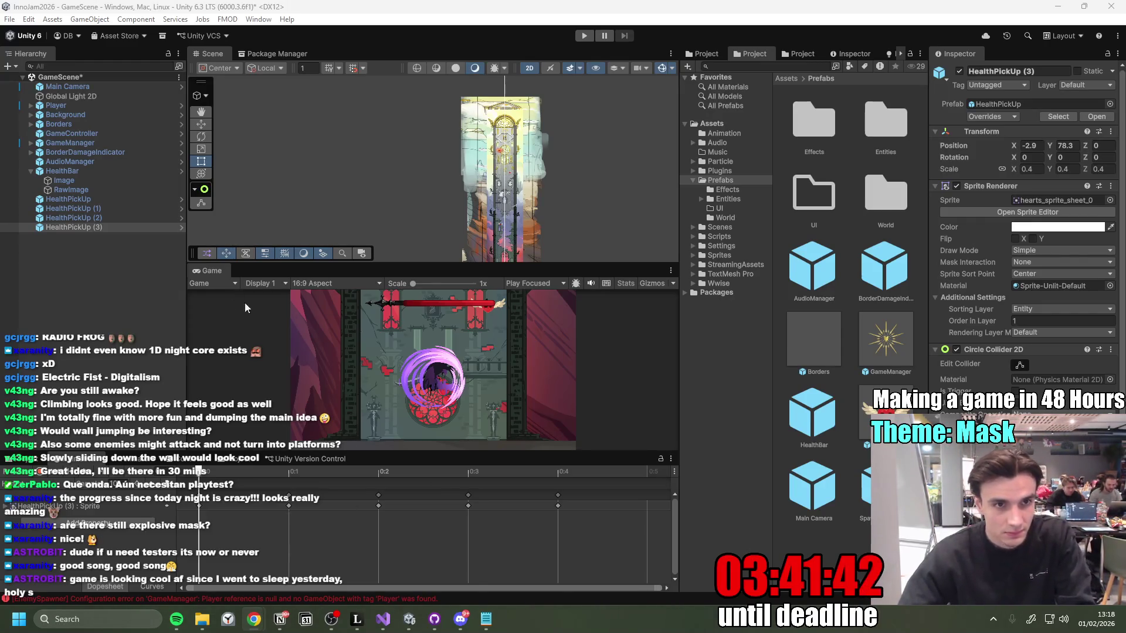
{"action": "left_click", "coordinate": [99, 261]}
{"action": "key", "text": "ctrl+s"}
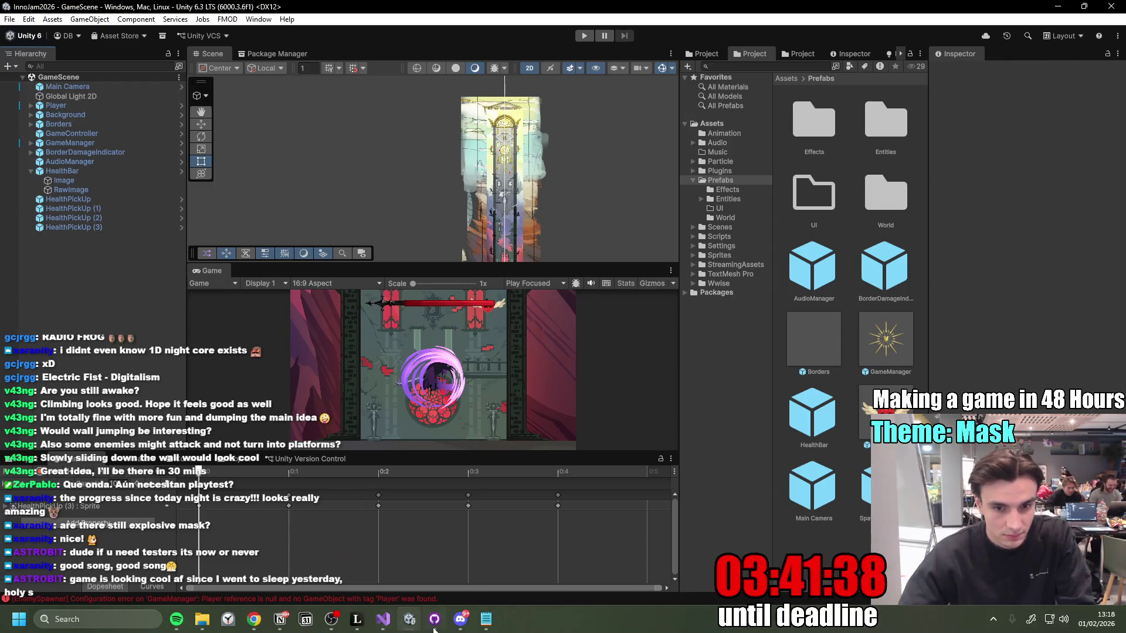
{"action": "left_click", "coordinate": [435, 619]}
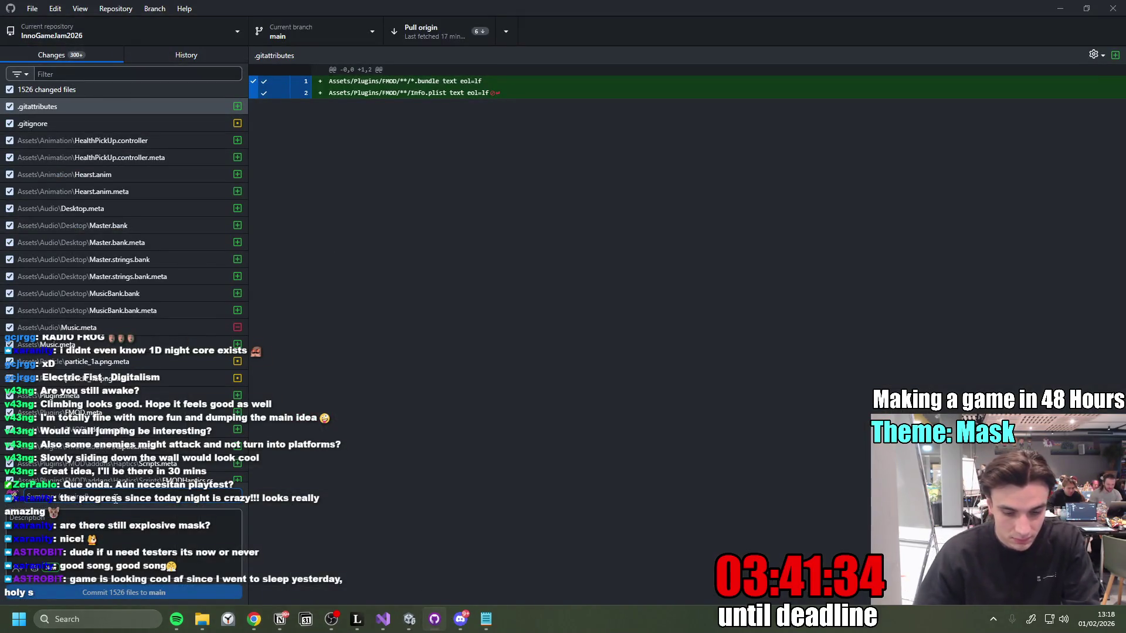
Step: Enter the commit summary 'Health PickUp on the Mest' and scroll through the FMOD plugin changes
{"action": "type", "text": "Health Pic"}
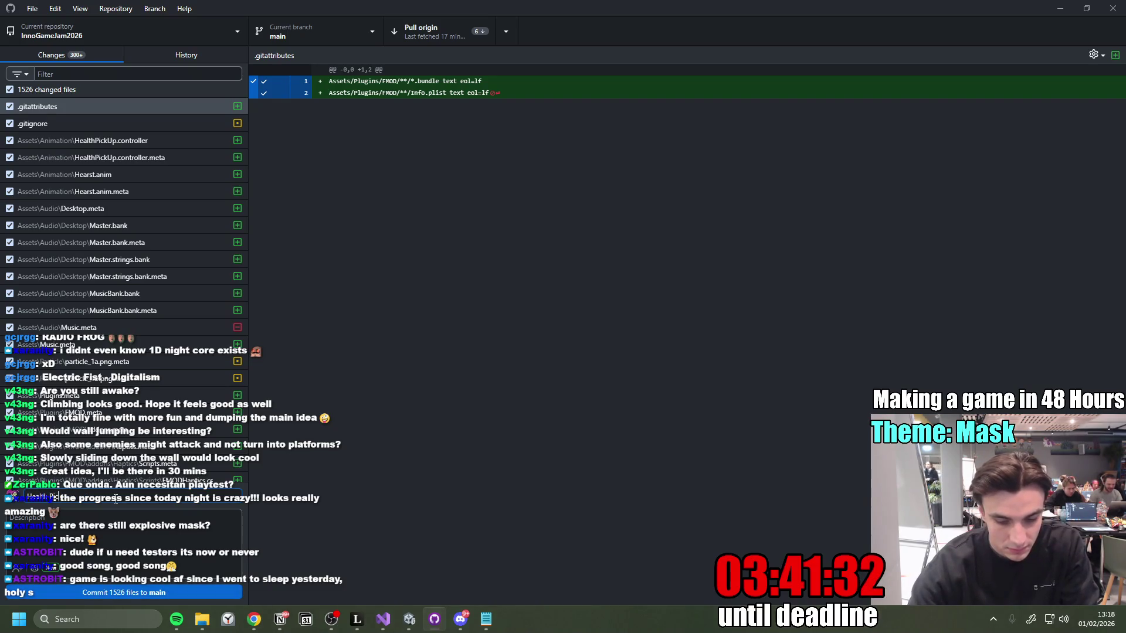
{"action": "type", "text": "kUp on the Me"}
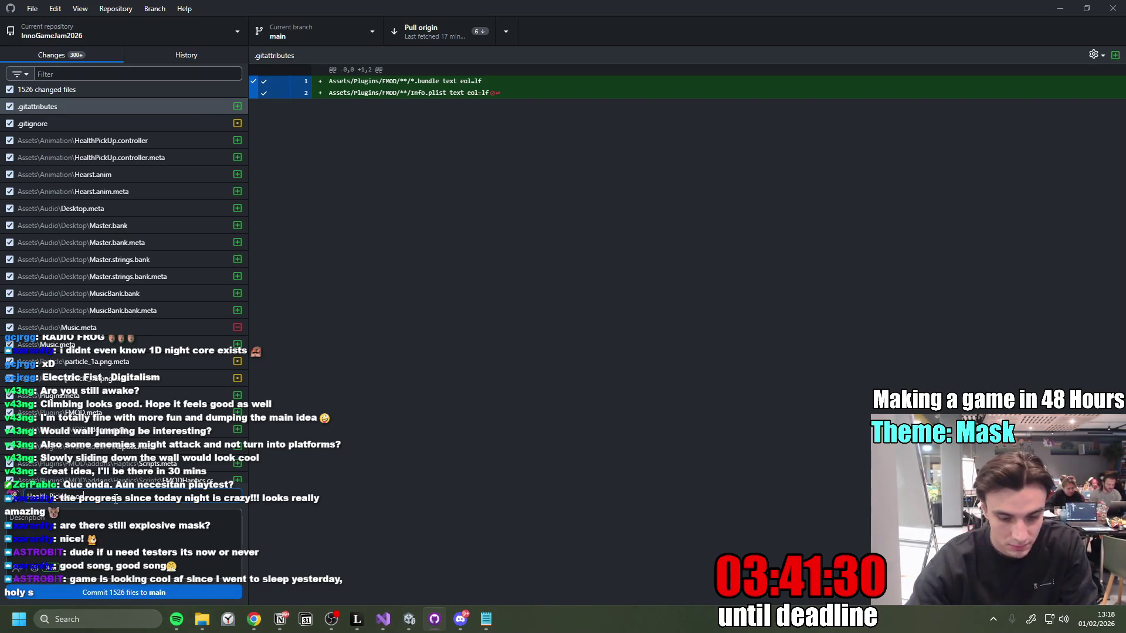
{"action": "type", "text": "st"}
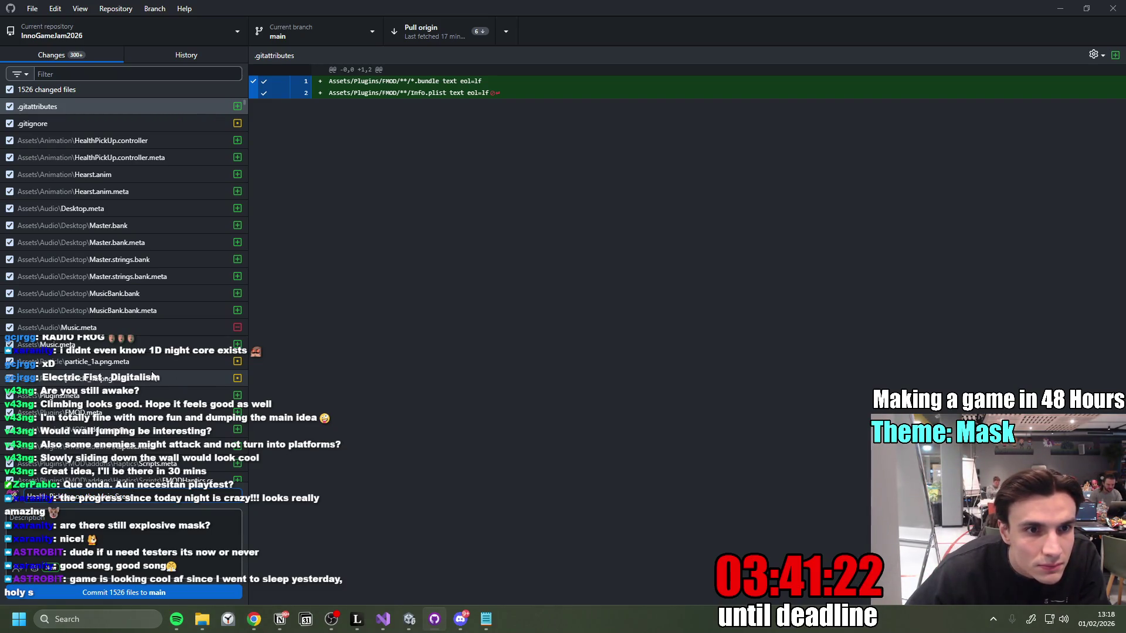
{"action": "scroll", "coordinate": [166, 368], "scroll_direction": "down", "scroll_amount": 6}
{"action": "scroll", "coordinate": [167, 368], "scroll_direction": "down", "scroll_amount": 10}
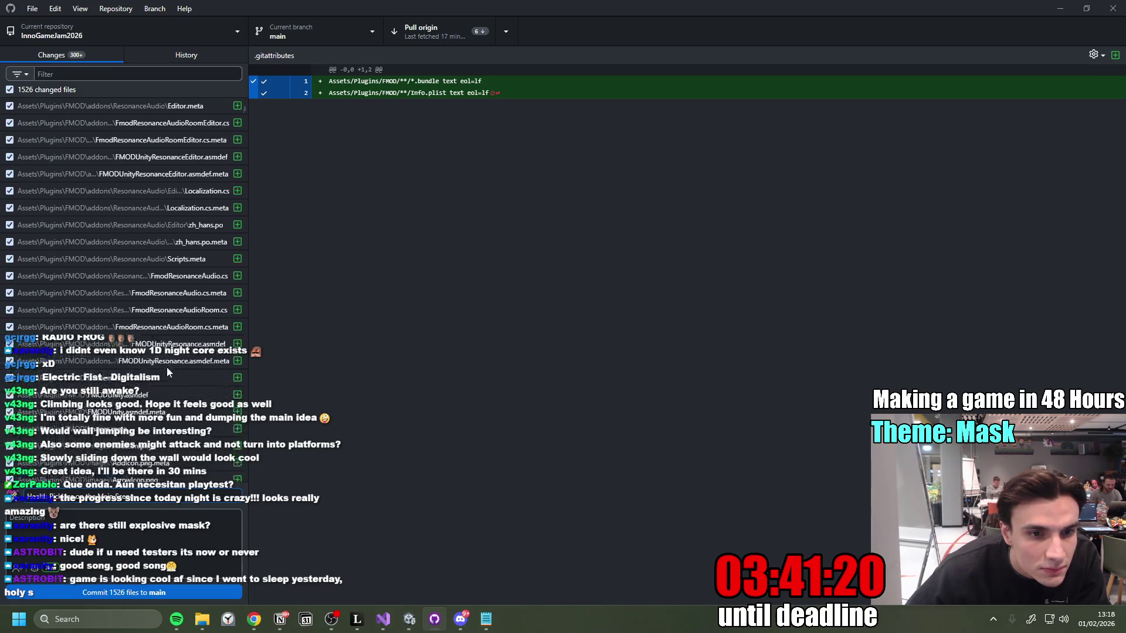
{"action": "scroll", "coordinate": [168, 367], "scroll_direction": "down", "scroll_amount": 15}
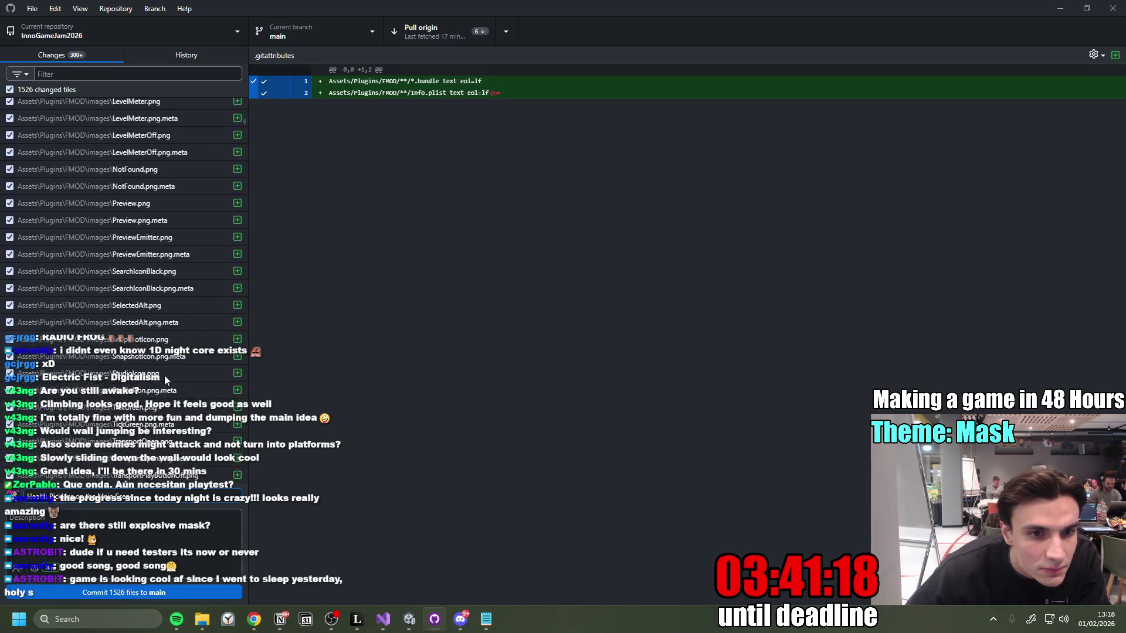
{"action": "scroll", "coordinate": [166, 381], "scroll_direction": "down", "scroll_amount": 15}
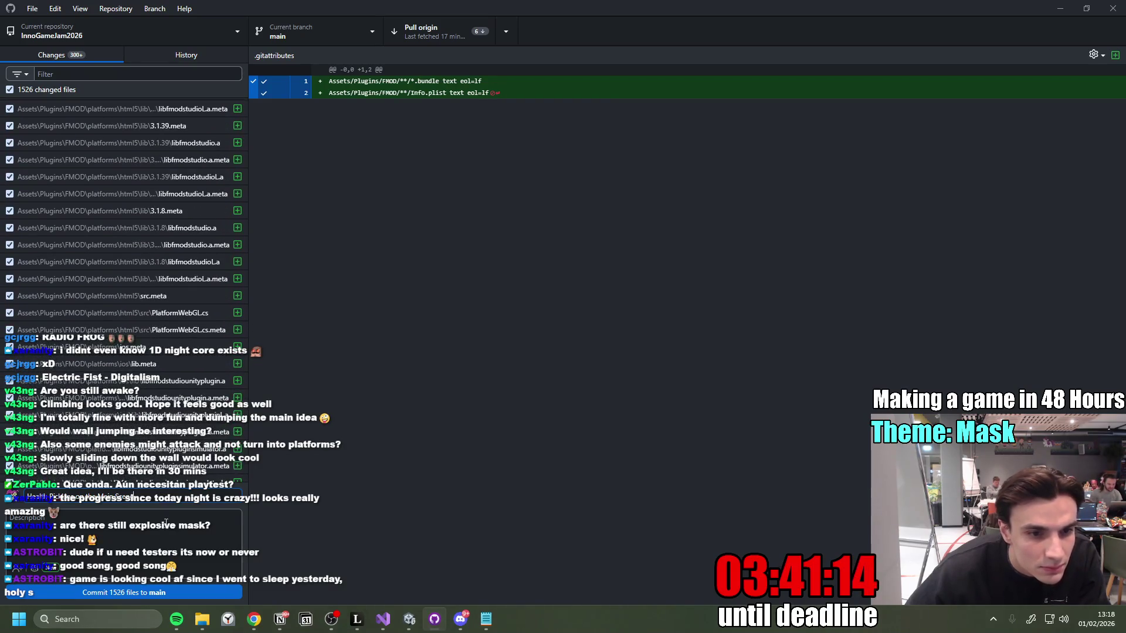
{"action": "mouse_move", "coordinate": [255, 628]}
{"action": "mouse_move", "coordinate": [274, 580]}
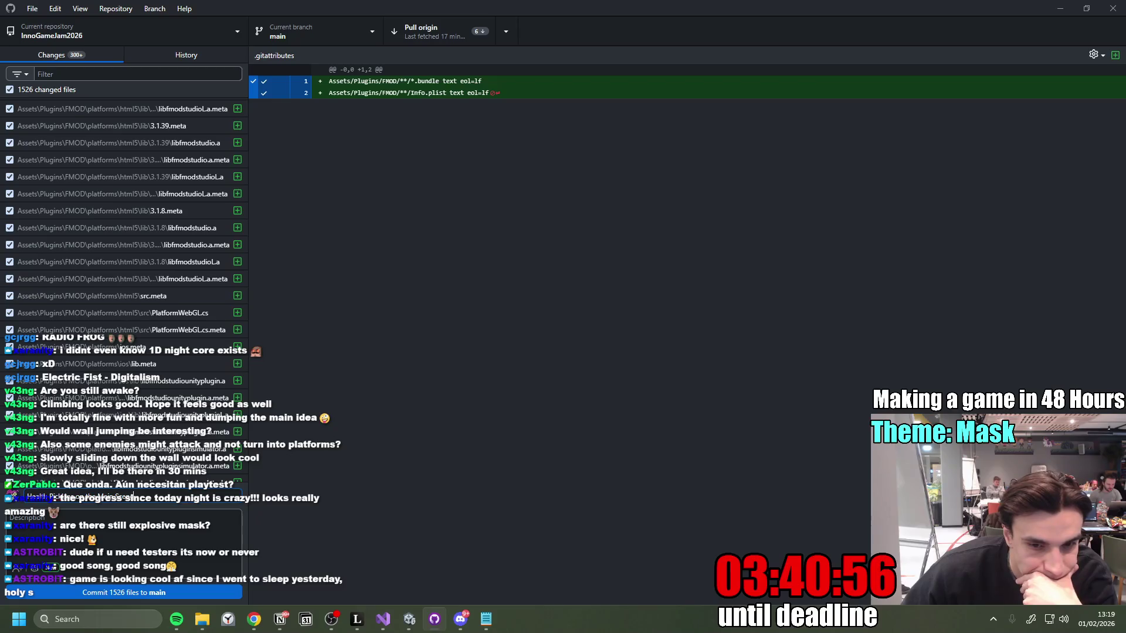
{"action": "left_click", "coordinate": [410, 620]}
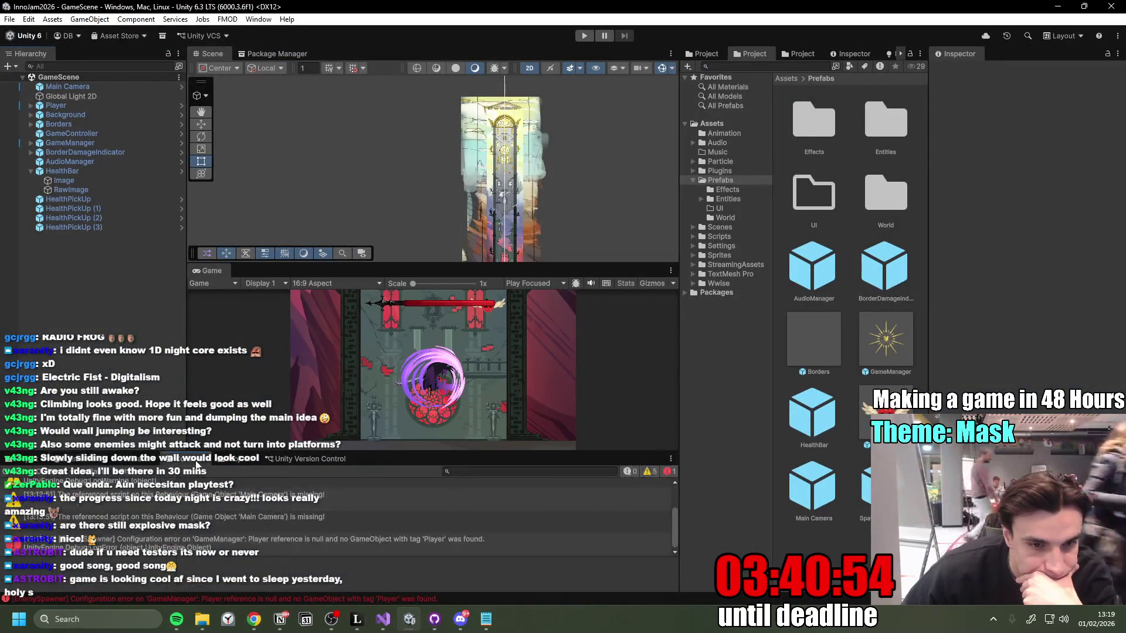
Step: Inspect the Console's 'Main Camera is missing' script error and the HitStop warning below it
{"action": "scroll", "coordinate": [247, 517], "scroll_direction": "down", "scroll_amount": 2}
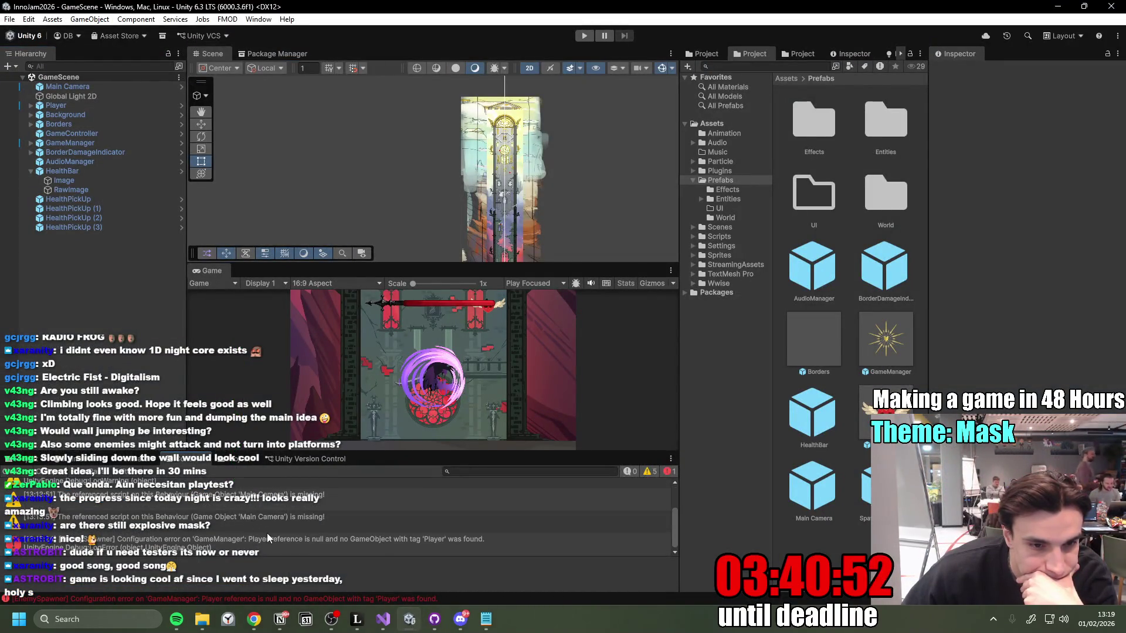
{"action": "scroll", "coordinate": [265, 528], "scroll_direction": "up", "scroll_amount": 3}
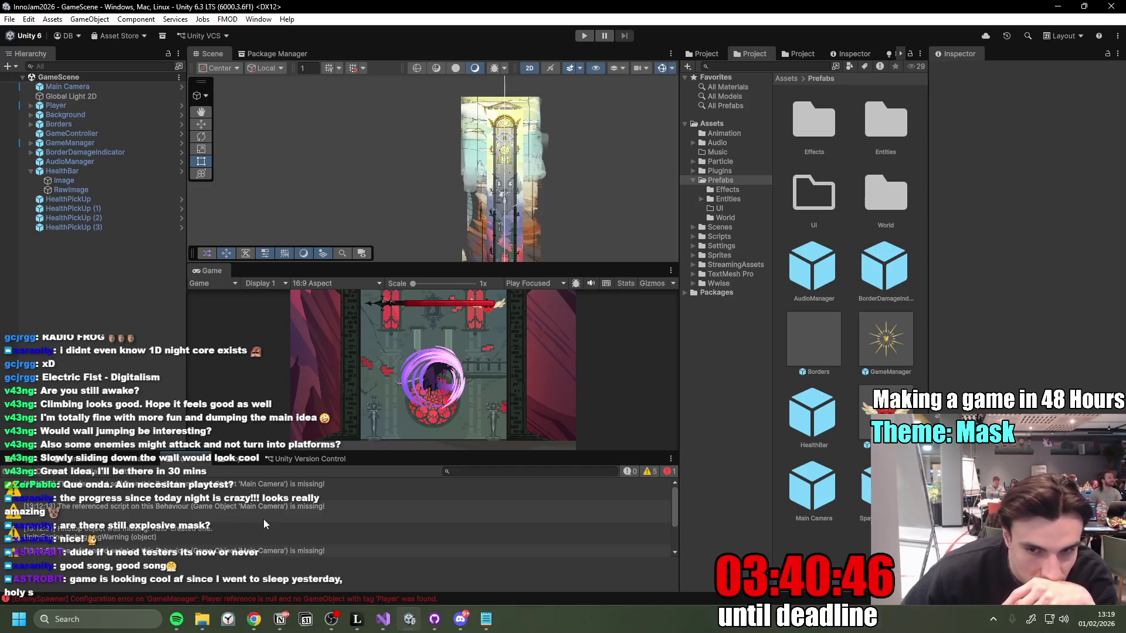
{"action": "left_click", "coordinate": [284, 486]}
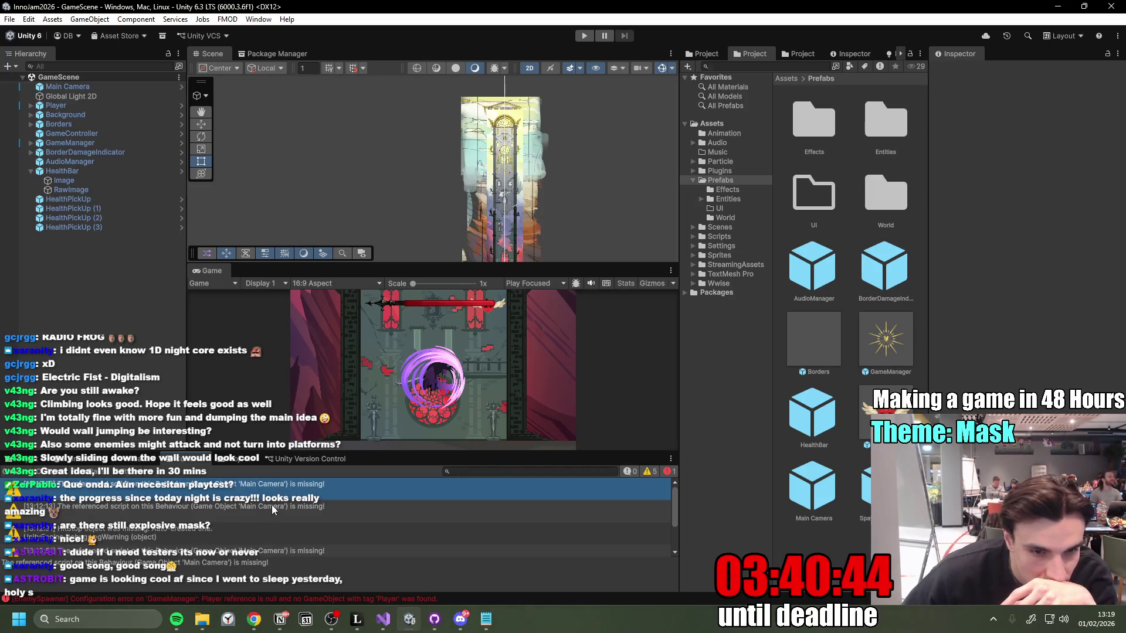
{"action": "left_click", "coordinate": [276, 532]}
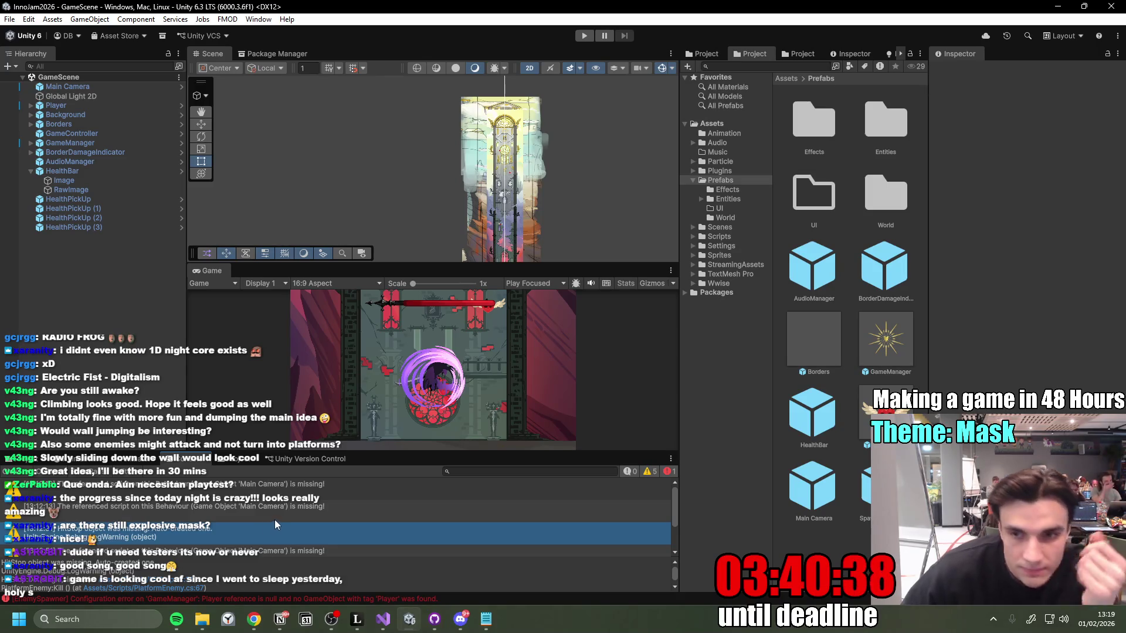
{"action": "scroll", "coordinate": [296, 509], "scroll_direction": "down", "scroll_amount": 2}
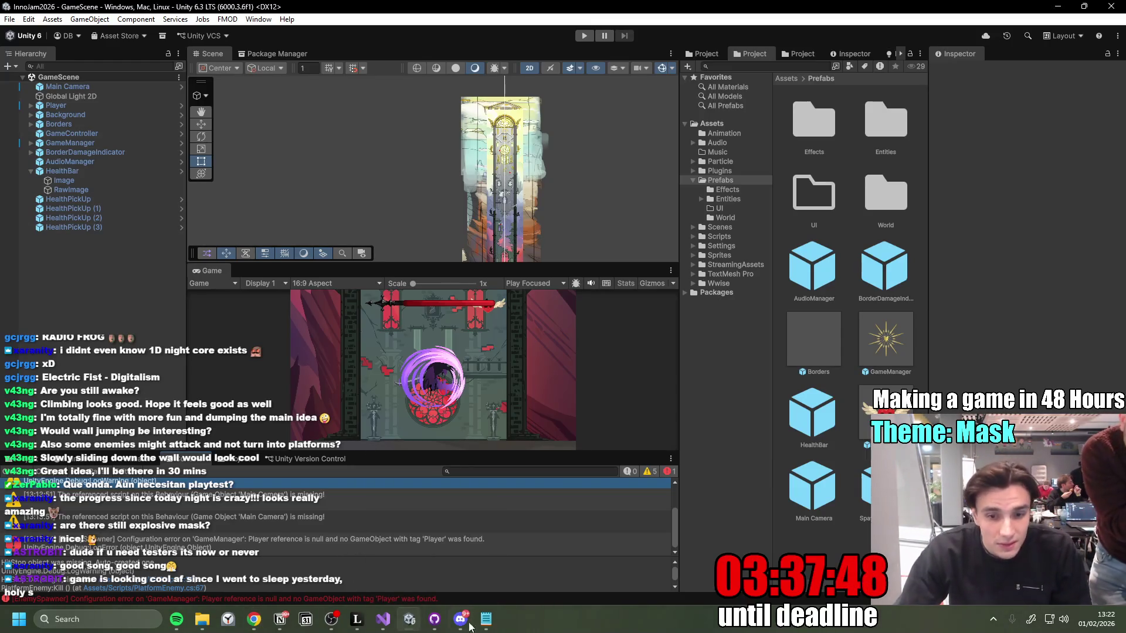
Step: Widen GitHub Desktop's changed-files list to full paths and scroll through the FMOD and Wwise files
{"action": "left_click", "coordinate": [434, 619]}
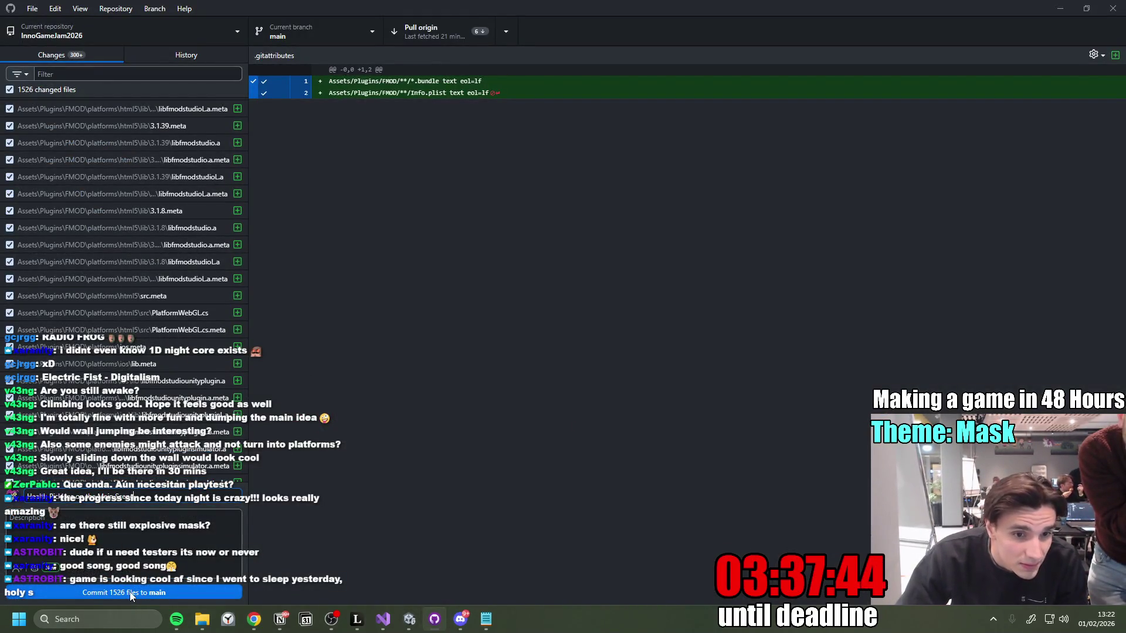
{"action": "mouse_move", "coordinate": [250, 433]}
{"action": "left_mouse_down"}
{"action": "mouse_move", "coordinate": [375, 428]}
{"action": "mouse_move", "coordinate": [352, 429]}
{"action": "left_mouse_up"}
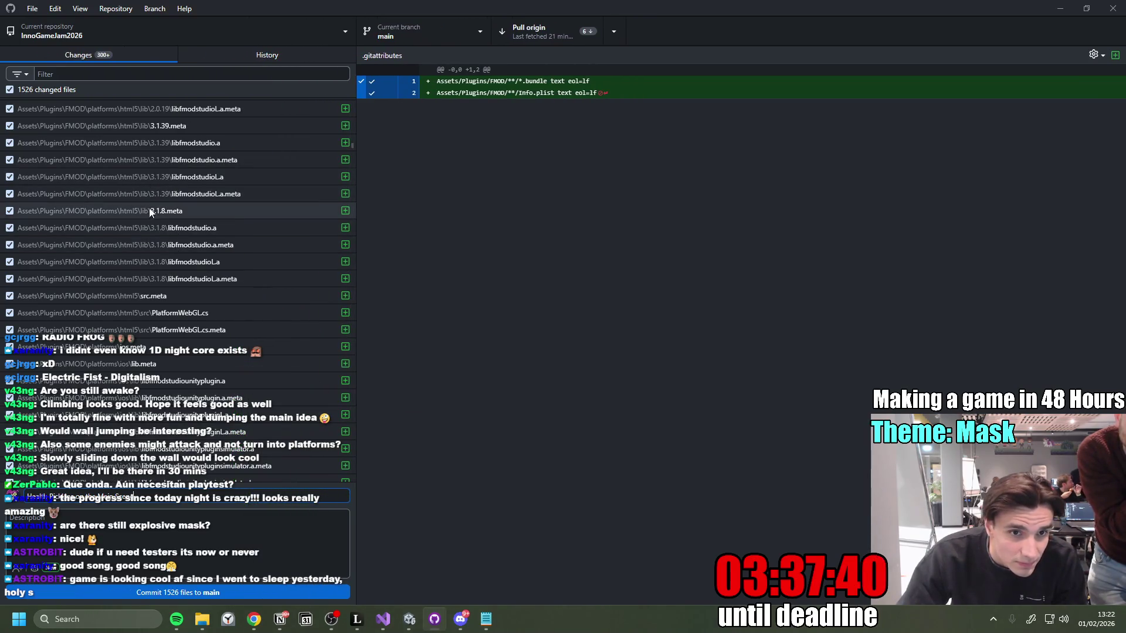
{"action": "scroll", "coordinate": [157, 280], "scroll_direction": "down", "scroll_amount": 5}
{"action": "scroll", "coordinate": [167, 314], "scroll_direction": "down", "scroll_amount": 6}
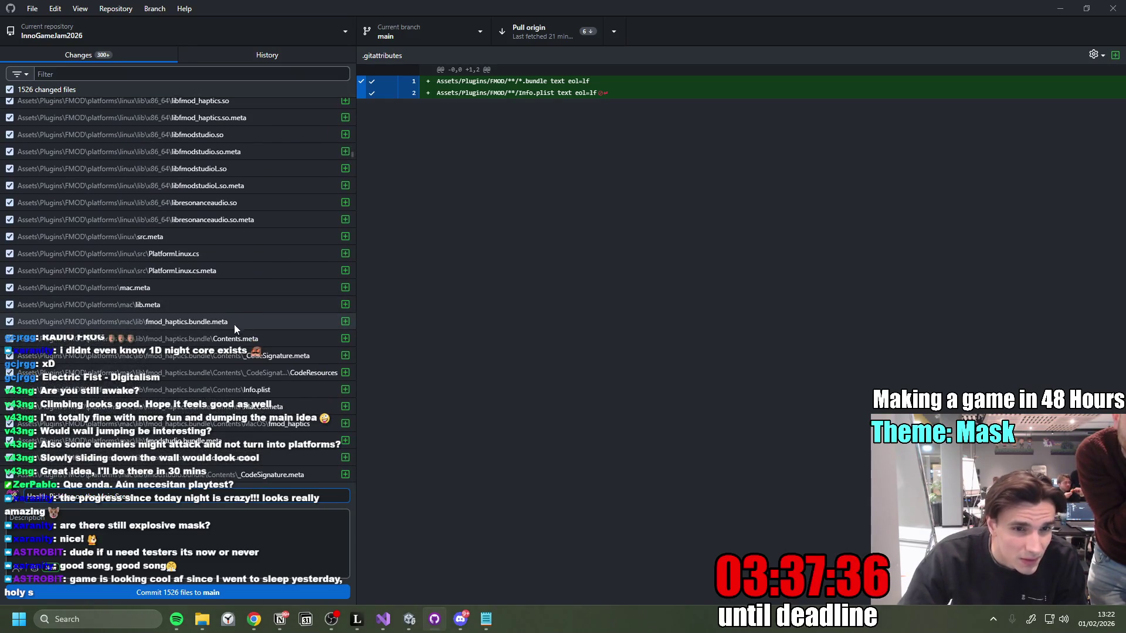
{"action": "scroll", "coordinate": [235, 352], "scroll_direction": "down", "scroll_amount": 10}
{"action": "scroll", "coordinate": [278, 360], "scroll_direction": "down", "scroll_amount": 10}
{"action": "scroll", "coordinate": [349, 246], "scroll_direction": "down", "scroll_amount": 3}
{"action": "mouse_move", "coordinate": [348, 246]}
{"action": "left_mouse_down"}
{"action": "mouse_move", "coordinate": [354, 422]}
{"action": "mouse_move", "coordinate": [377, 322]}
{"action": "mouse_move", "coordinate": [370, 249]}
{"action": "mouse_move", "coordinate": [402, 116]}
{"action": "mouse_move", "coordinate": [362, 326]}
{"action": "mouse_move", "coordinate": [356, 95]}
{"action": "left_mouse_up"}
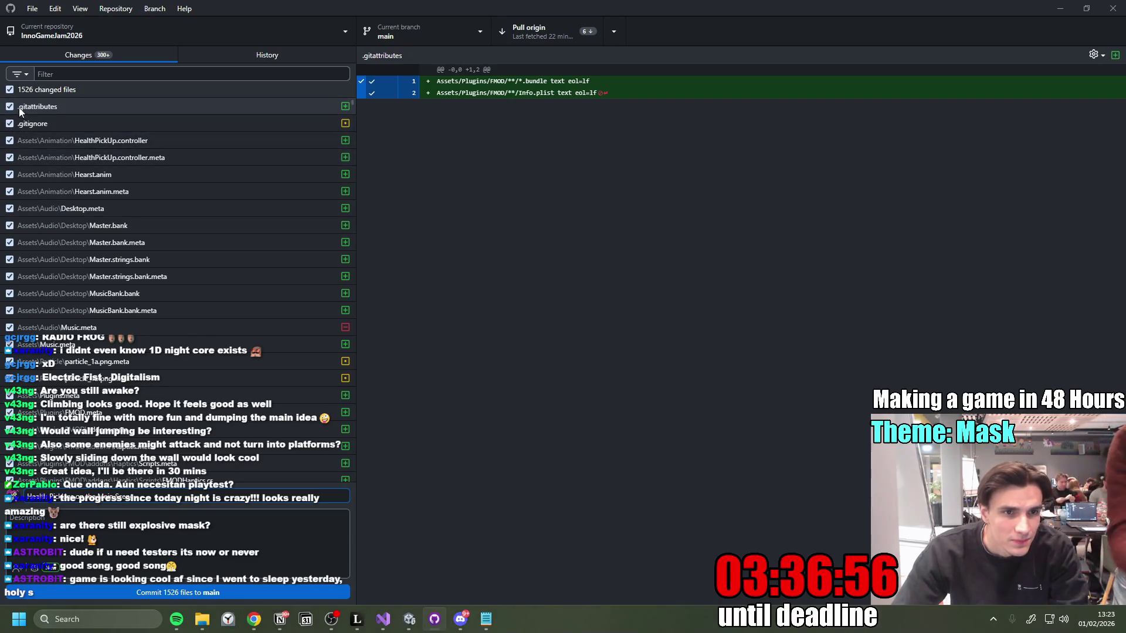
Step: Filter the changed files by 'FMOD' and uncheck all matching files
{"action": "left_click", "coordinate": [118, 74]}
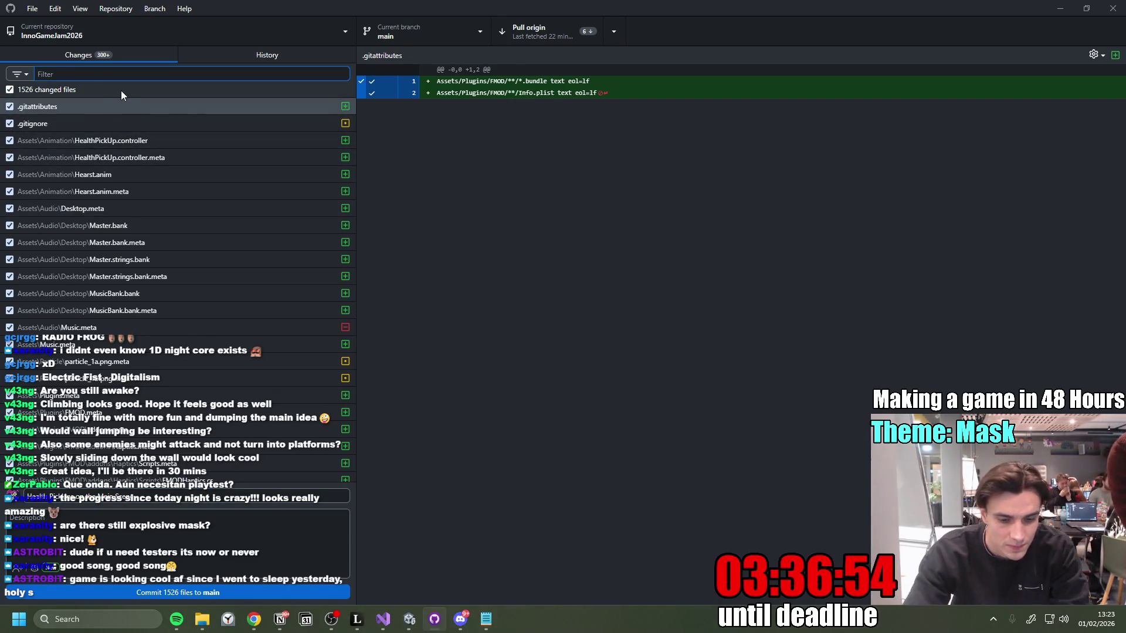
{"action": "type", "text": "FMOD"}
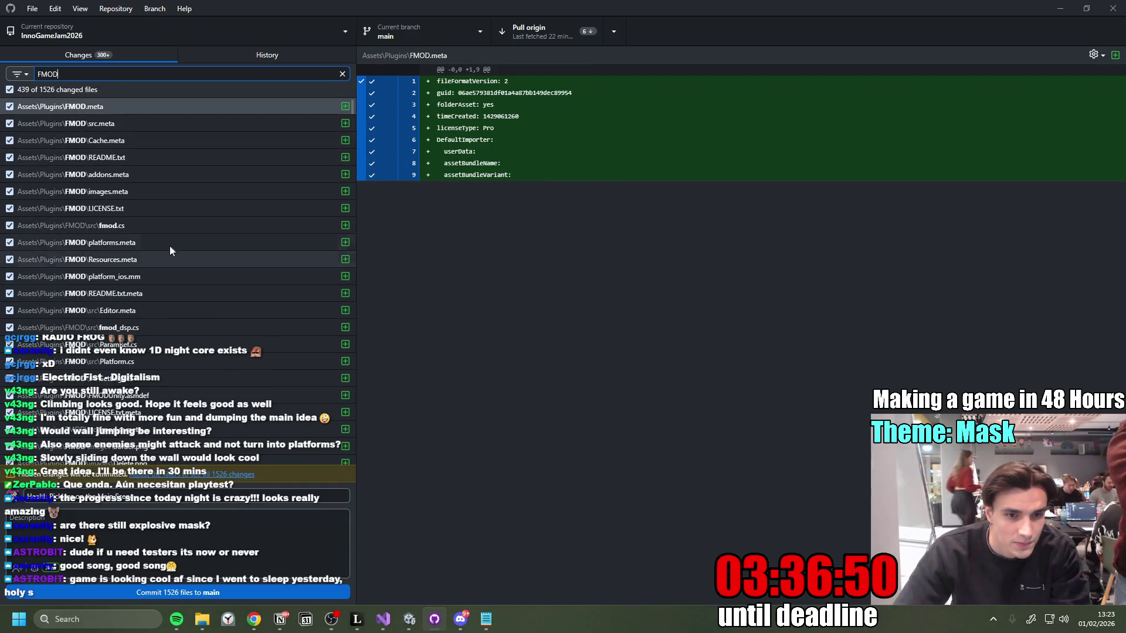
{"action": "left_click", "coordinate": [10, 89]}
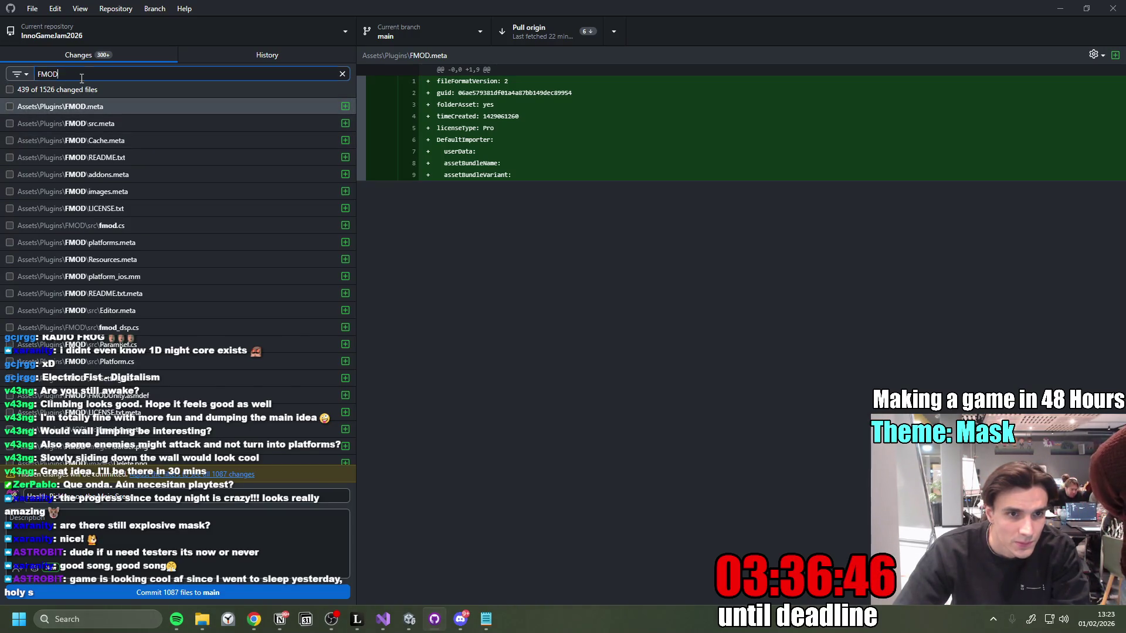
Step: Filter by 'Wwise', uncheck all matching files, then clear the filter
{"action": "key", "text": "ctrl+a"}
{"action": "type", "text": "Wis"}
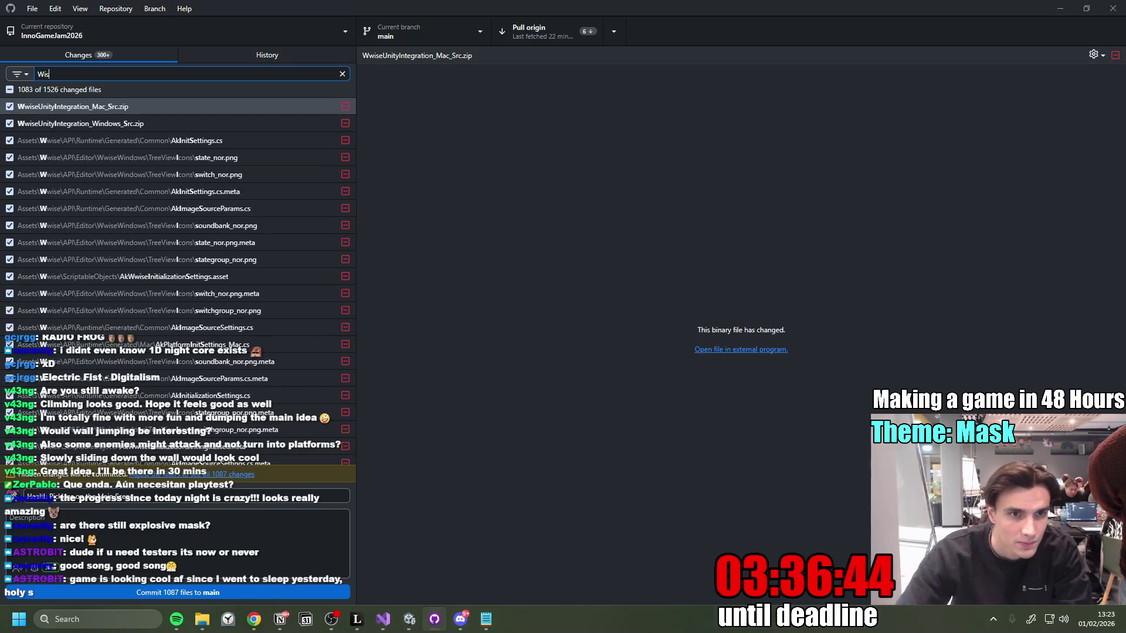
{"action": "key", "text": "BackSpace"}
{"action": "key", "text": "BackSpace"}
{"action": "type", "text": "w"}
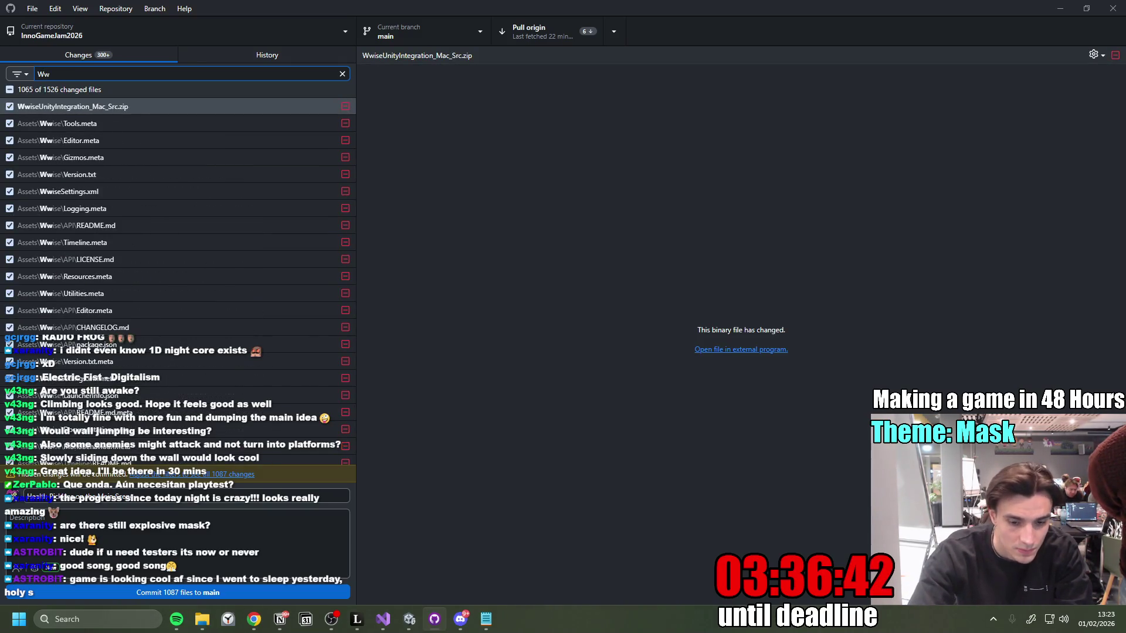
{"action": "type", "text": "ise"}
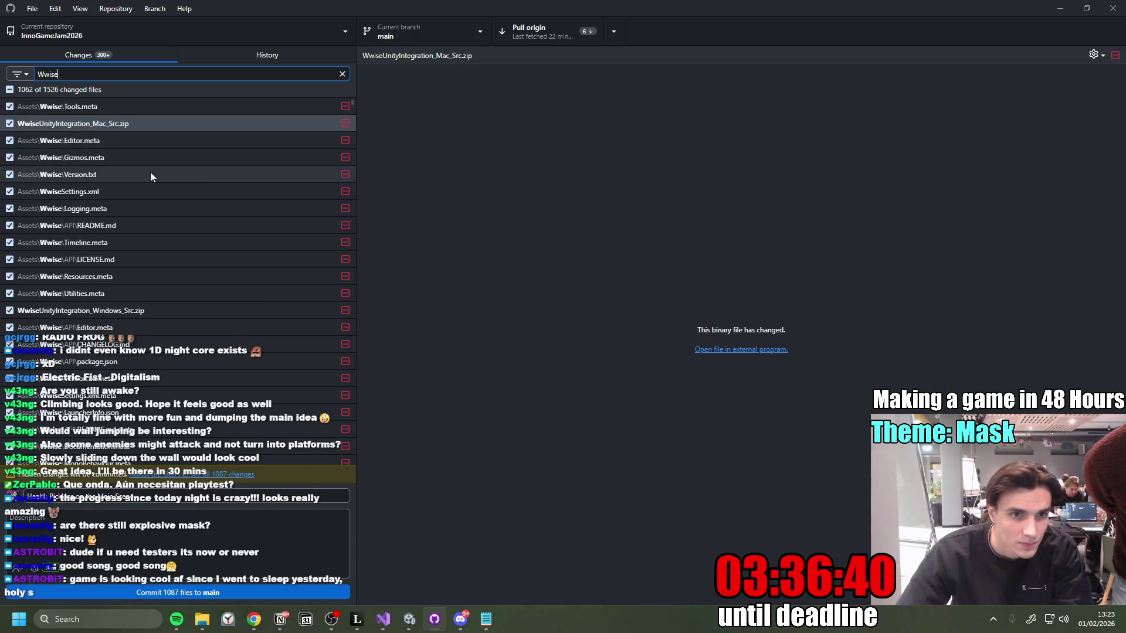
{"action": "scroll", "coordinate": [125, 177], "scroll_direction": "down", "scroll_amount": 1}
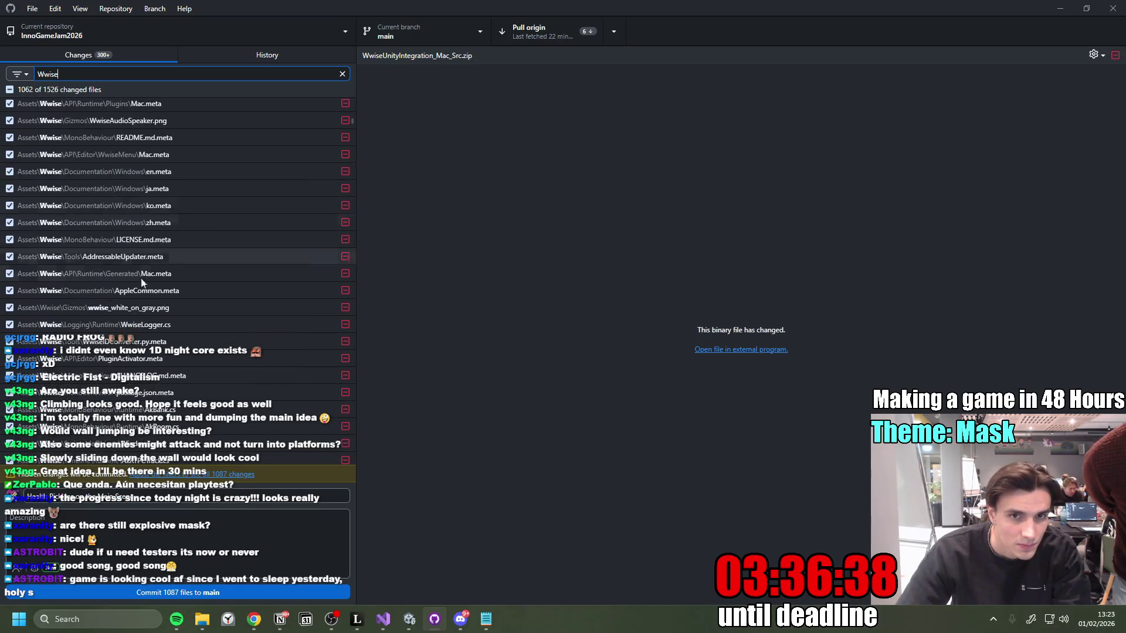
{"action": "scroll", "coordinate": [109, 278], "scroll_direction": "down", "scroll_amount": 2}
{"action": "scroll", "coordinate": [109, 278], "scroll_direction": "up", "scroll_amount": 3}
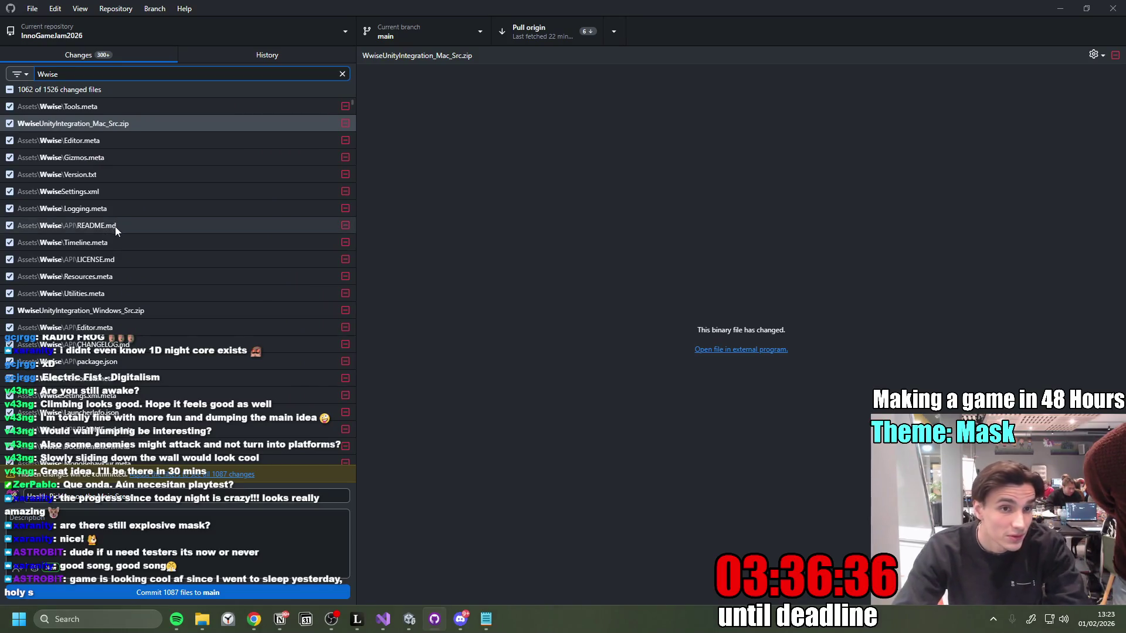
{"action": "left_click", "coordinate": [10, 90]}
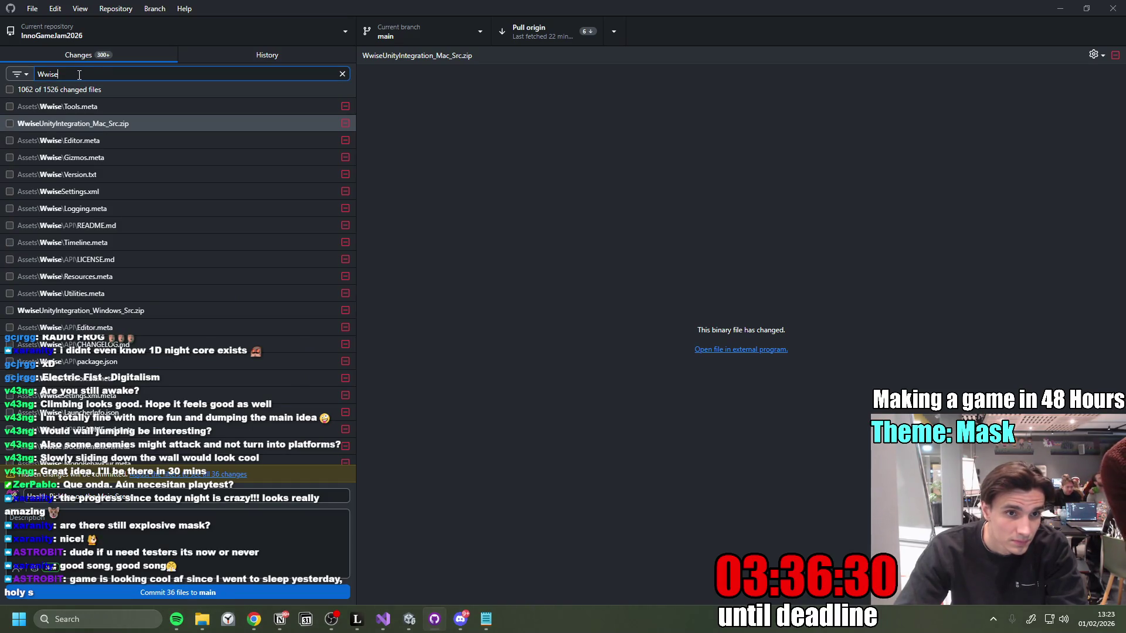
{"action": "key", "text": "Escape"}
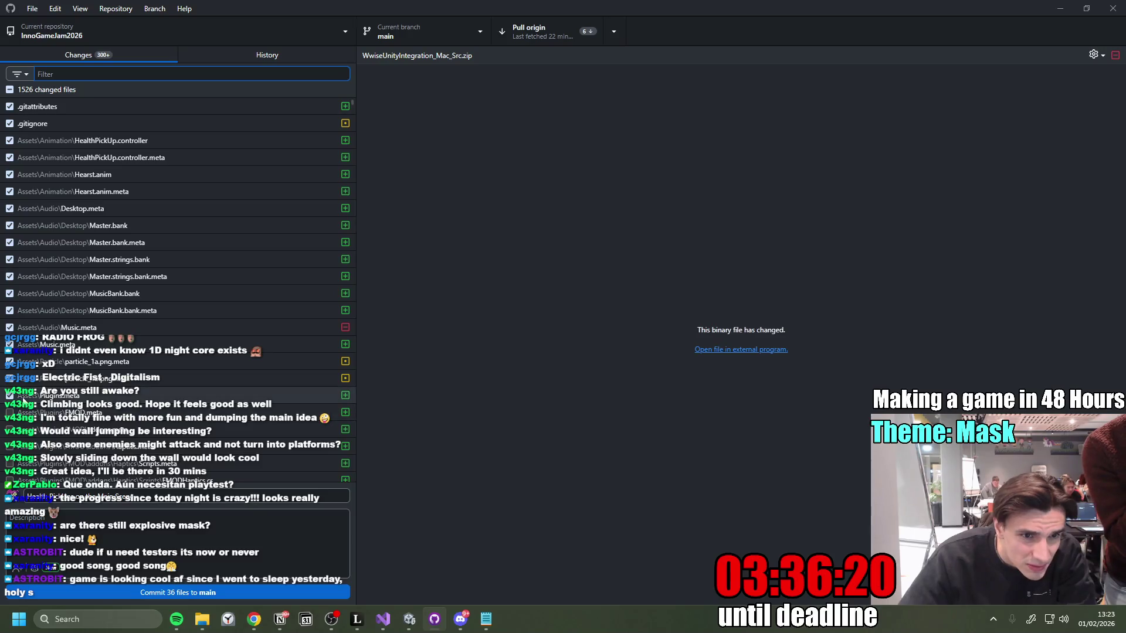
Step: Uncheck Plugins.meta, Desktop.meta, the Master and MusicBank bank files, Music.meta and the particle metas
{"action": "left_click", "coordinate": [9, 395]}
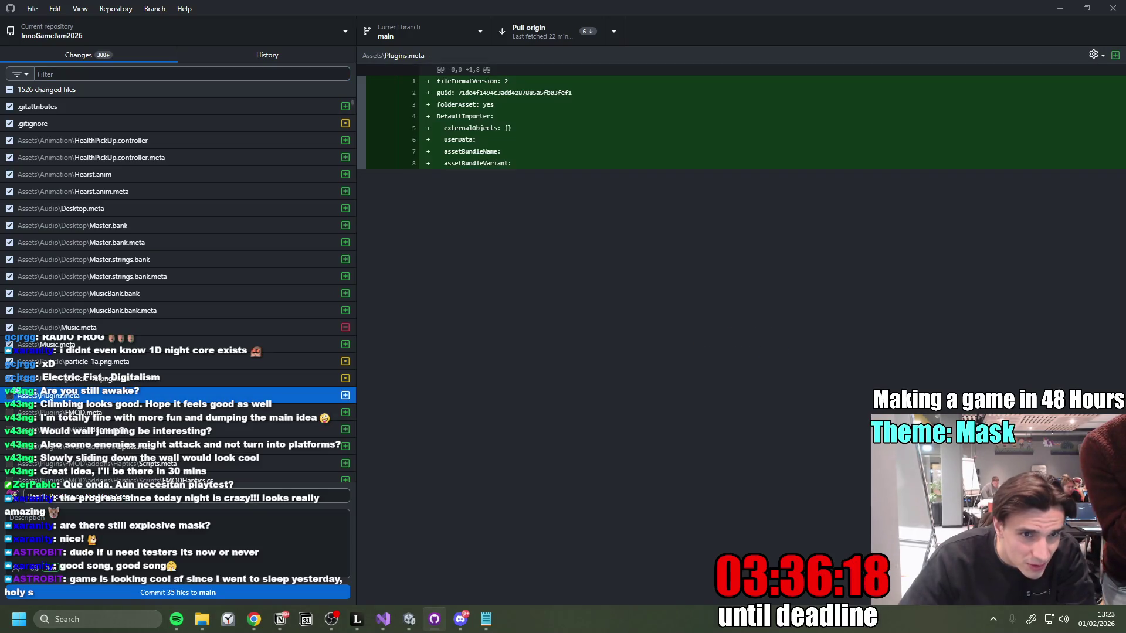
{"action": "left_click", "coordinate": [11, 209], "text": "shift"}
{"action": "left_click", "coordinate": [10, 225]}
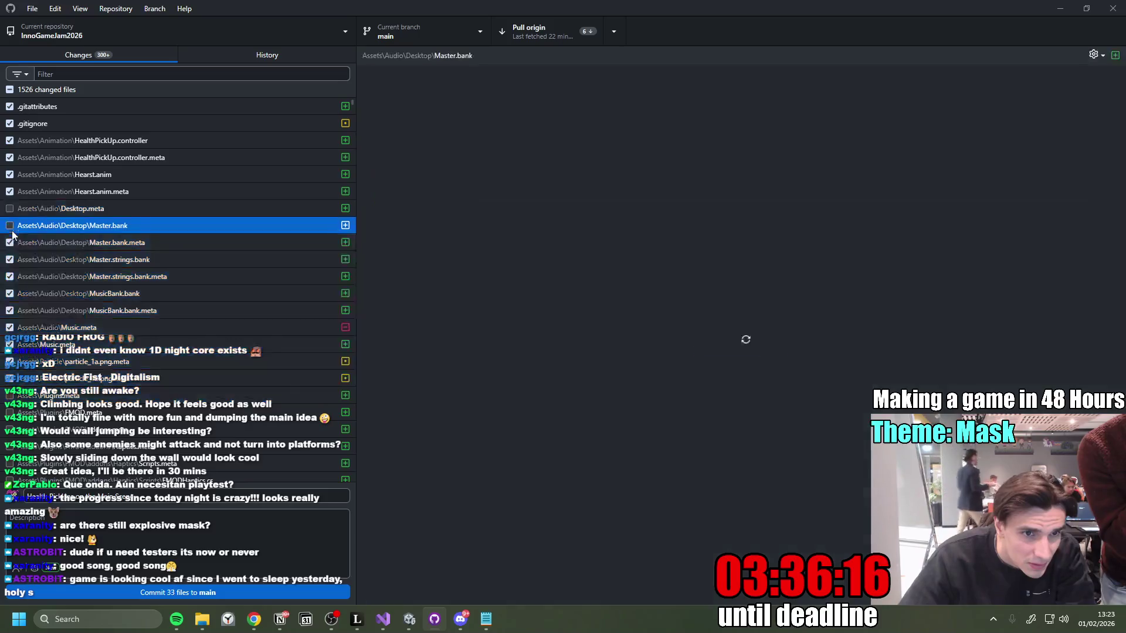
{"action": "left_click", "coordinate": [10, 242]}
{"action": "left_click", "coordinate": [9, 260]}
{"action": "left_click", "coordinate": [10, 276]}
{"action": "left_click", "coordinate": [9, 293]}
{"action": "left_click", "coordinate": [9, 310]}
{"action": "left_click", "coordinate": [9, 327]}
{"action": "left_click", "coordinate": [9, 345]}
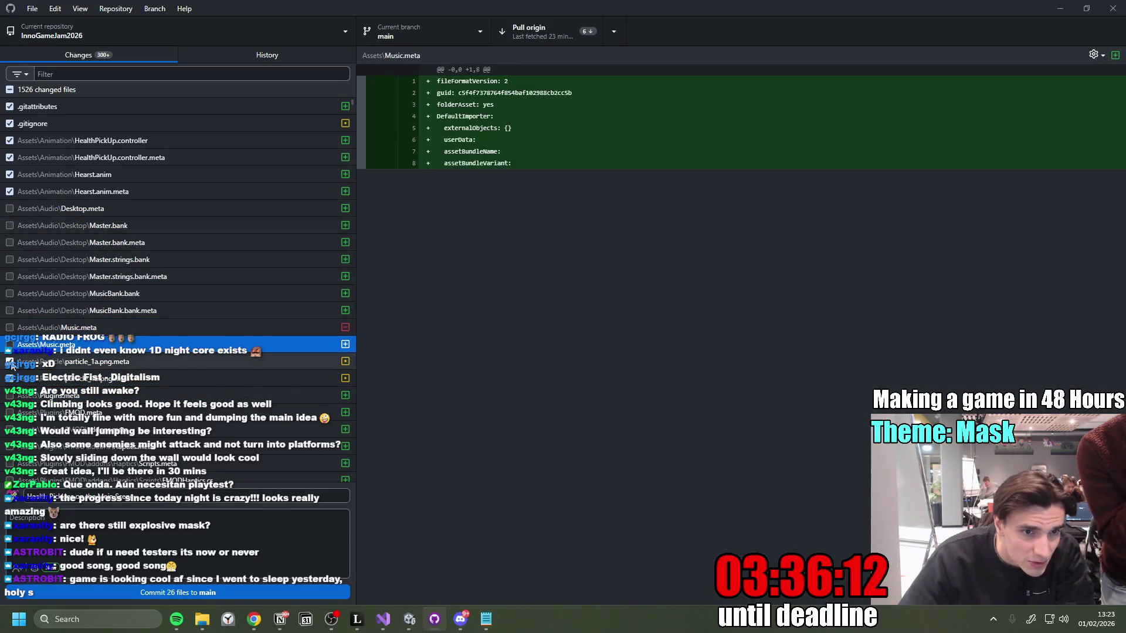
{"action": "left_click", "coordinate": [9, 361]}
{"action": "left_click", "coordinate": [10, 378]}
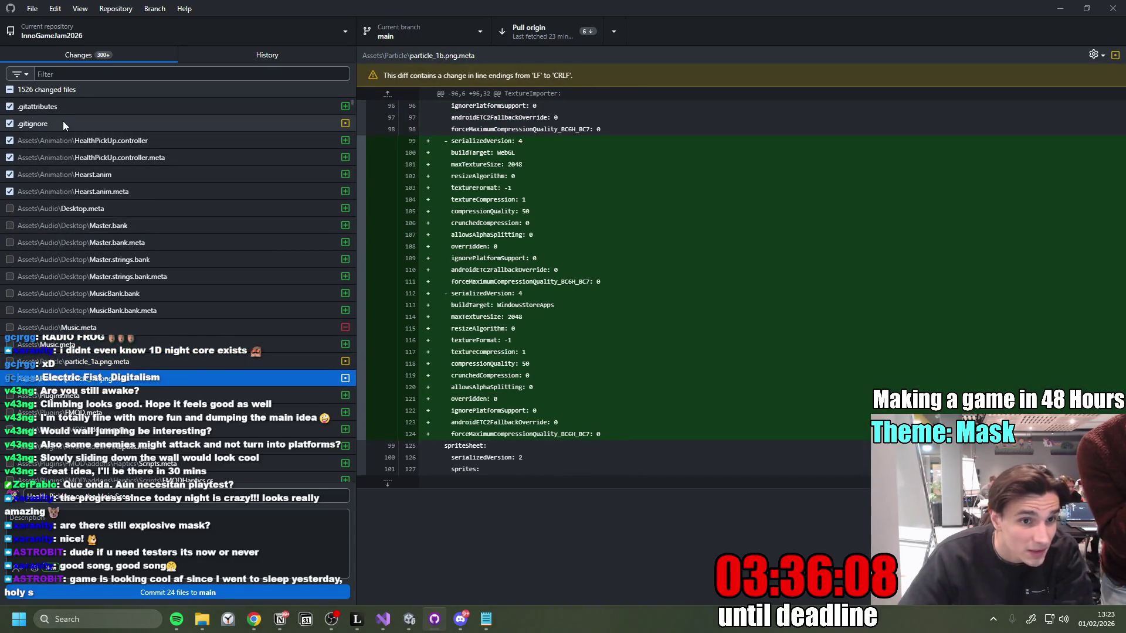
Step: Review the .gitignore diff, then uncheck .gitignore and .gitattributes
{"action": "left_click", "coordinate": [47, 124]}
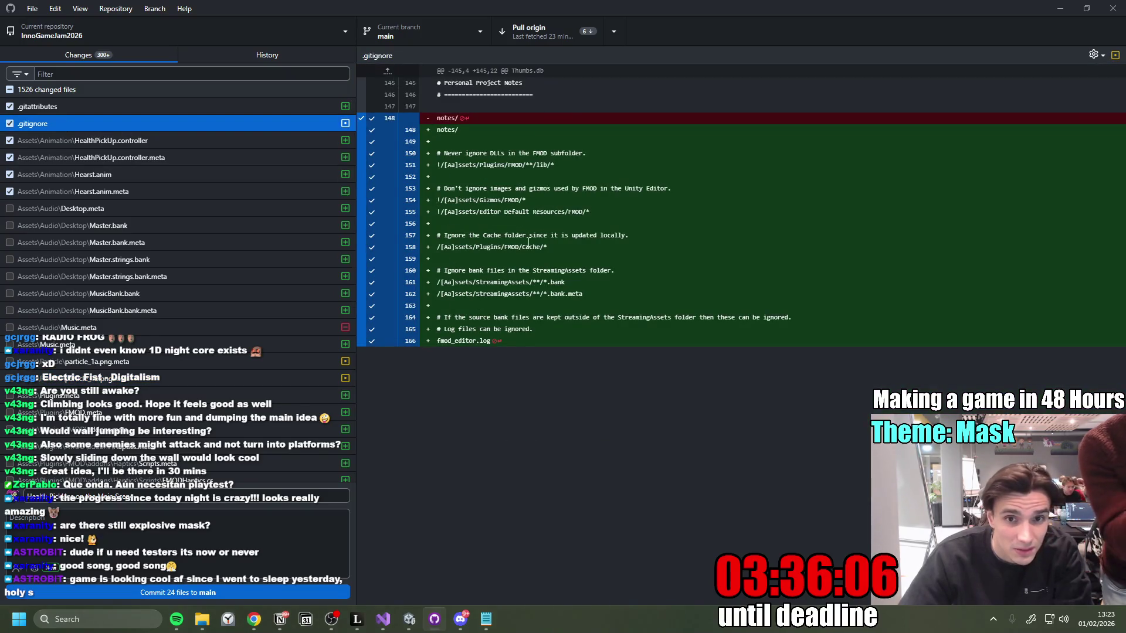
{"action": "left_click", "coordinate": [10, 124]}
{"action": "left_click", "coordinate": [9, 107]}
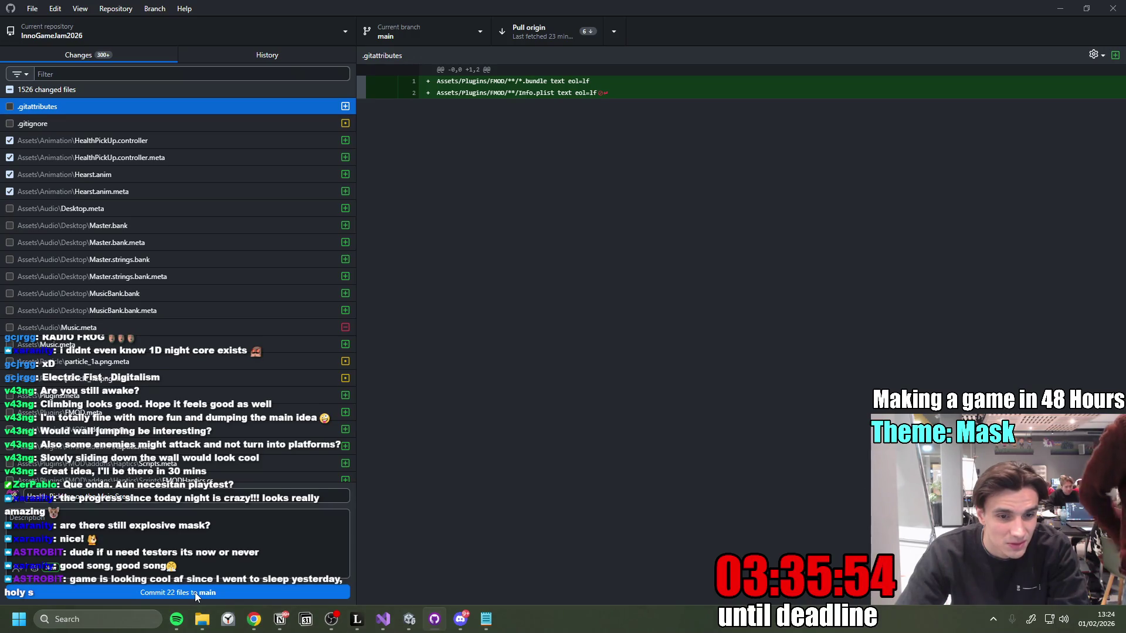
Step: Inspect the ProjectSettings.asset changes, then check all files again
{"action": "scroll", "coordinate": [162, 345], "scroll_direction": "down", "scroll_amount": 10}
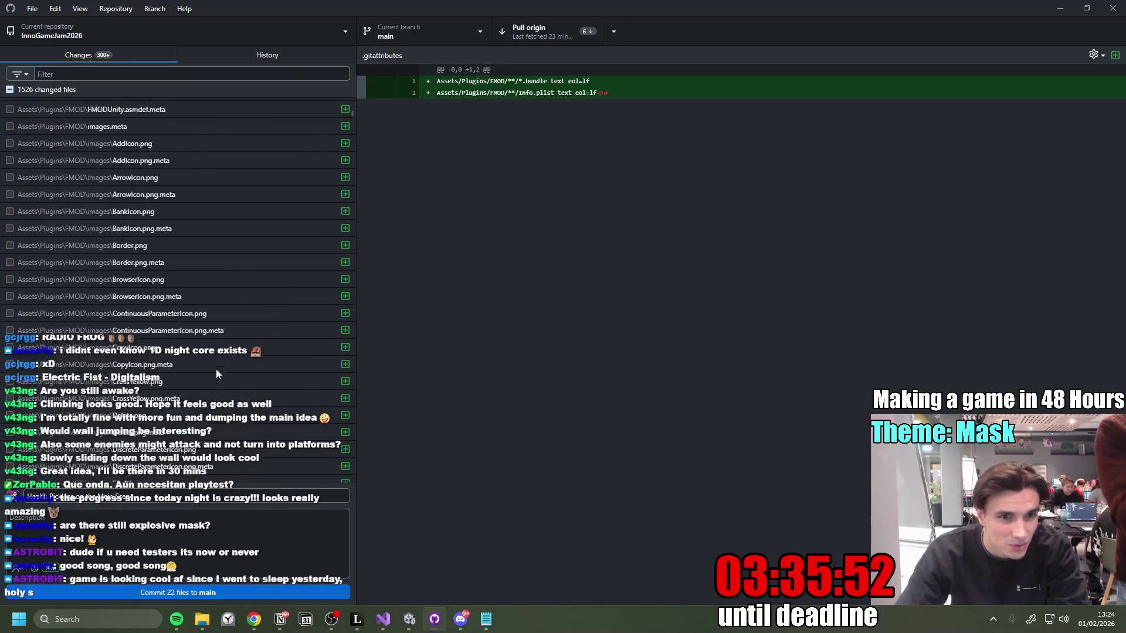
{"action": "scroll", "coordinate": [272, 251], "scroll_direction": "up", "scroll_amount": 10}
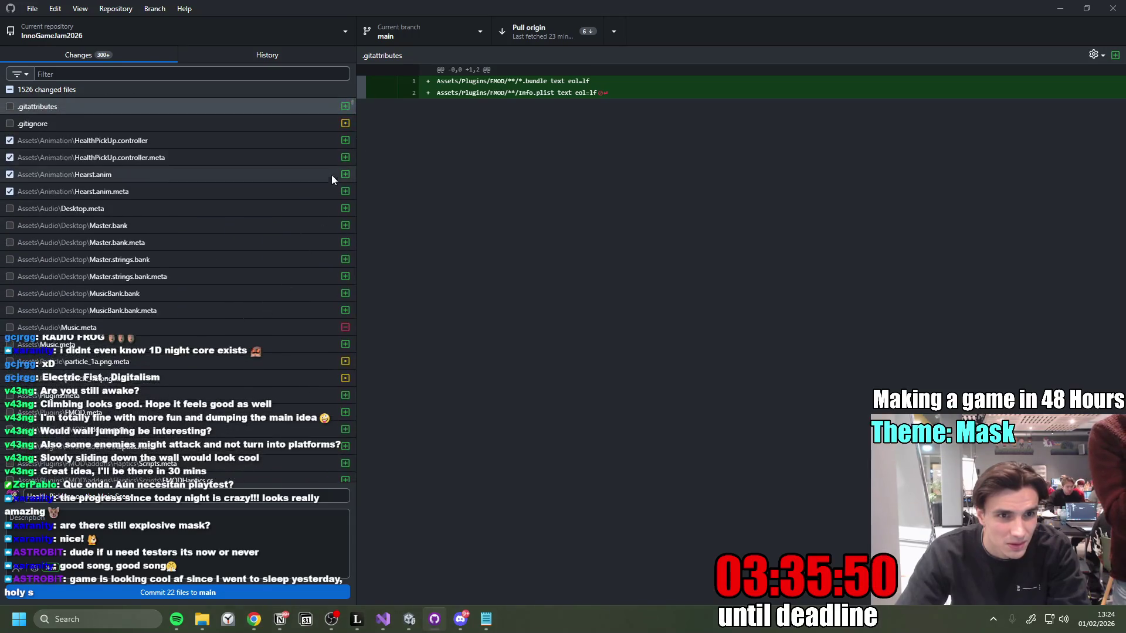
{"action": "mouse_move", "coordinate": [352, 107]}
{"action": "left_mouse_down"}
{"action": "mouse_move", "coordinate": [360, 96]}
{"action": "mouse_move", "coordinate": [362, 246]}
{"action": "mouse_move", "coordinate": [394, 468]}
{"action": "mouse_move", "coordinate": [394, 546]}
{"action": "left_mouse_up"}
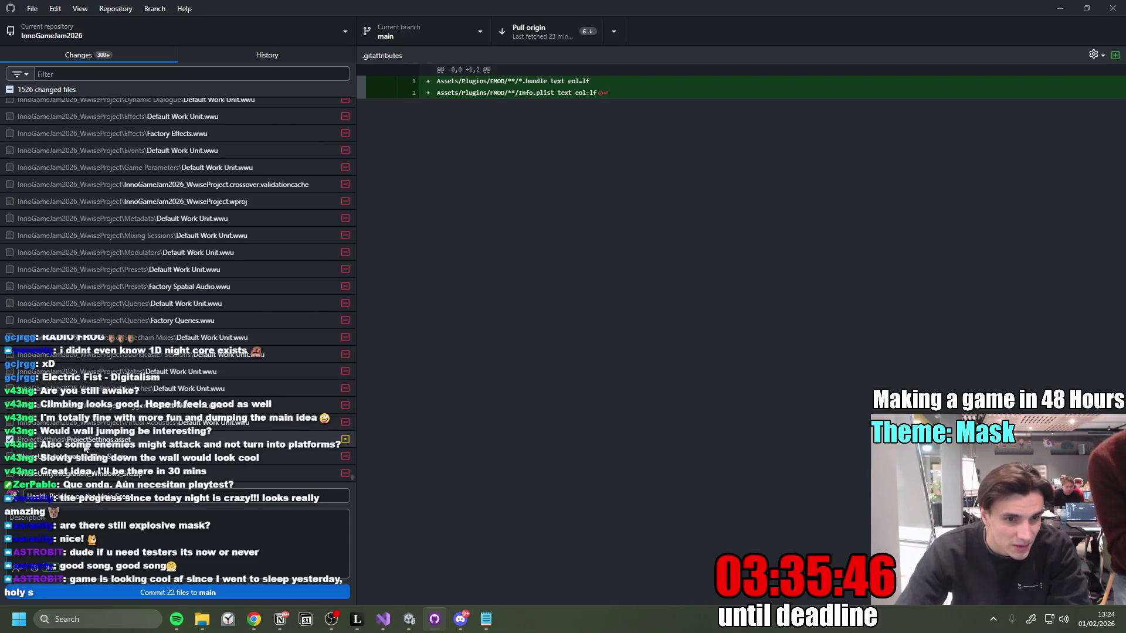
{"action": "left_click", "coordinate": [86, 446]}
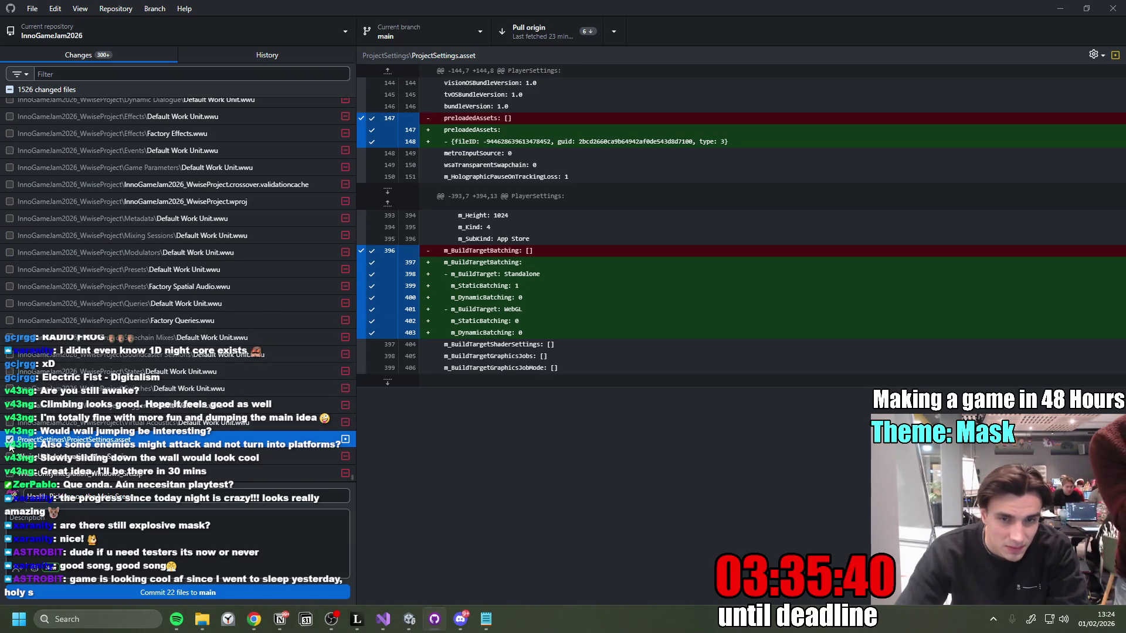
{"action": "left_click_drag", "start_coordinate": [352, 478], "coordinate": [352, 105]}
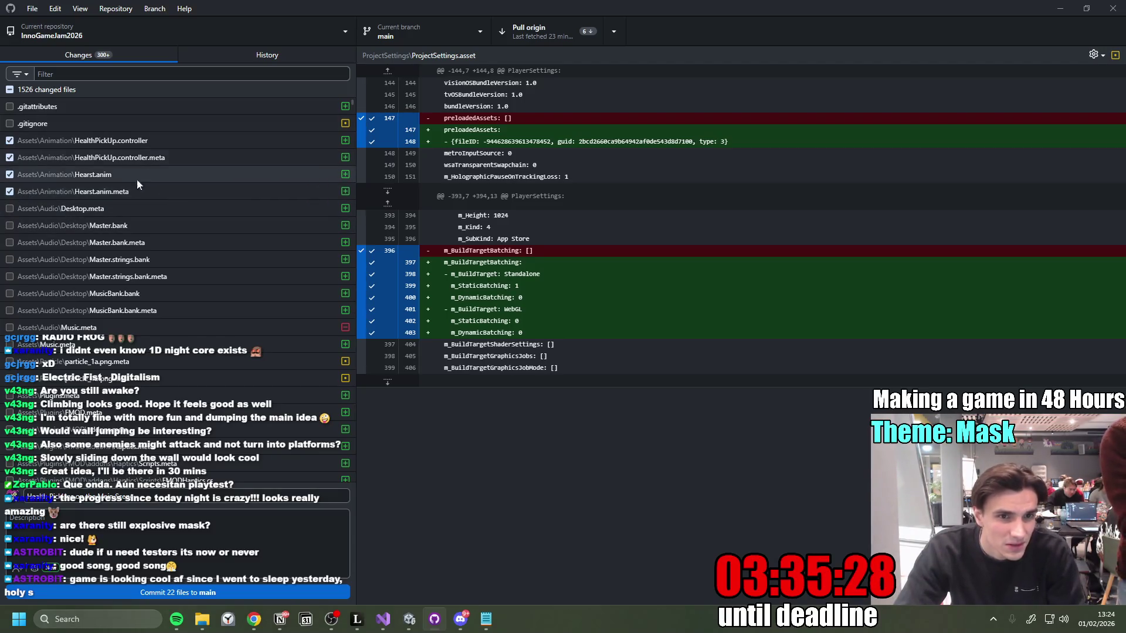
{"action": "left_click", "coordinate": [10, 90]}
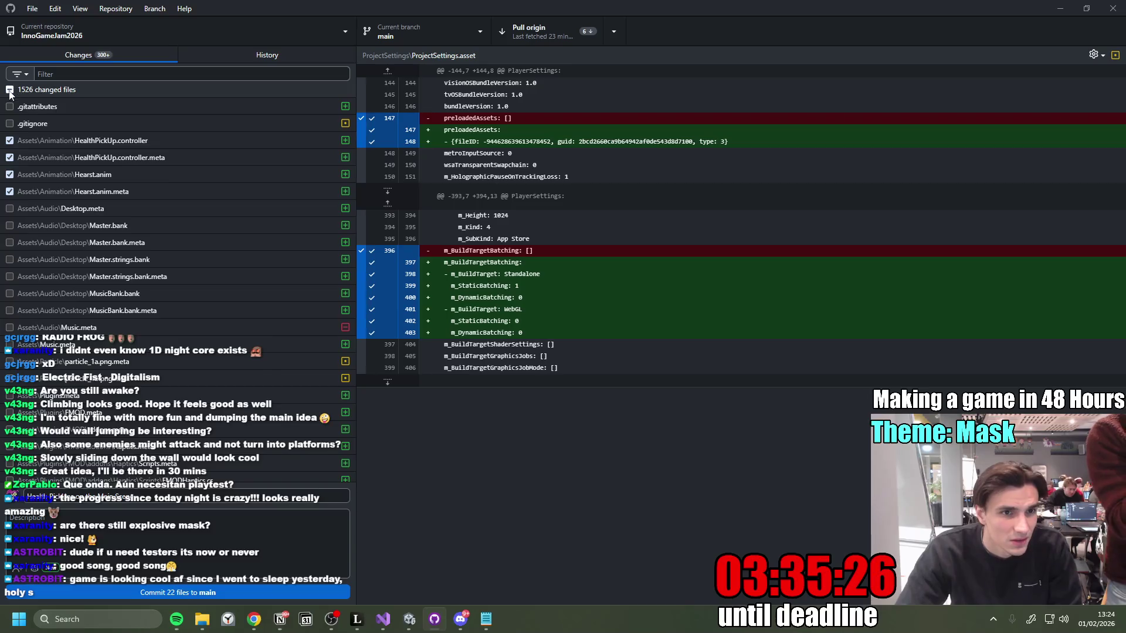
Step: Start Discard all changes but cancel it, then uncheck every changed file
{"action": "left_click", "coordinate": [10, 89]}
{"action": "right_click", "coordinate": [111, 89]}
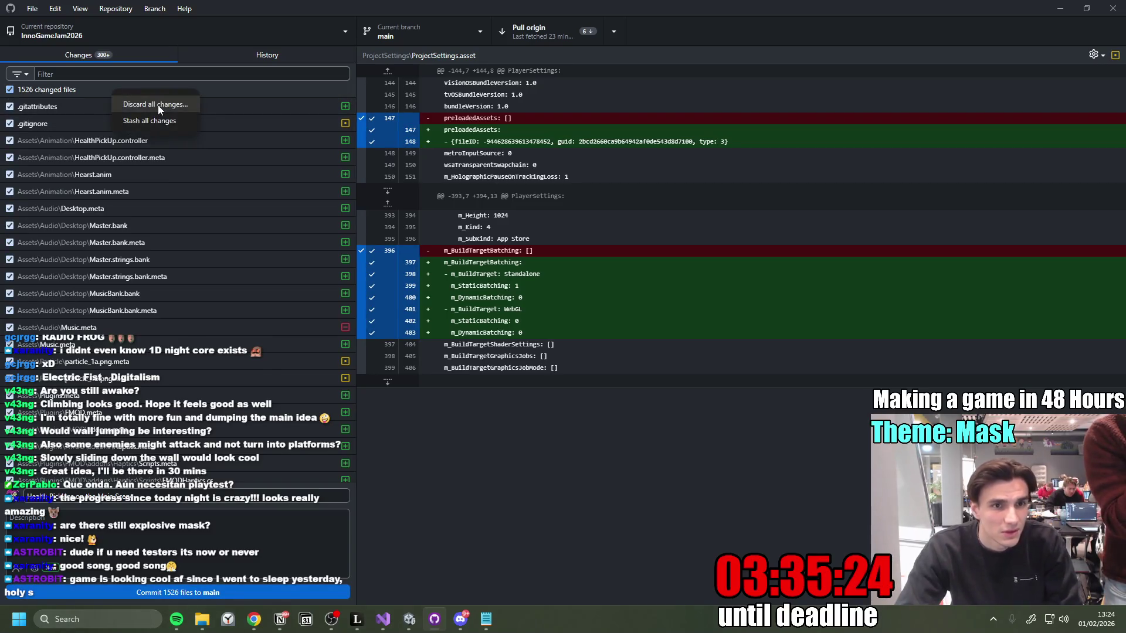
{"action": "left_click", "coordinate": [158, 105]}
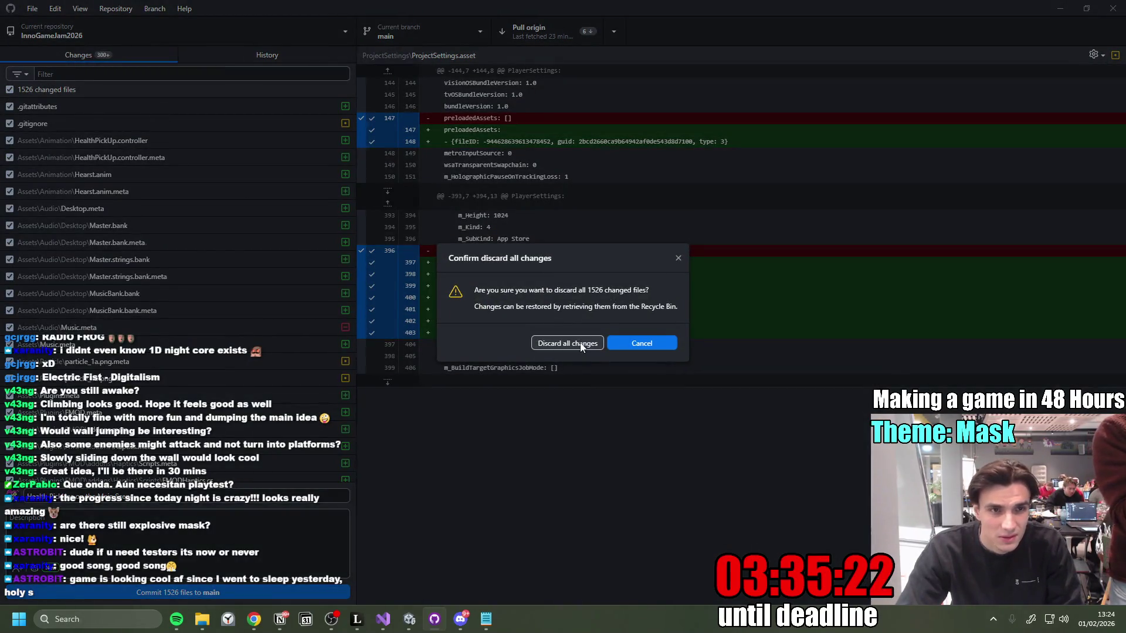
{"action": "left_click", "coordinate": [636, 346]}
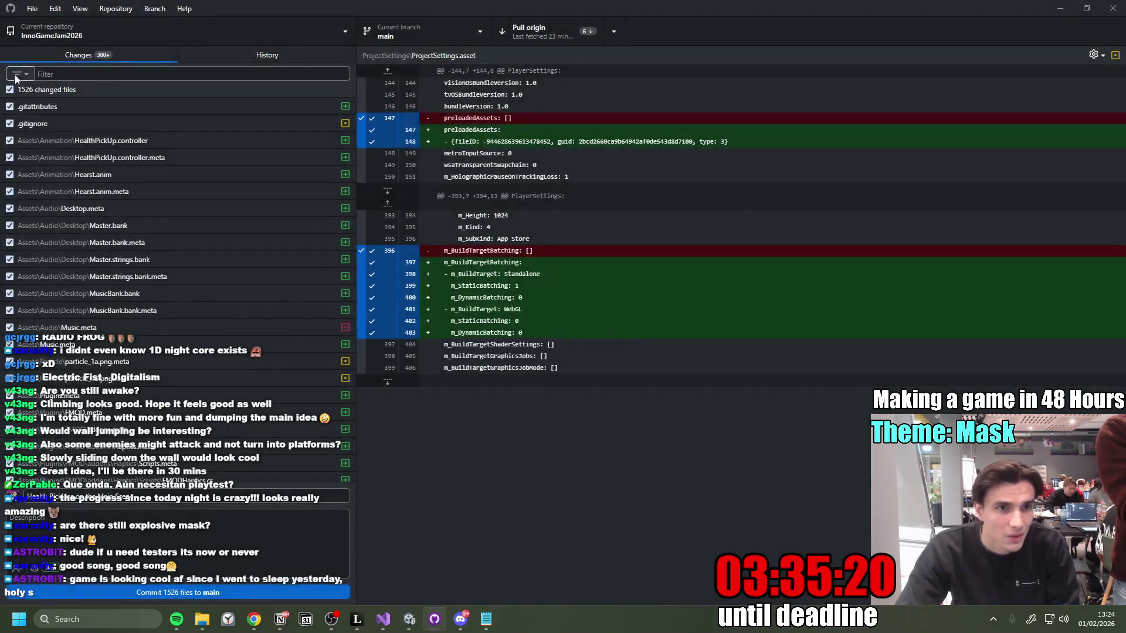
{"action": "right_click", "coordinate": [78, 91]}
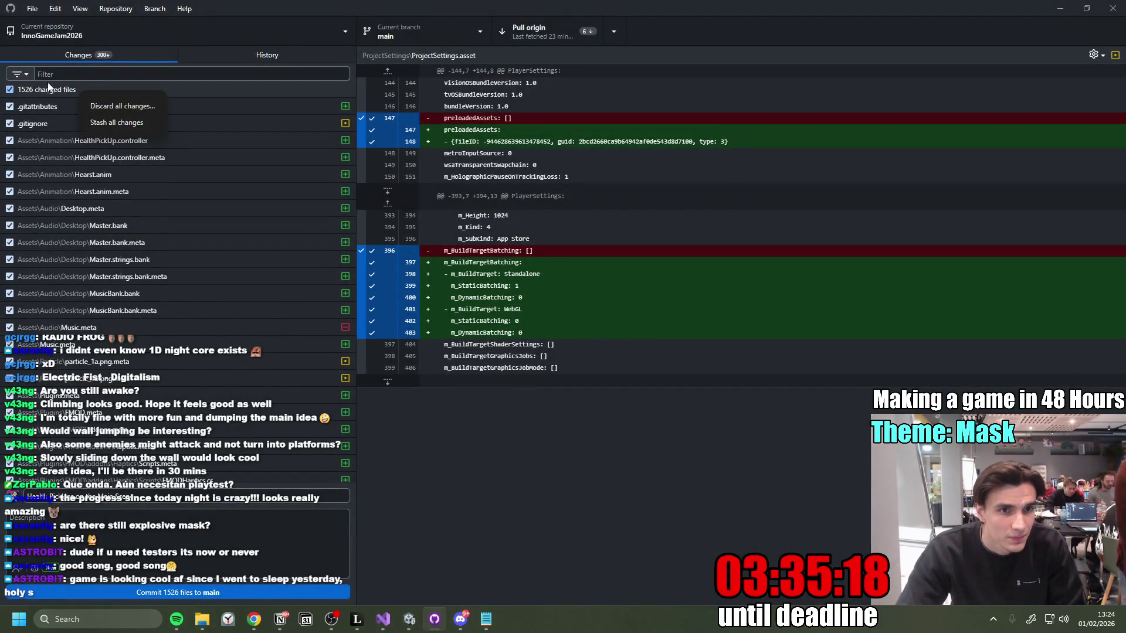
{"action": "left_click", "coordinate": [30, 77]}
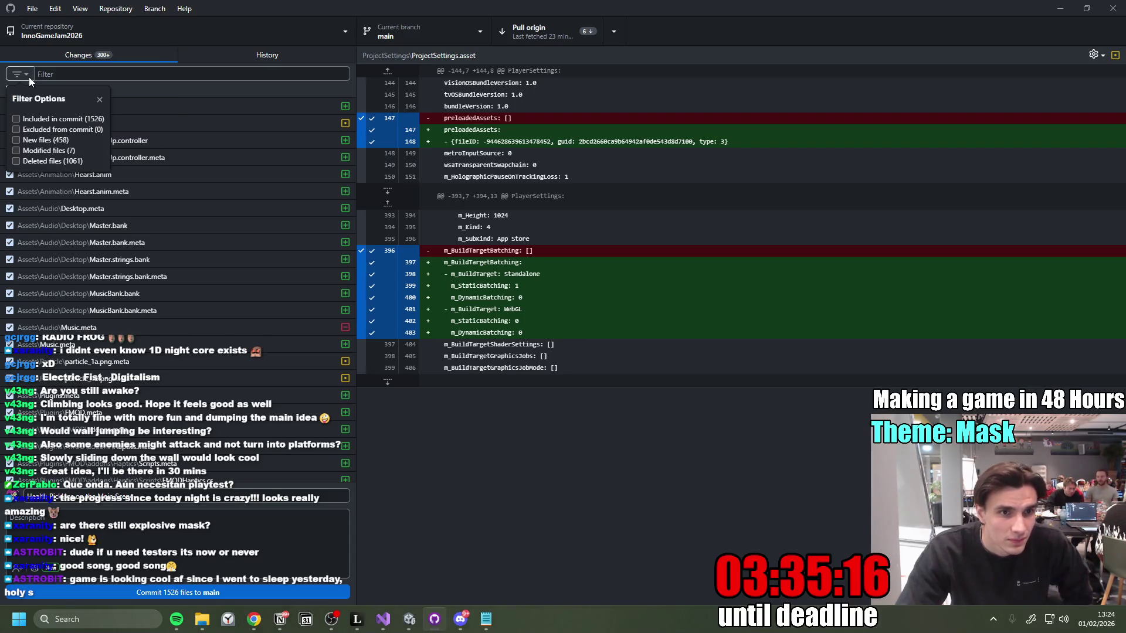
{"action": "left_click", "coordinate": [3, 110]}
{"action": "left_click", "coordinate": [9, 90]}
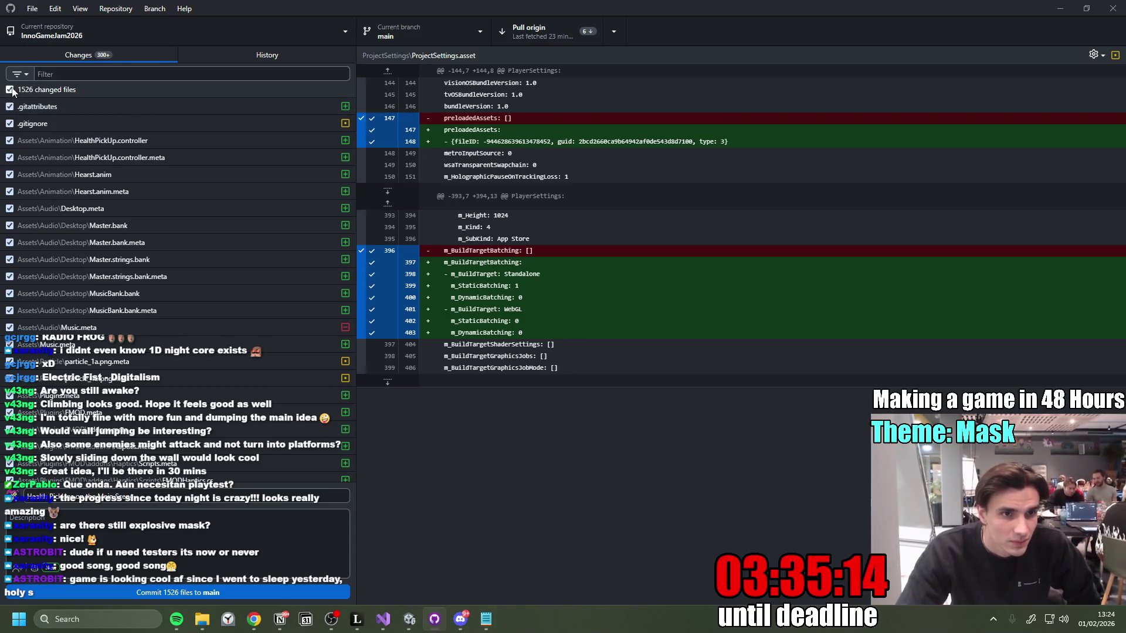
Step: Re-include HealthPickUp.controller, its .meta, Hearst.anim and Hearst.anim.meta, reviewing their changes
{"action": "left_click", "coordinate": [91, 157]}
{"action": "right_click", "coordinate": [89, 157]}
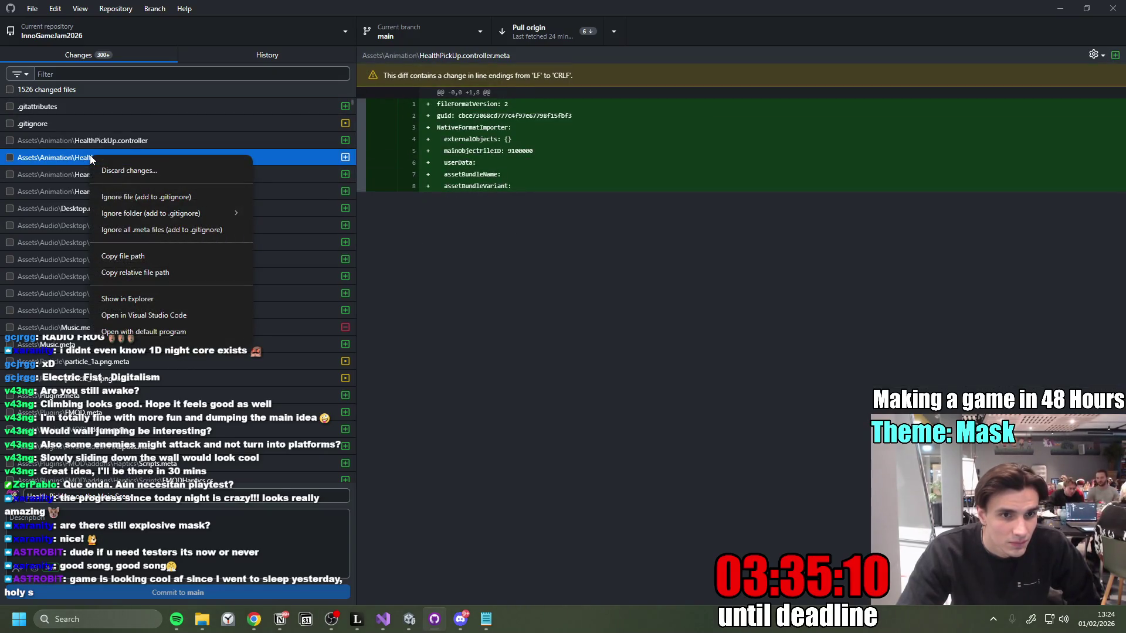
{"action": "left_click", "coordinate": [79, 159]}
{"action": "left_click", "coordinate": [10, 140]}
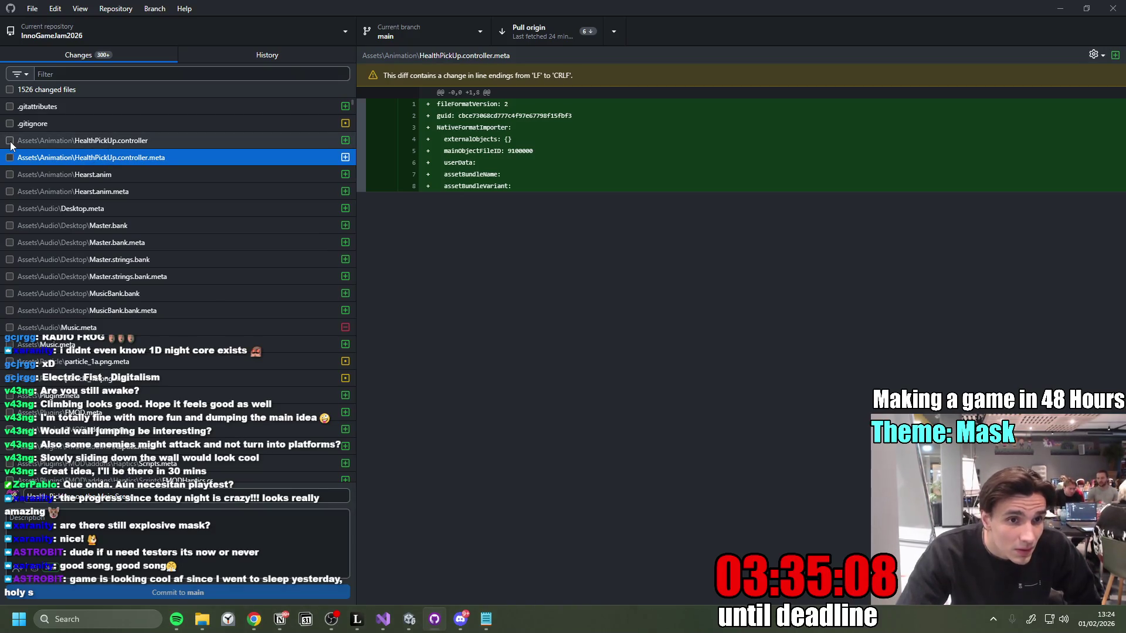
{"action": "left_click", "coordinate": [9, 157]}
{"action": "left_click", "coordinate": [9, 175]}
{"action": "left_click", "coordinate": [10, 191]}
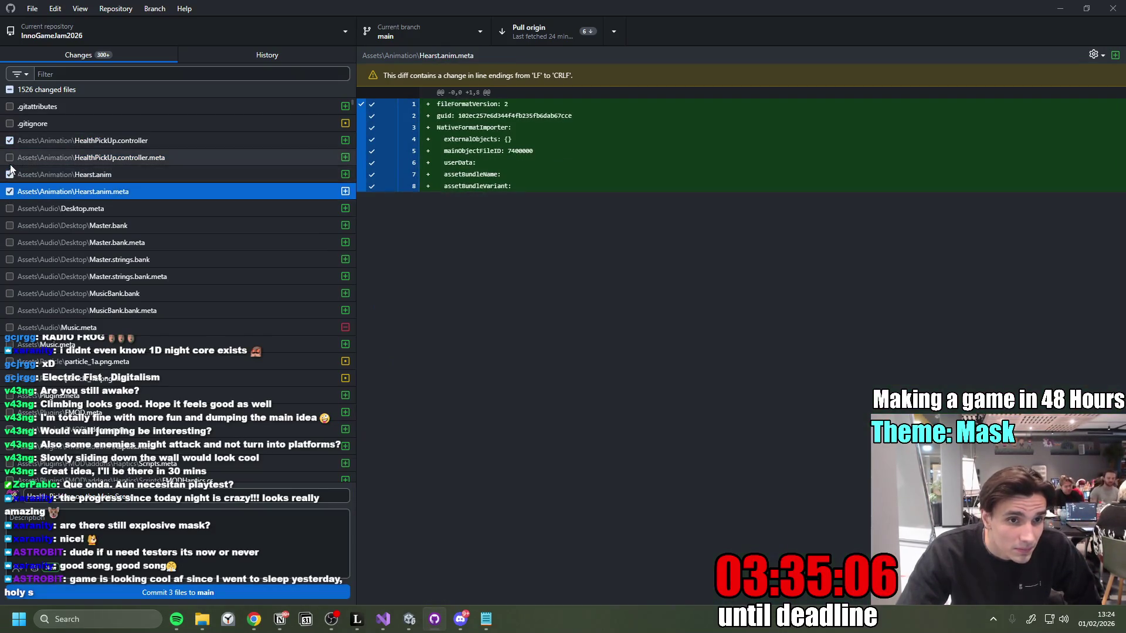
{"action": "left_click", "coordinate": [36, 160]}
{"action": "right_click", "coordinate": [108, 173]}
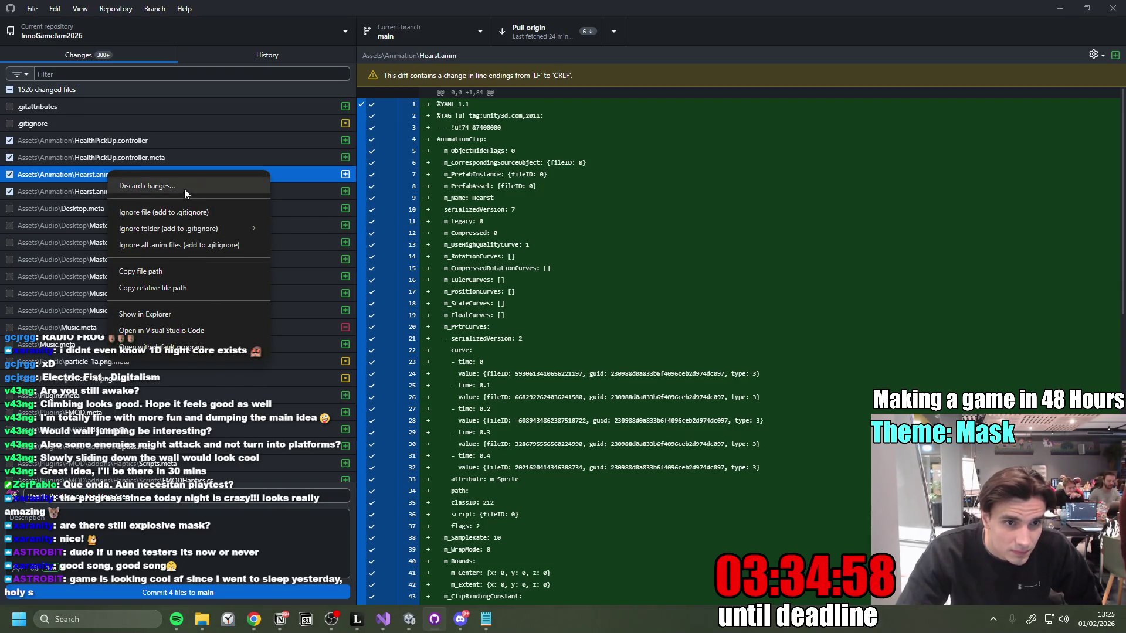
{"action": "left_click", "coordinate": [88, 163]}
{"action": "right_click", "coordinate": [89, 165]}
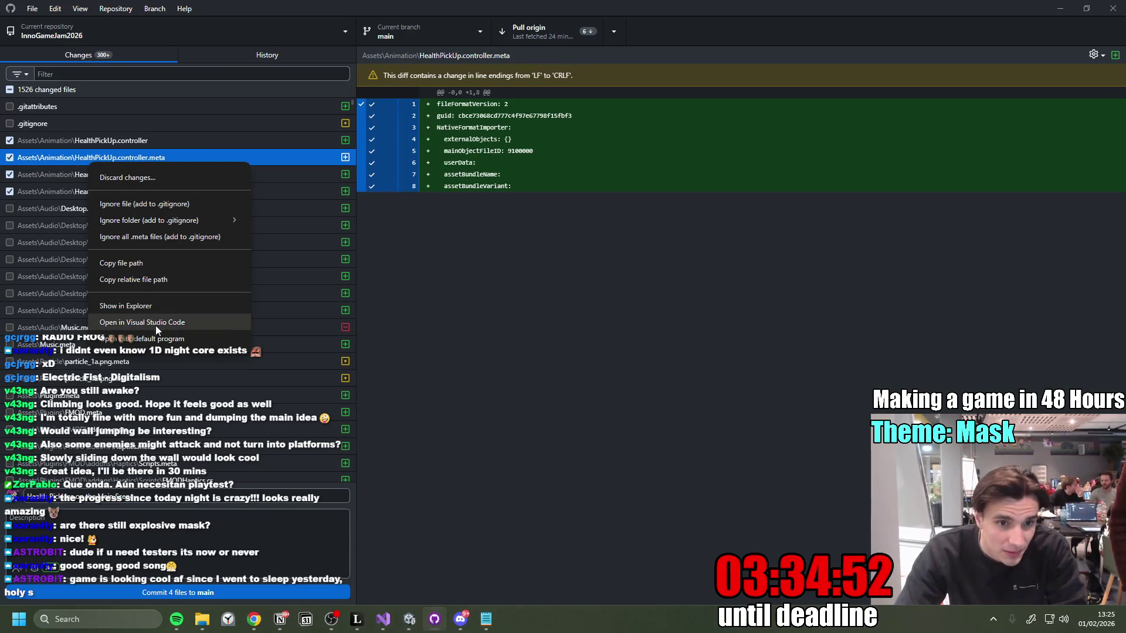
{"action": "left_click", "coordinate": [9, 90]}
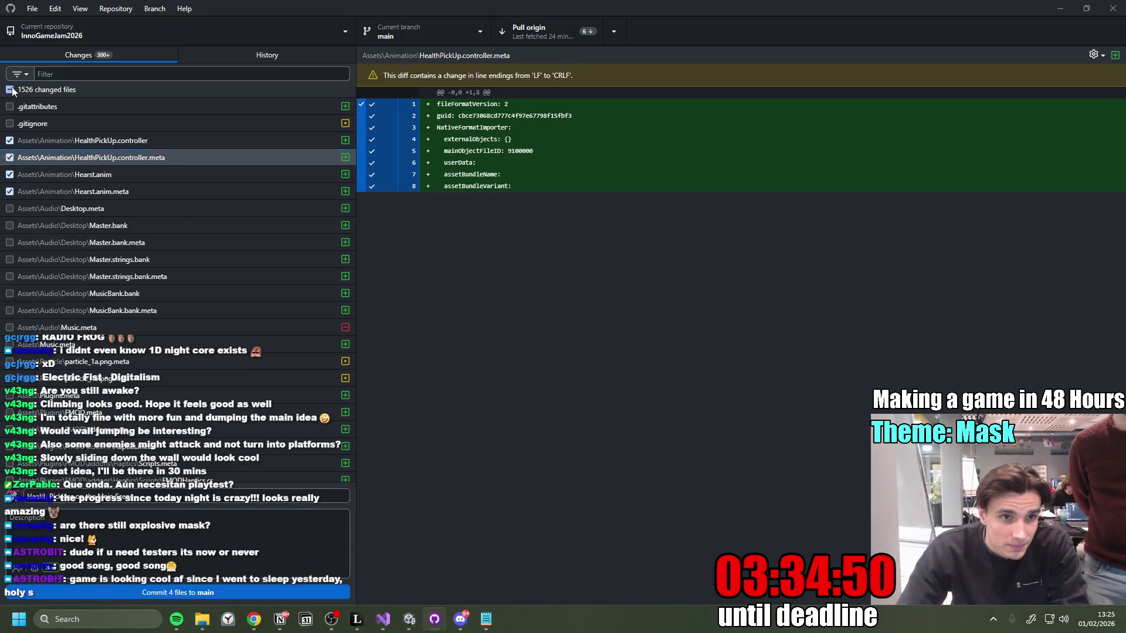
Step: Check all files and discard the .gitignore change
{"action": "left_click", "coordinate": [9, 89]}
{"action": "right_click", "coordinate": [118, 124]}
{"action": "left_click", "coordinate": [141, 125]}
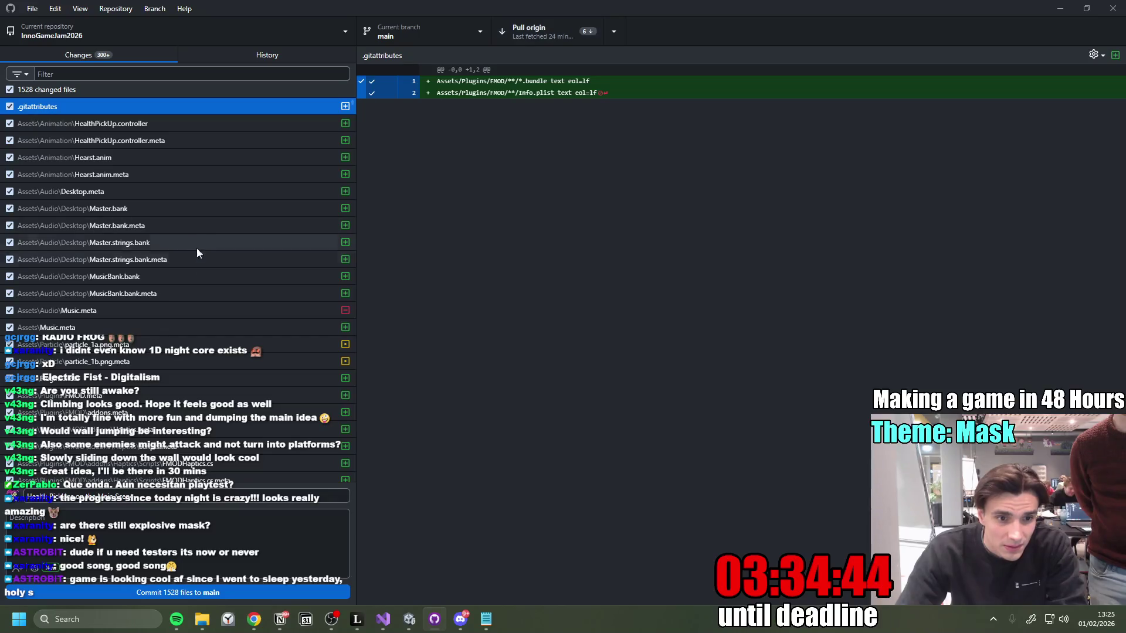
Step: Check every file again and request discarding all 1528 changes
{"action": "right_click", "coordinate": [116, 124]}
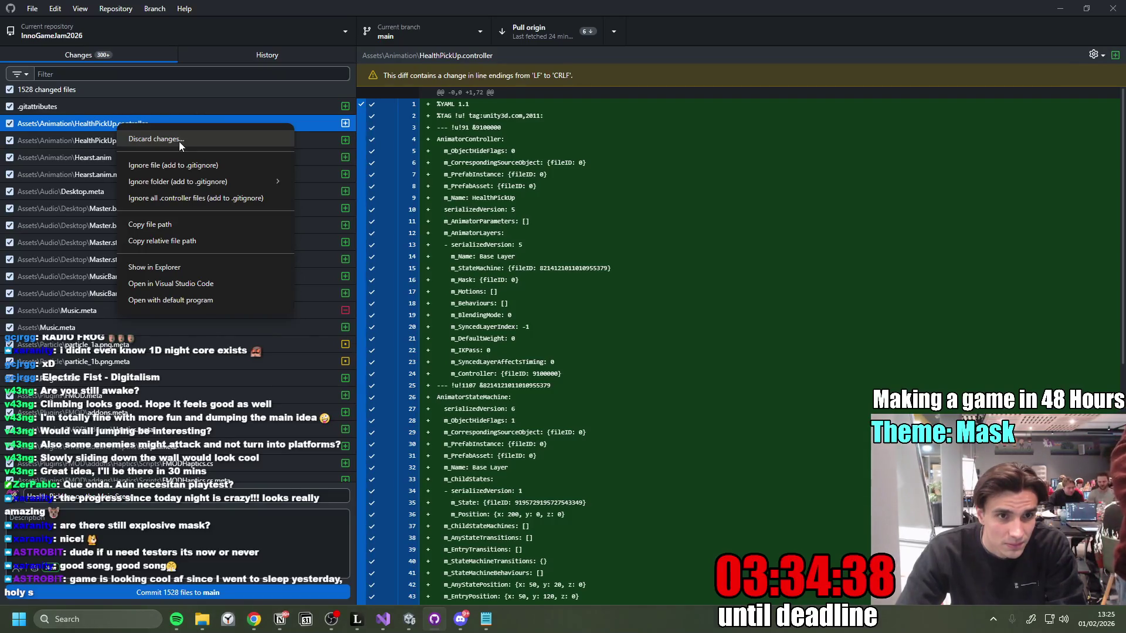
{"action": "left_click", "coordinate": [131, 87]}
{"action": "left_click", "coordinate": [131, 86]}
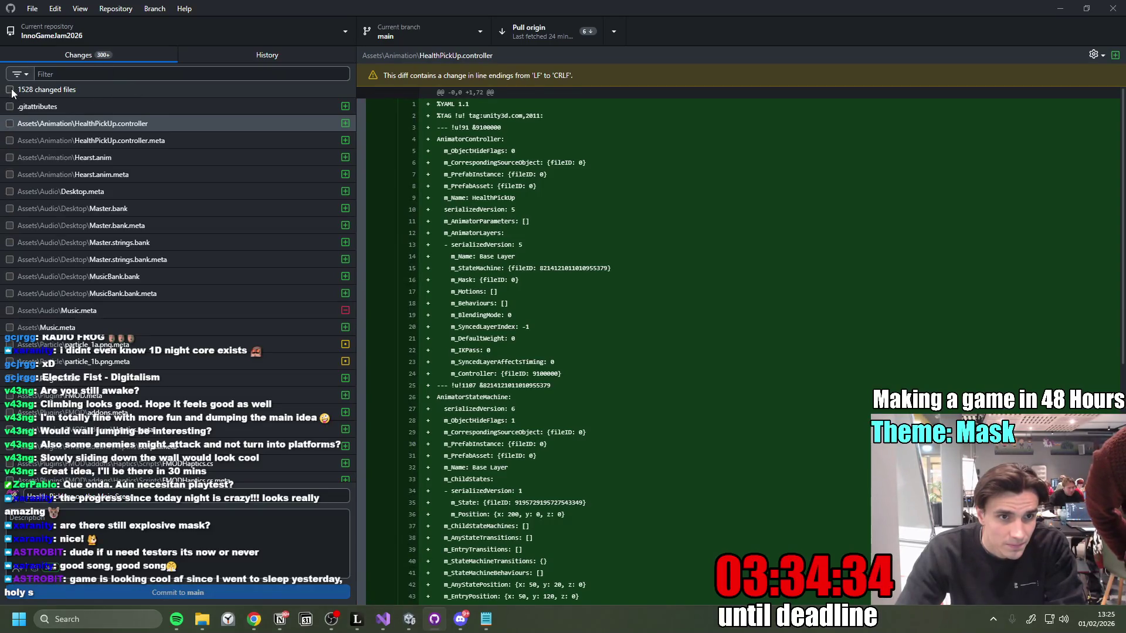
{"action": "left_click", "coordinate": [9, 89]}
{"action": "right_click", "coordinate": [106, 93]}
{"action": "left_click", "coordinate": [132, 109]}
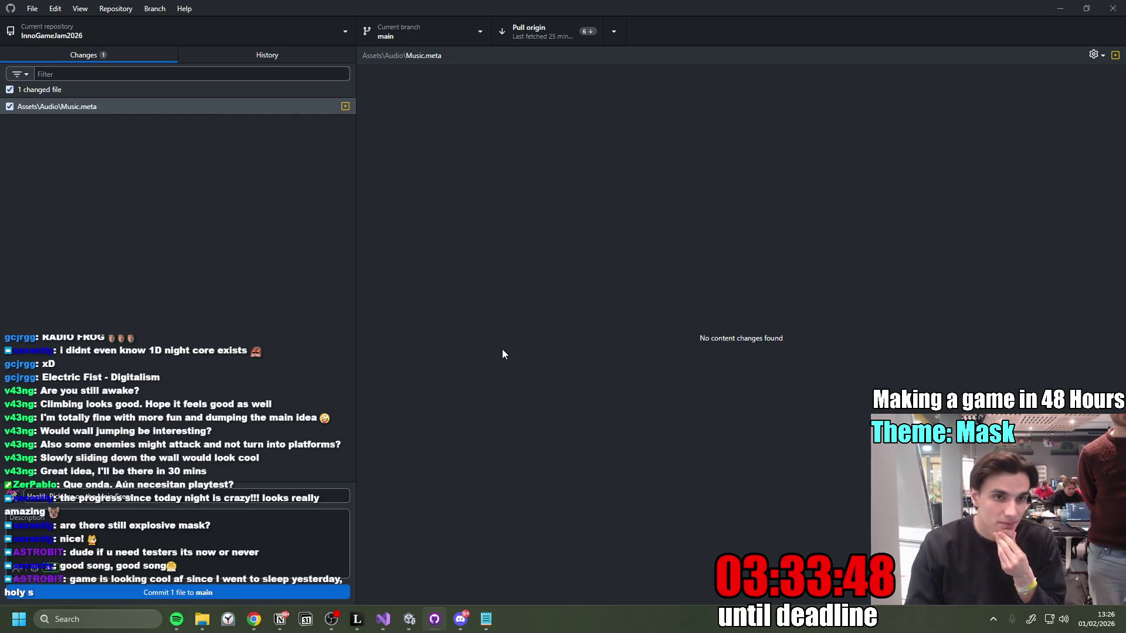
Step: Discard the leftover Music.meta change and pull origin, which fails unlinking fmodstudioL.dll
{"action": "right_click", "coordinate": [123, 113]}
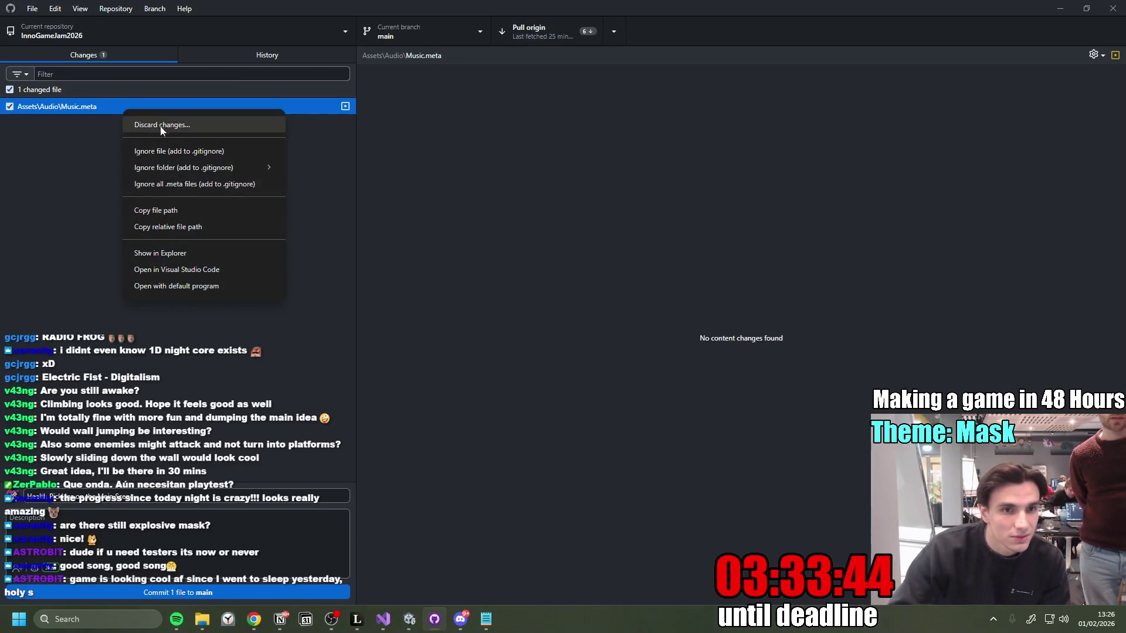
{"action": "left_click", "coordinate": [153, 126]}
{"action": "left_click", "coordinate": [568, 362]}
{"action": "left_click", "coordinate": [545, 28]}
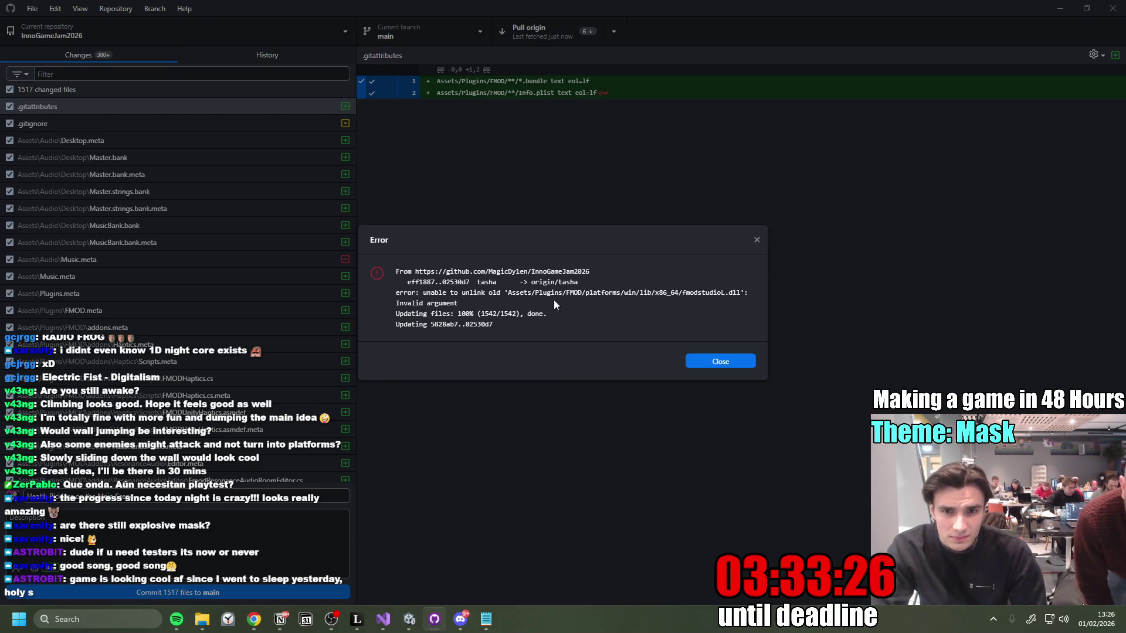
Step: In the Unity editor, reload the scene that changed on disk
{"action": "left_click", "coordinate": [410, 619]}
{"action": "mouse_move", "coordinate": [432, 620]}
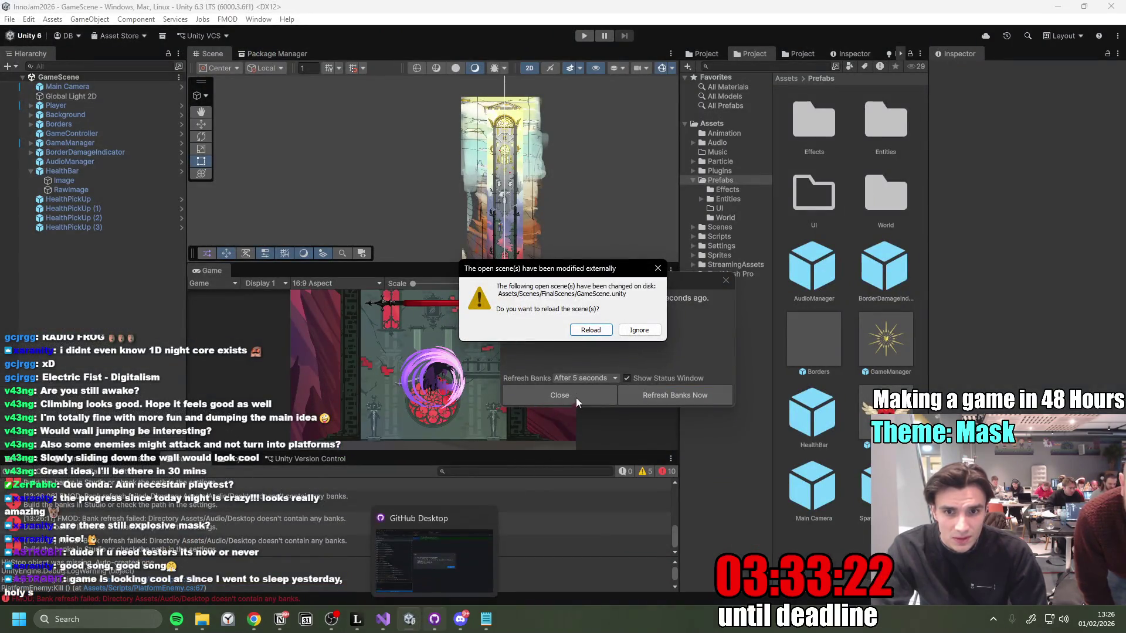
{"action": "left_click", "coordinate": [593, 330]}
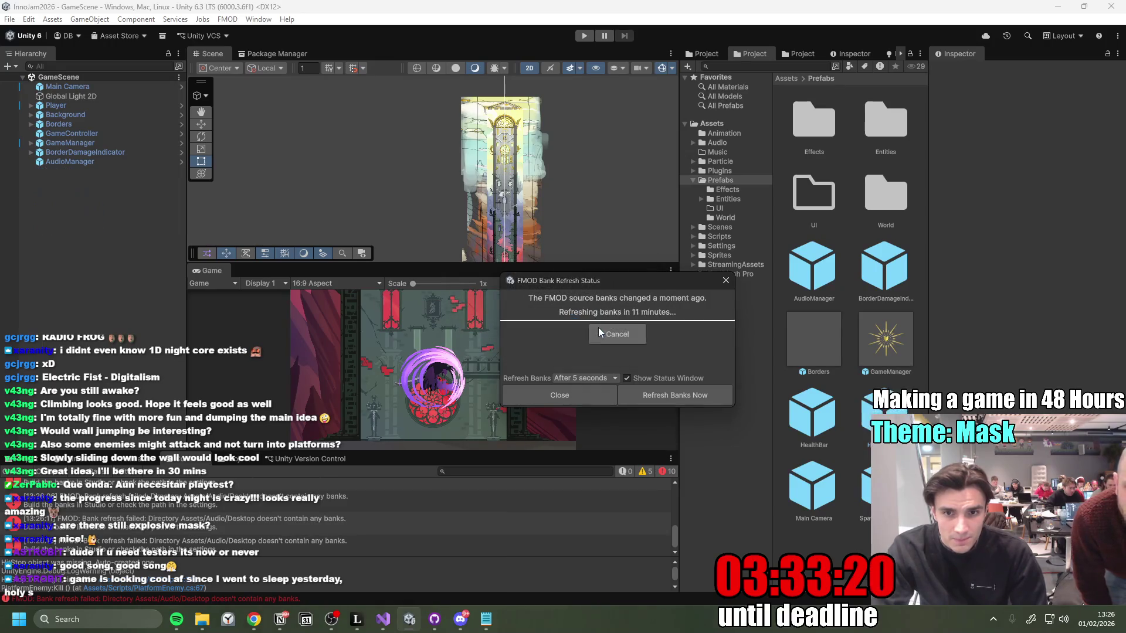
Step: Dismiss the unlink error, retry Pull origin, then dismiss the error about overwriting local changes
{"action": "key", "text": "alt+Tab"}
{"action": "left_click", "coordinate": [735, 357]}
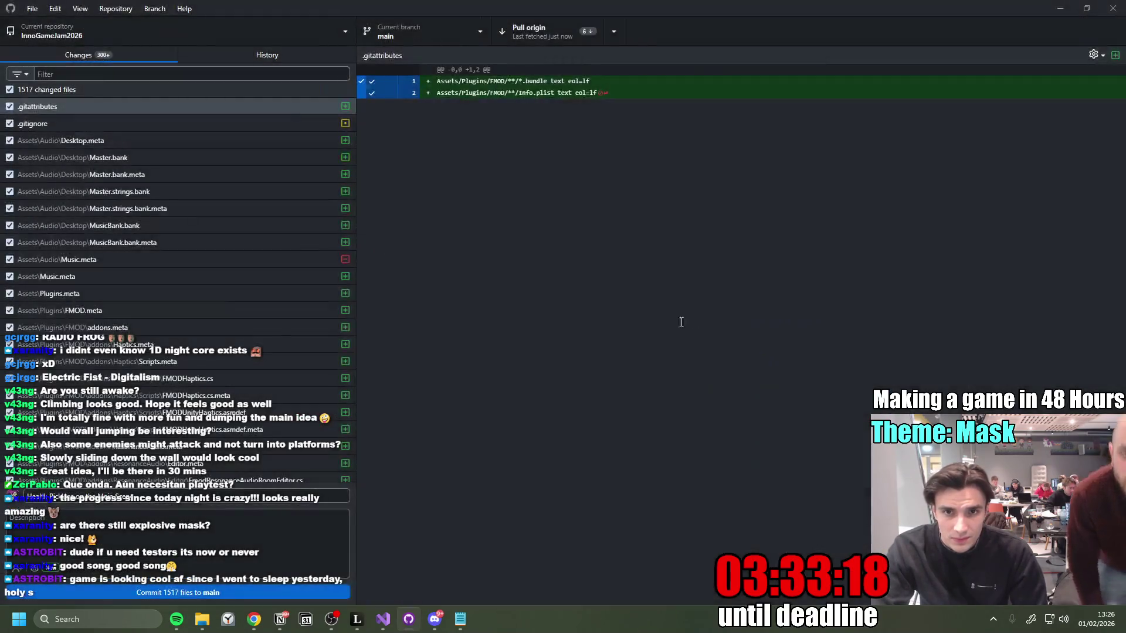
{"action": "left_click", "coordinate": [534, 30]}
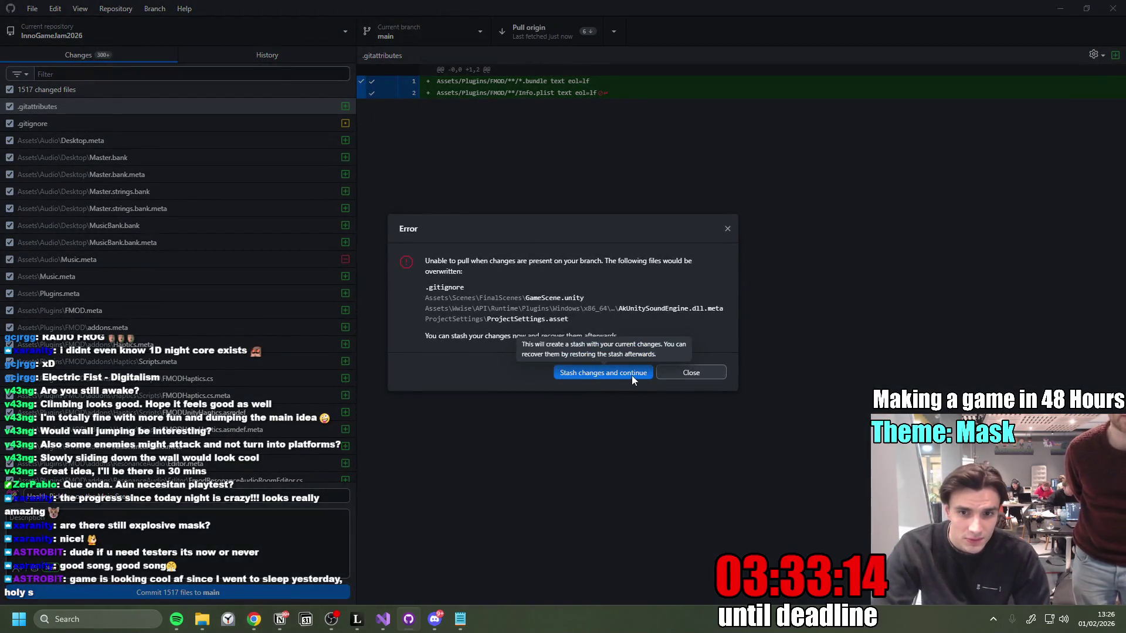
{"action": "left_click", "coordinate": [690, 373]}
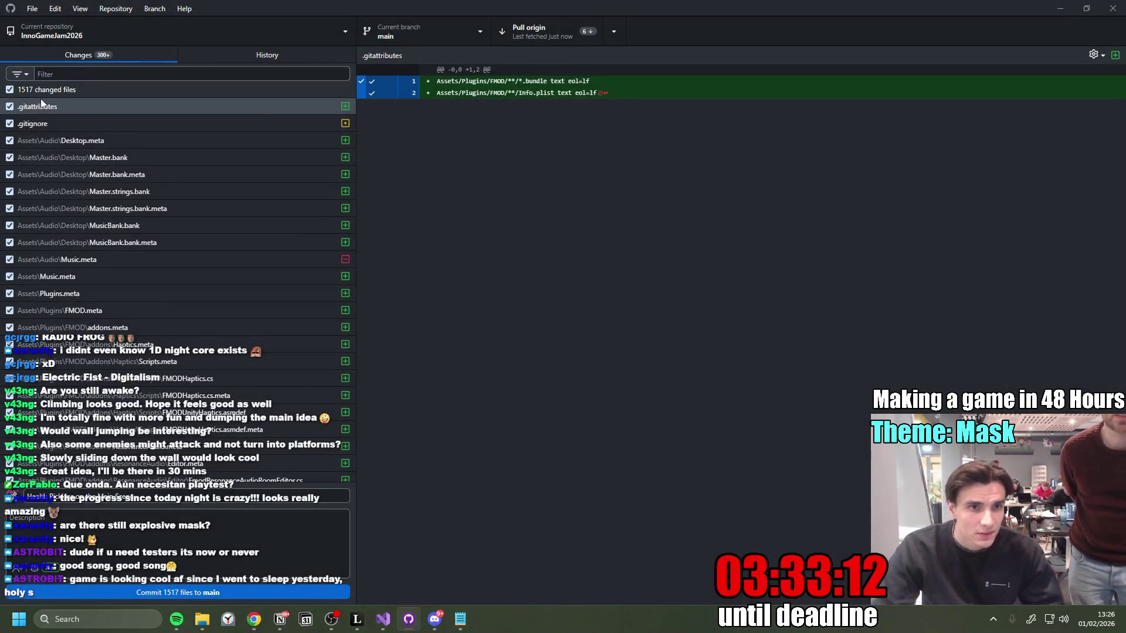
Step: Choose Discard all changes for the 1517 files and reload the modified Visual Studio solution
{"action": "right_click", "coordinate": [82, 91]}
{"action": "left_click", "coordinate": [118, 108]}
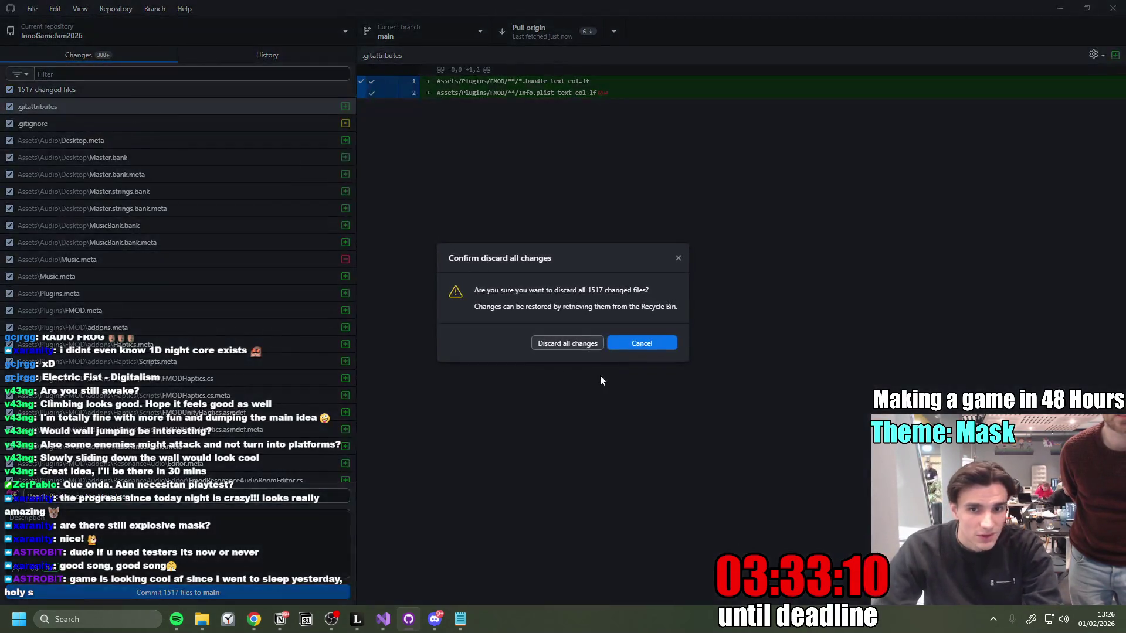
{"action": "left_click", "coordinate": [383, 619]}
{"action": "left_click", "coordinate": [524, 338]}
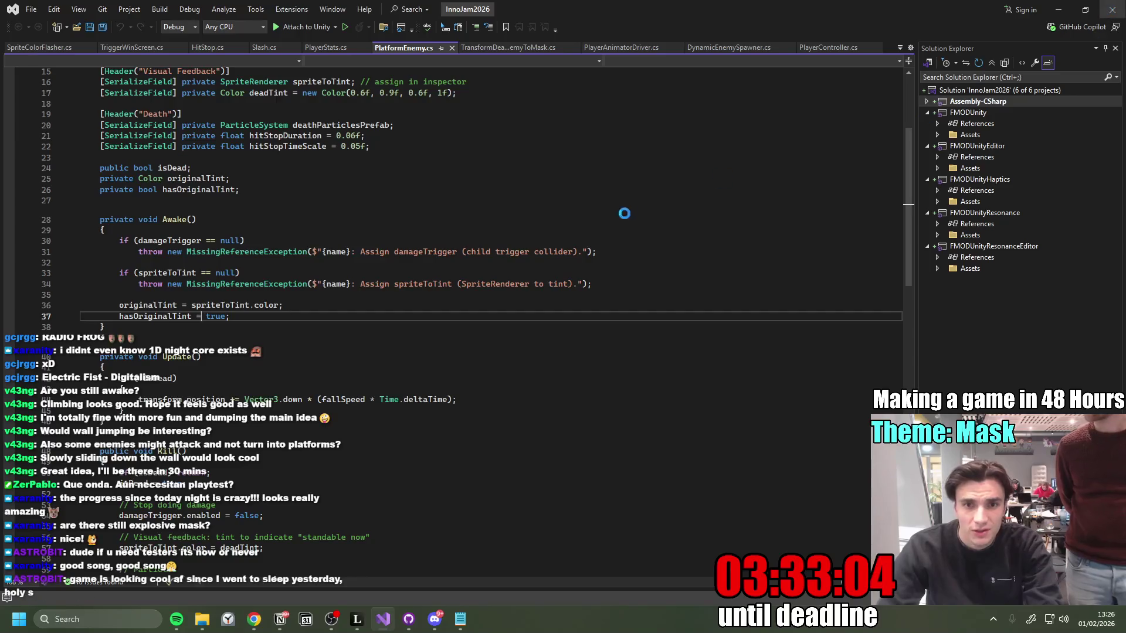
Step: Once the solution is prepared, switch back to GitHub Desktop's Confirm discard dialog
{"action": "key", "text": "alt+Tab"}
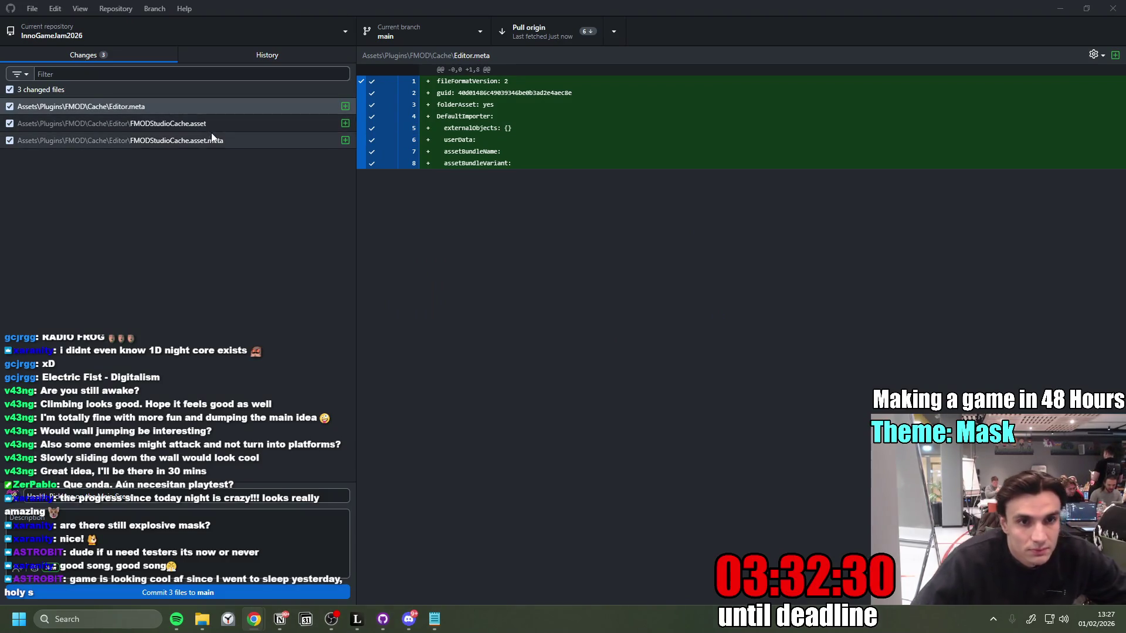
Step: Discard the three selected FMOD cache file changes and confirm
{"action": "left_click", "coordinate": [210, 141], "text": "shift"}
{"action": "right_click", "coordinate": [209, 141]}
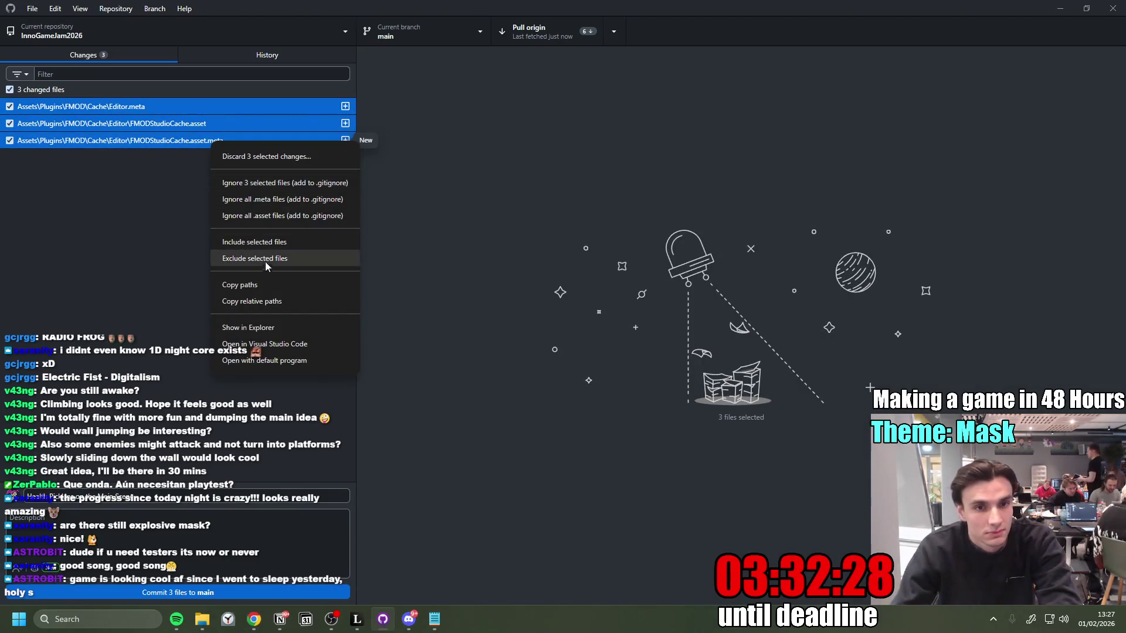
{"action": "left_click", "coordinate": [255, 157]}
{"action": "left_click", "coordinate": [565, 362]}
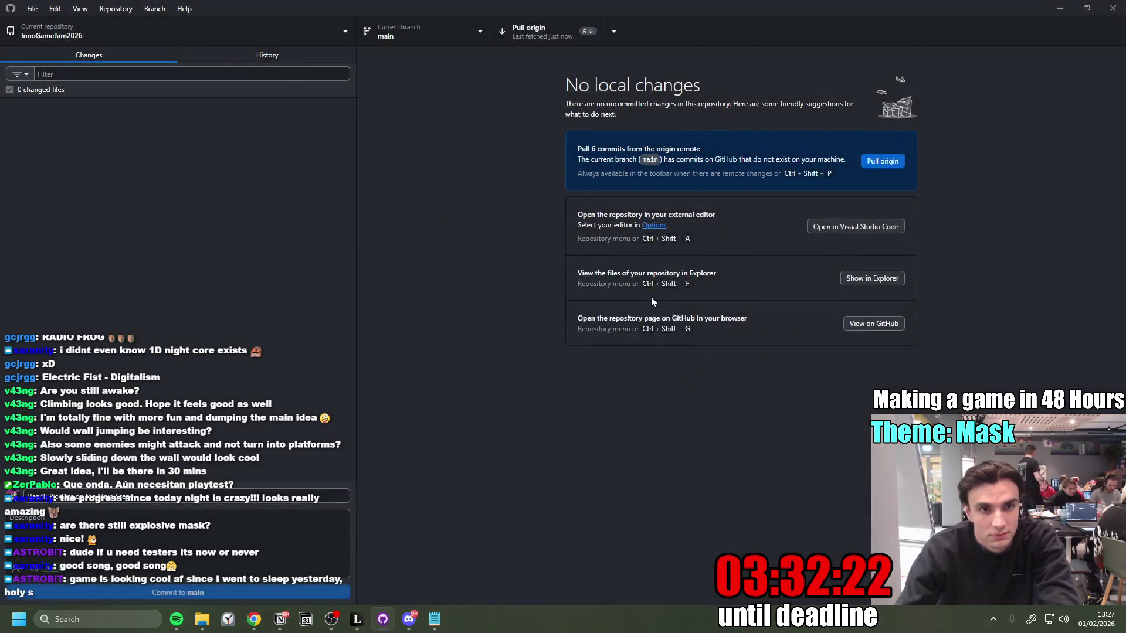
Step: Verify main is the current branch and pull the 6 commits from origin
{"action": "left_click", "coordinate": [442, 34]}
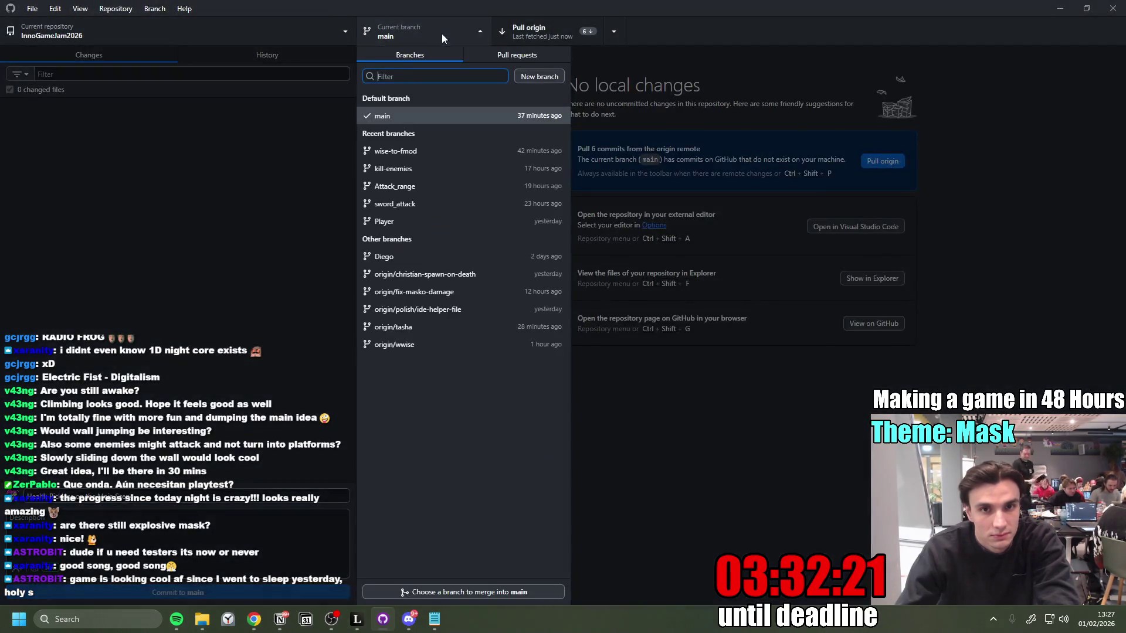
{"action": "right_click", "coordinate": [420, 116]}
{"action": "left_click", "coordinate": [376, 116]}
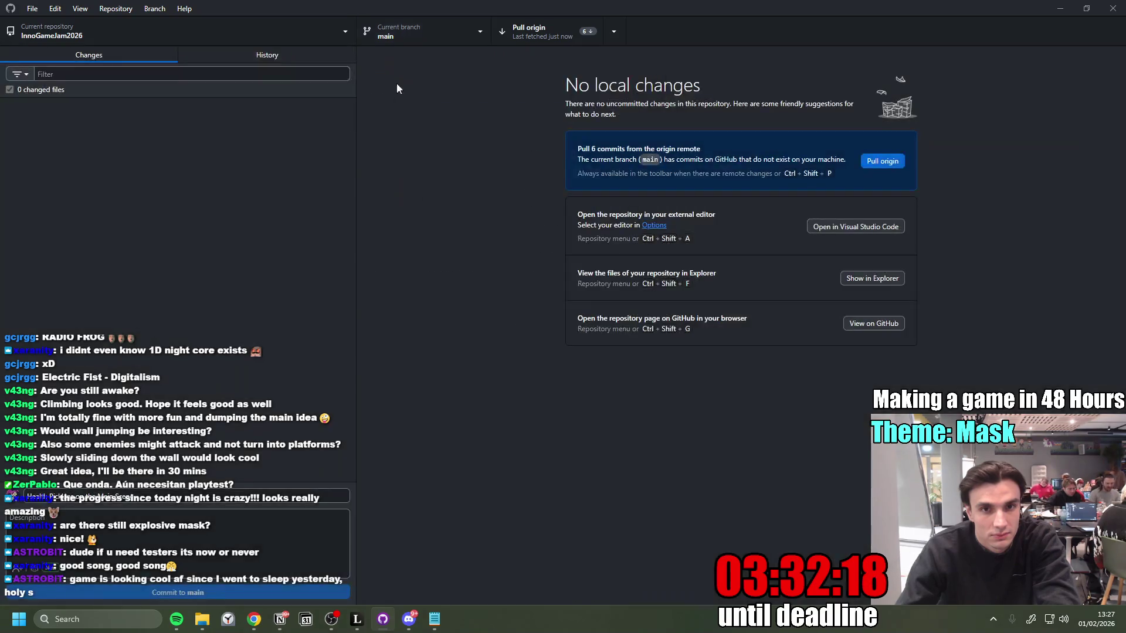
{"action": "left_click", "coordinate": [530, 32]}
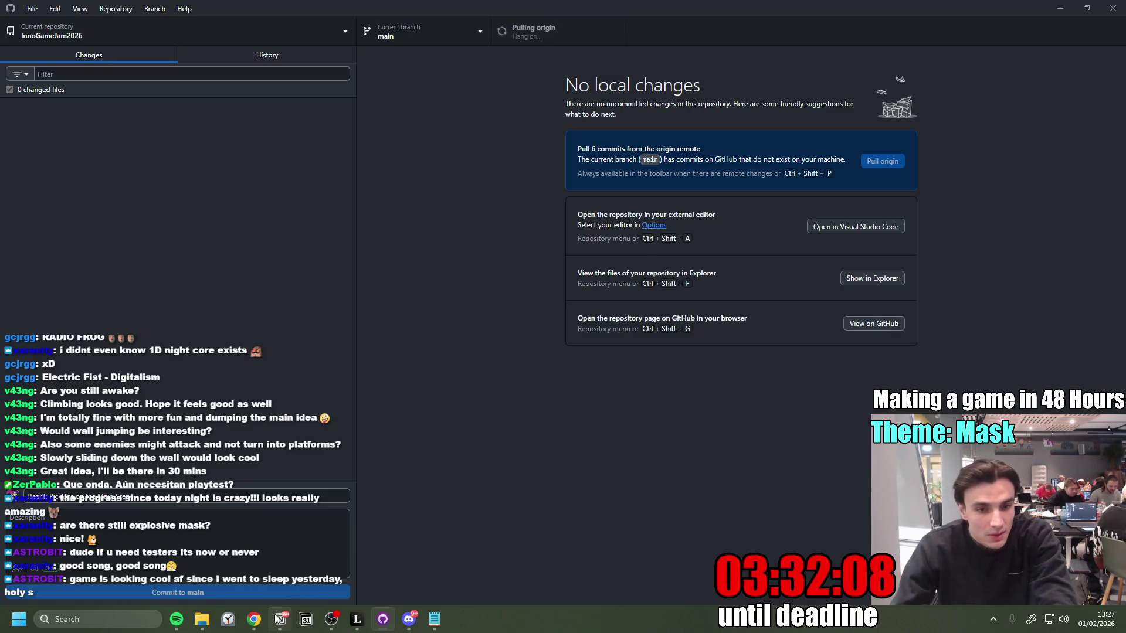
{"action": "mouse_move", "coordinate": [280, 619]}
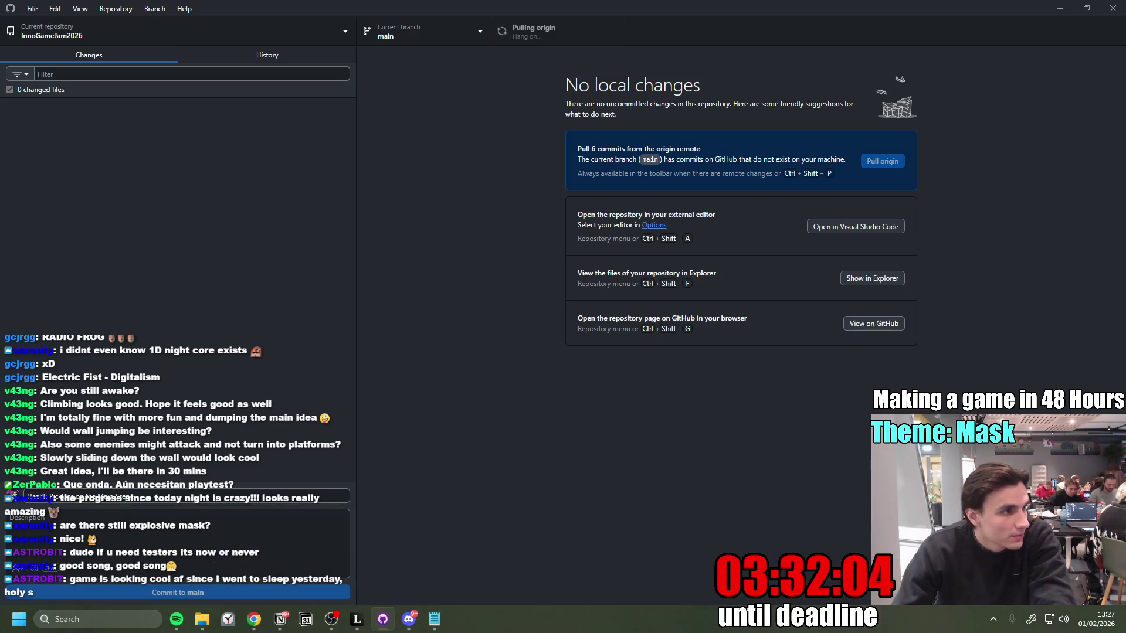
{"action": "key", "text": "alt+Tab"}
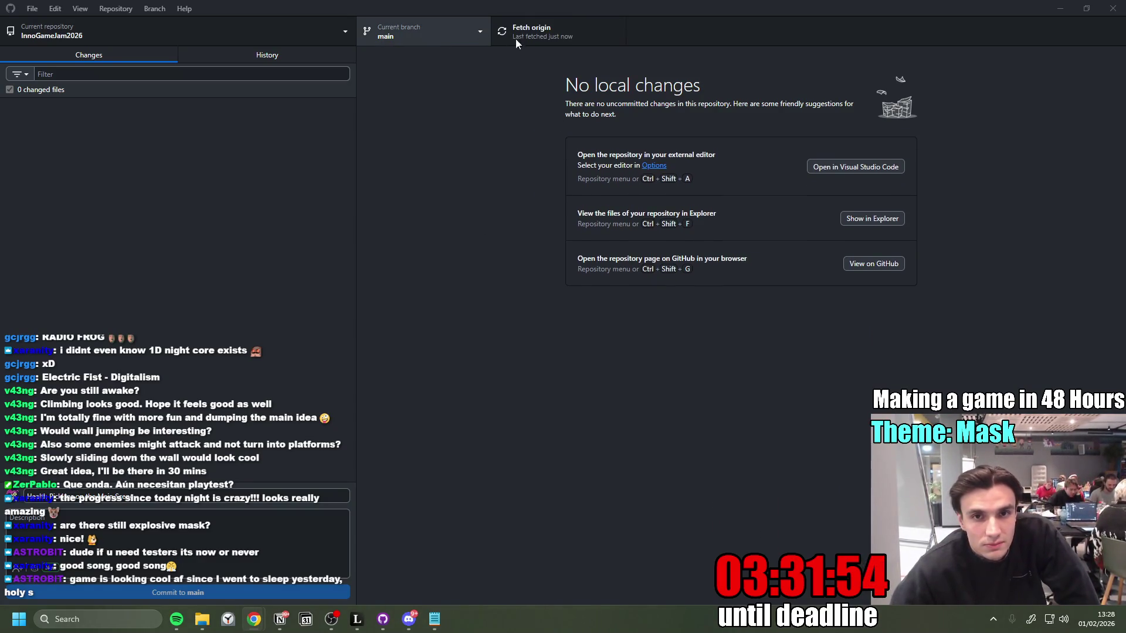
Step: Minimize GitHub Desktop, the Notion to-do page, Discord, the drawing app and Notepad
{"action": "left_click", "coordinate": [550, 36]}
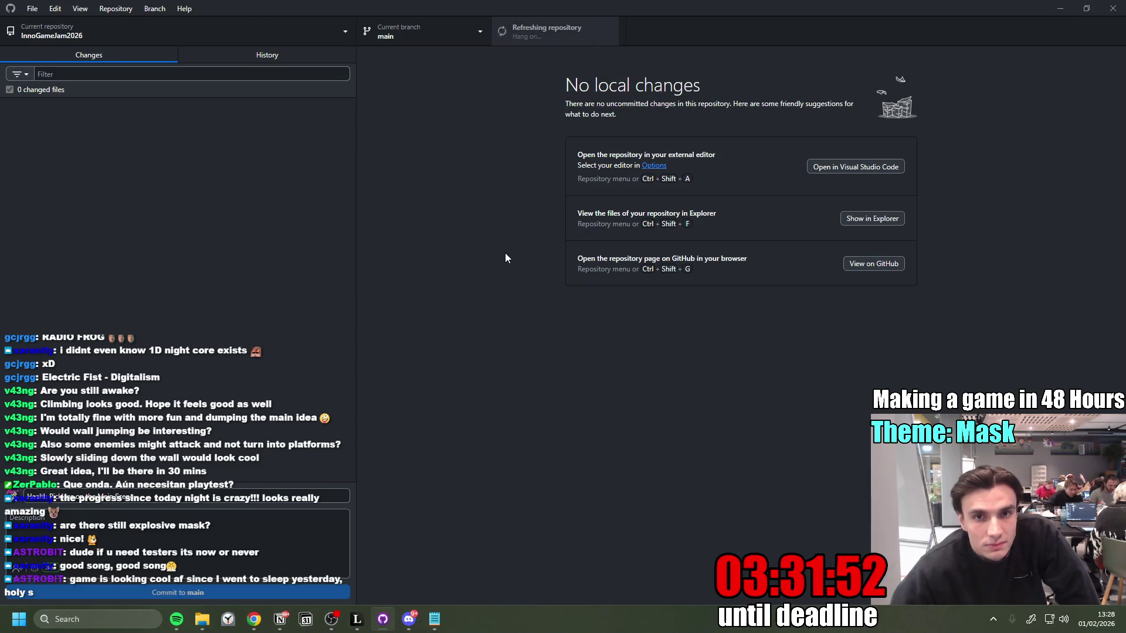
{"action": "left_click", "coordinate": [1060, 9]}
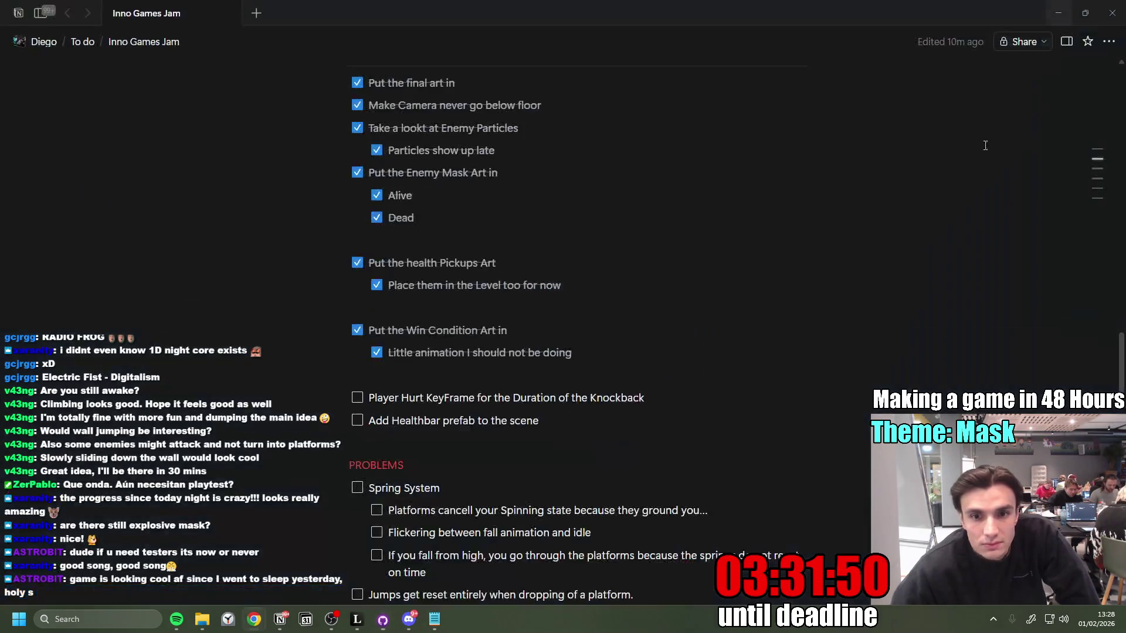
{"action": "left_click", "coordinate": [1057, 12]}
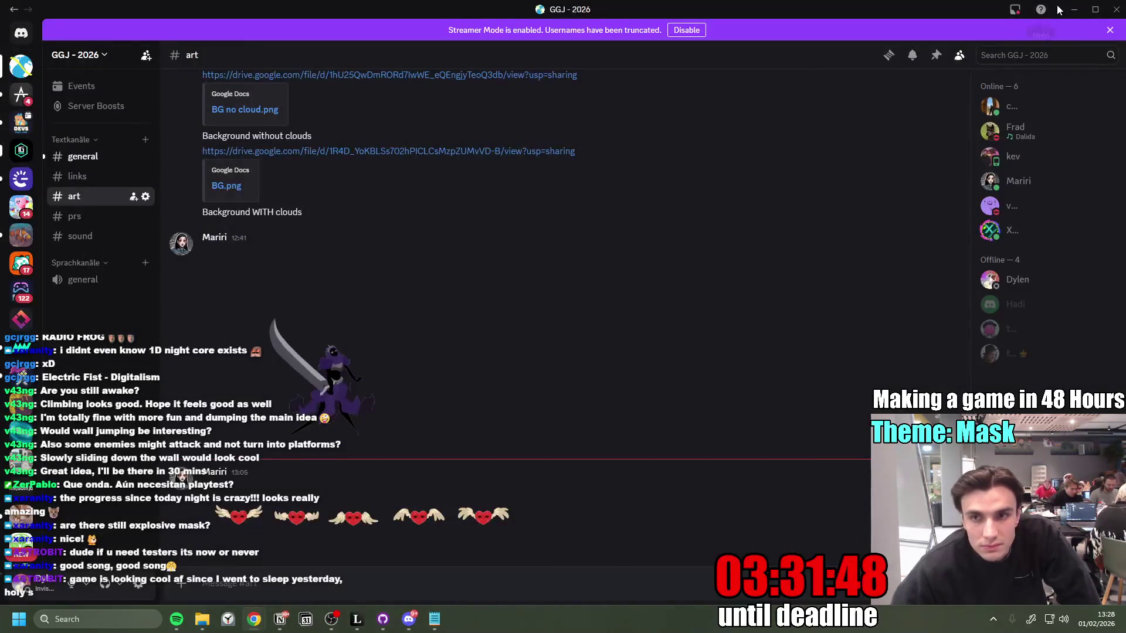
{"action": "left_click", "coordinate": [1073, 9]}
{"action": "left_click", "coordinate": [1074, 10]}
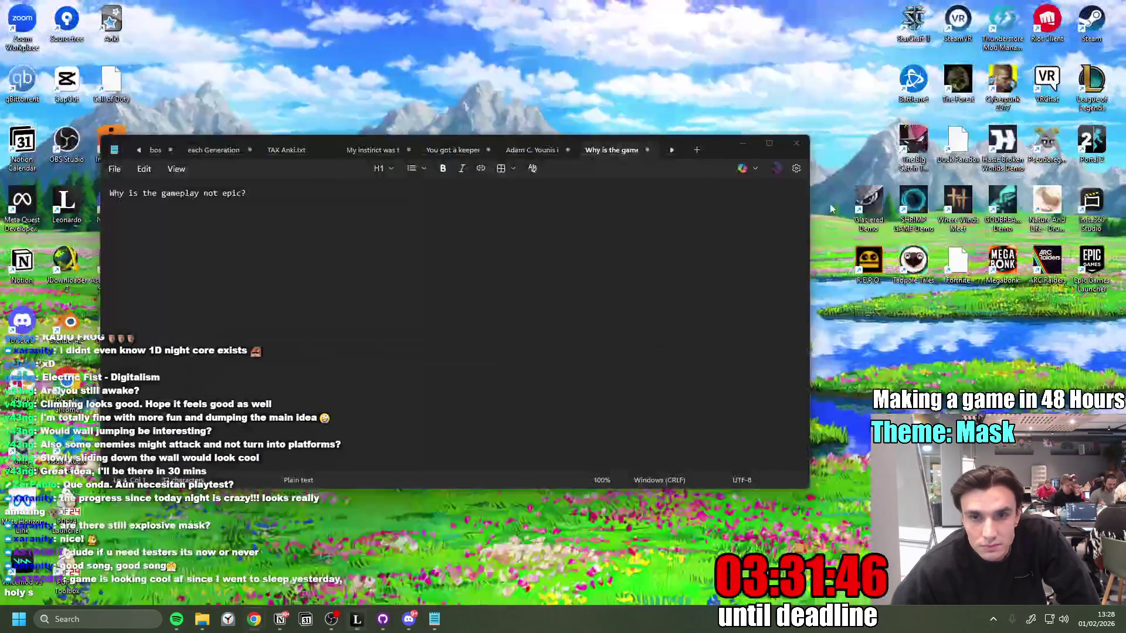
{"action": "left_click", "coordinate": [744, 144]}
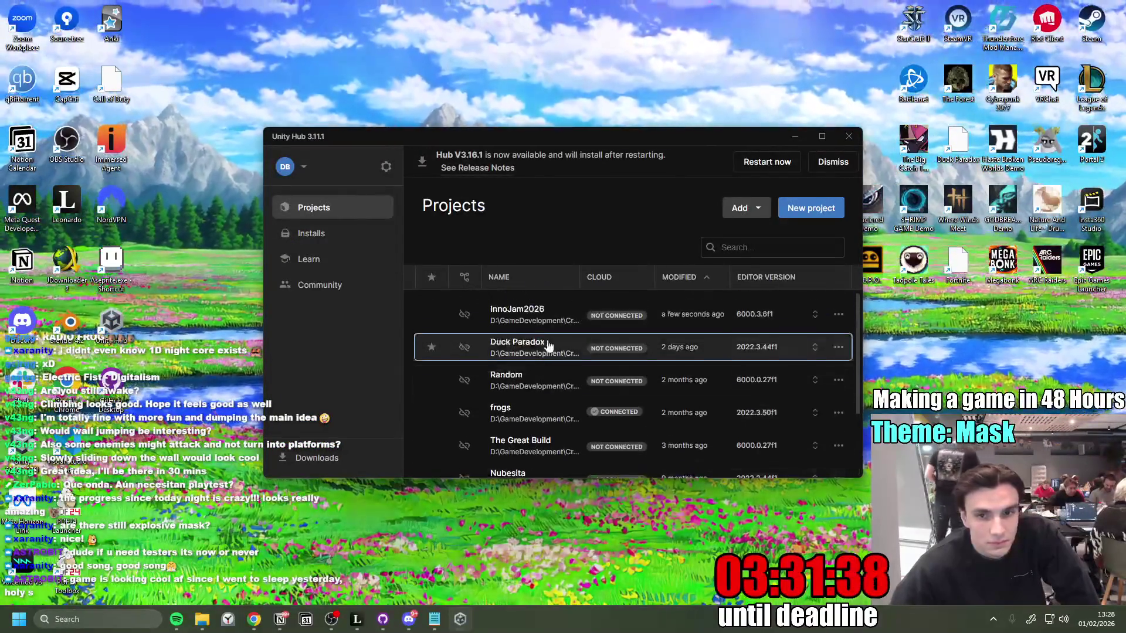
Step: Launch InnoJam2026 on Unity 6000.3.6f1 from the Projects list, then close Unity Hub
{"action": "left_click", "coordinate": [531, 316]}
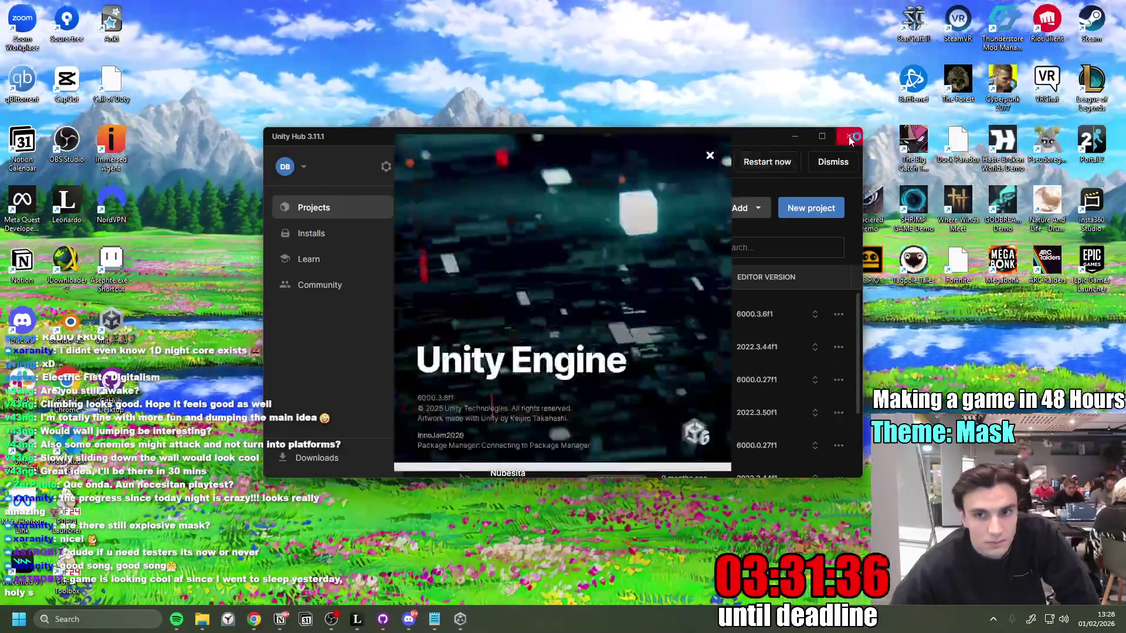
{"action": "left_click", "coordinate": [849, 136]}
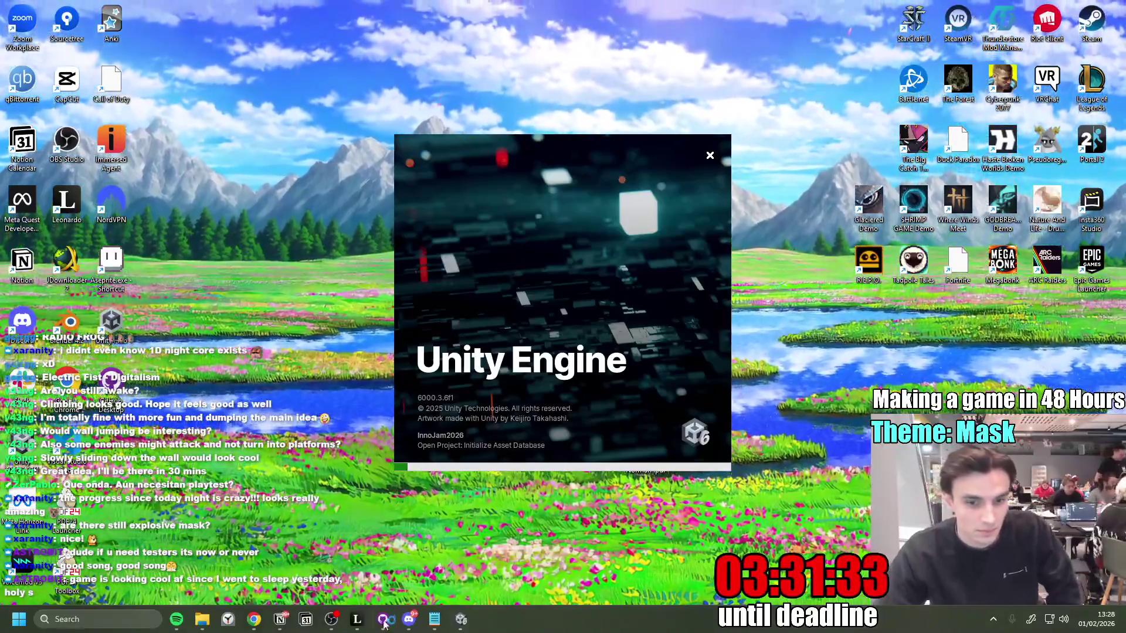
{"action": "mouse_move", "coordinate": [385, 623]}
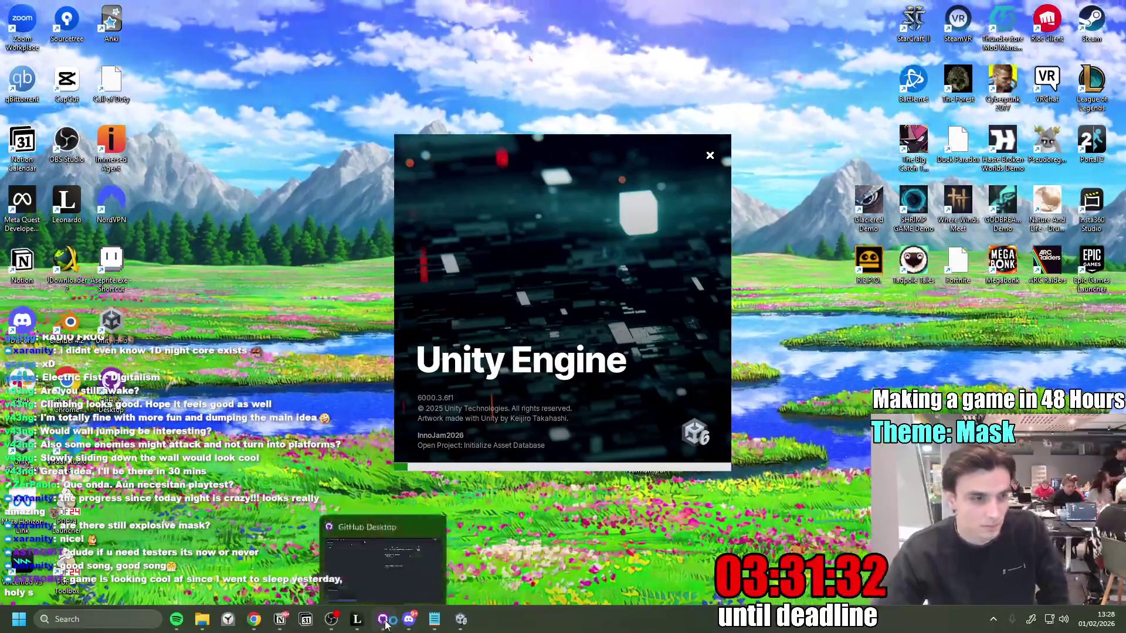
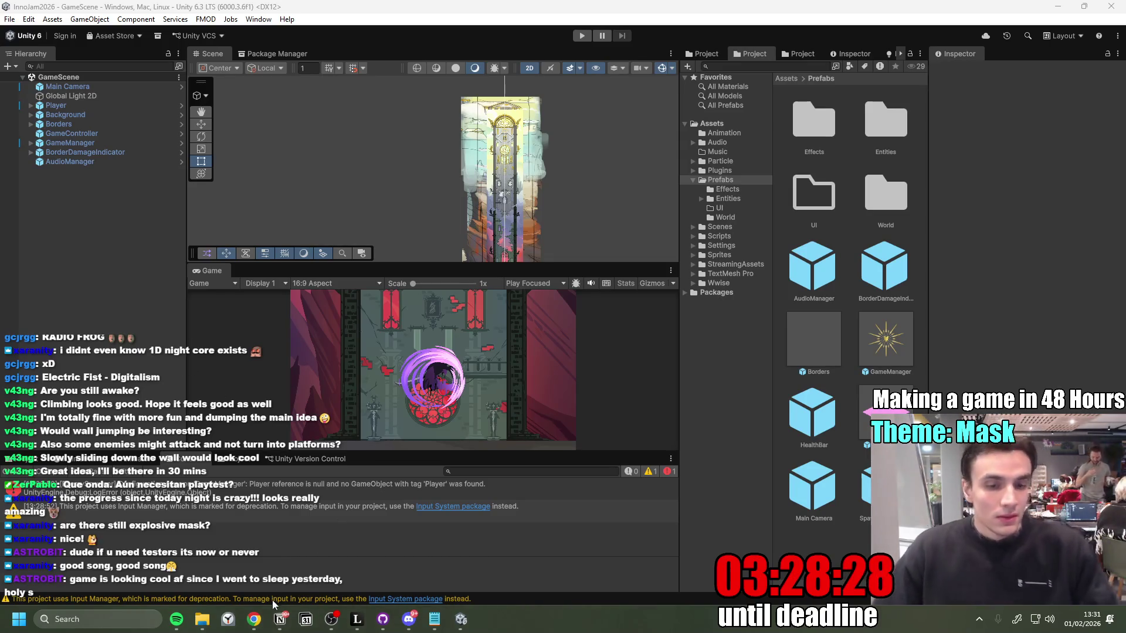
Step: Review the FMOD cache file diff in the version-control app, then return to Unity
{"action": "left_click", "coordinate": [383, 621]}
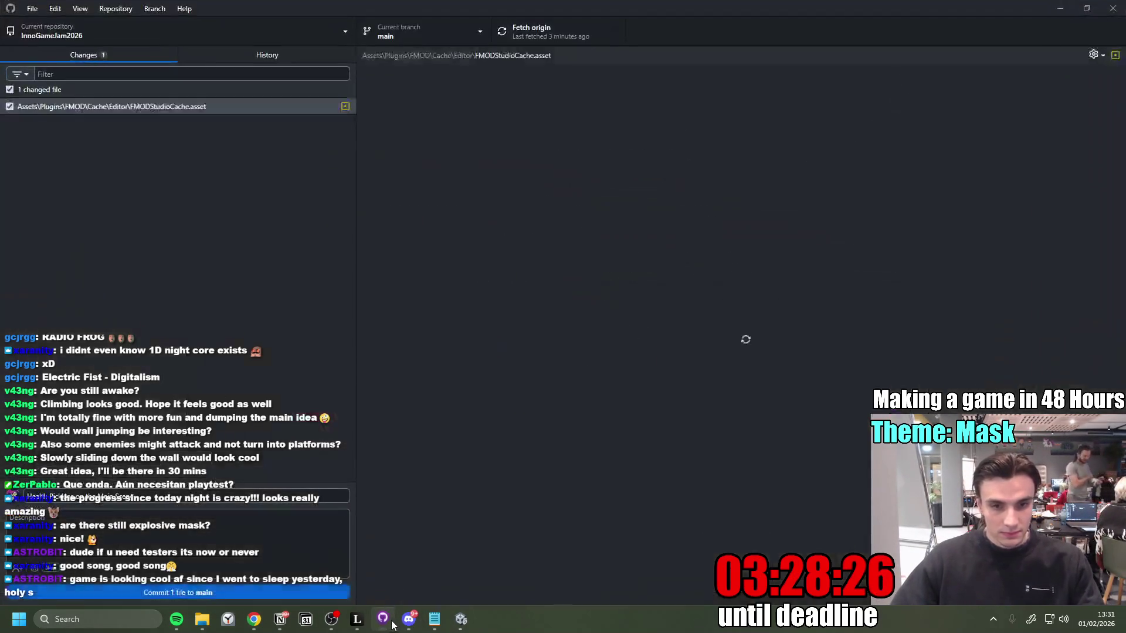
{"action": "left_click", "coordinate": [223, 106]}
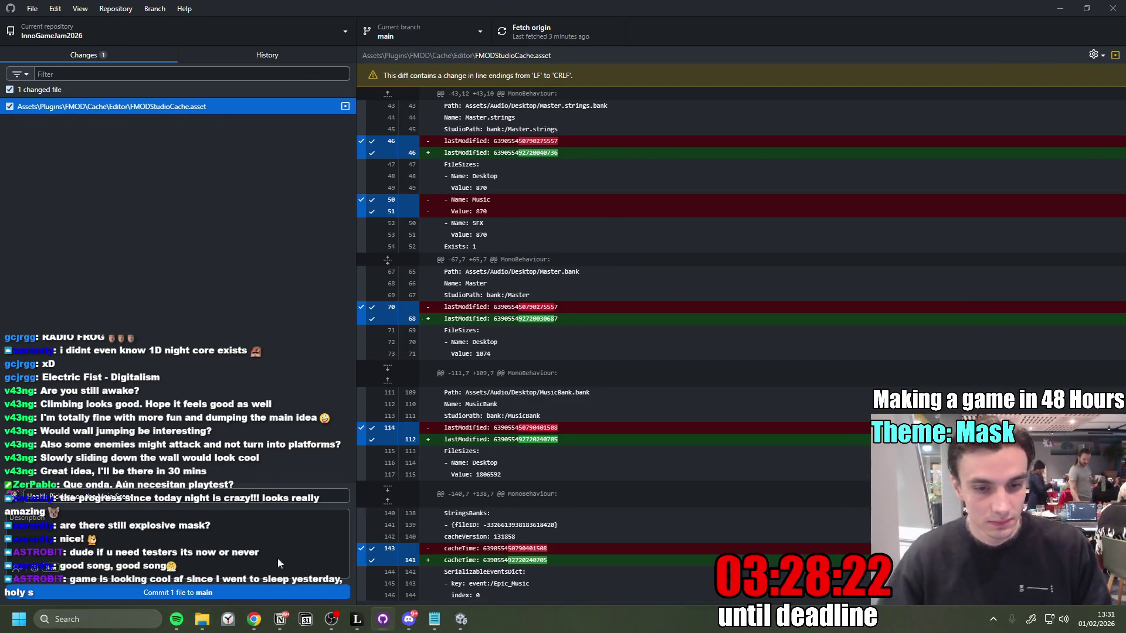
{"action": "left_click", "coordinate": [332, 619]}
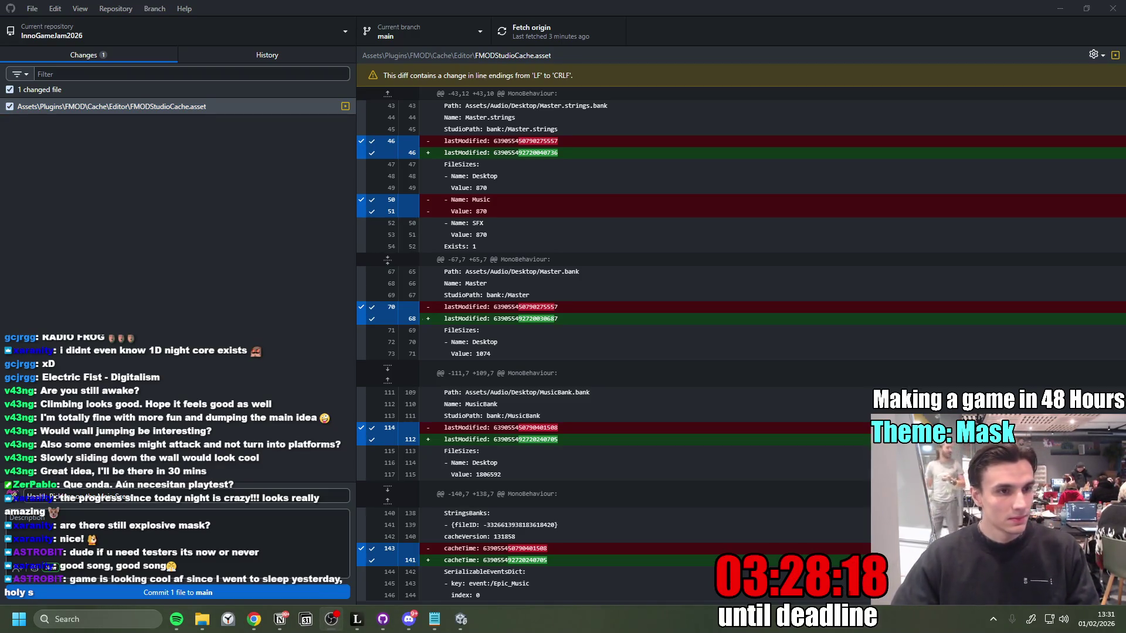
{"action": "key", "text": "alt+Tab"}
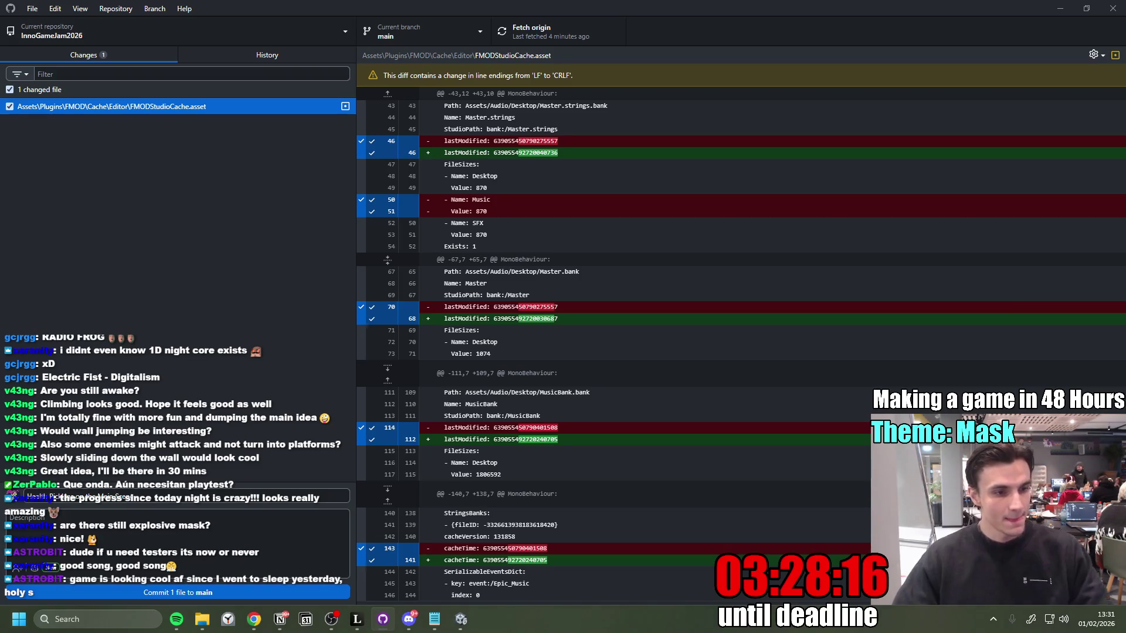
{"action": "key", "text": "alt+Tab"}
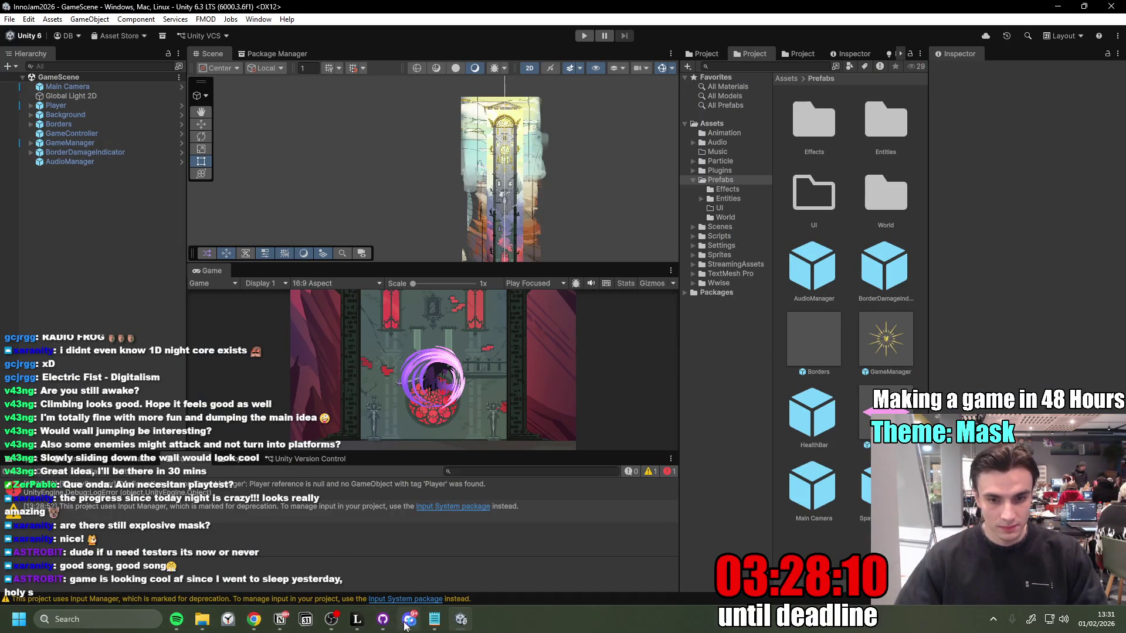
Step: Open the HealthPickUp prefab and reset its Transform position to 0, 0, 0
{"action": "mouse_move", "coordinate": [434, 622]}
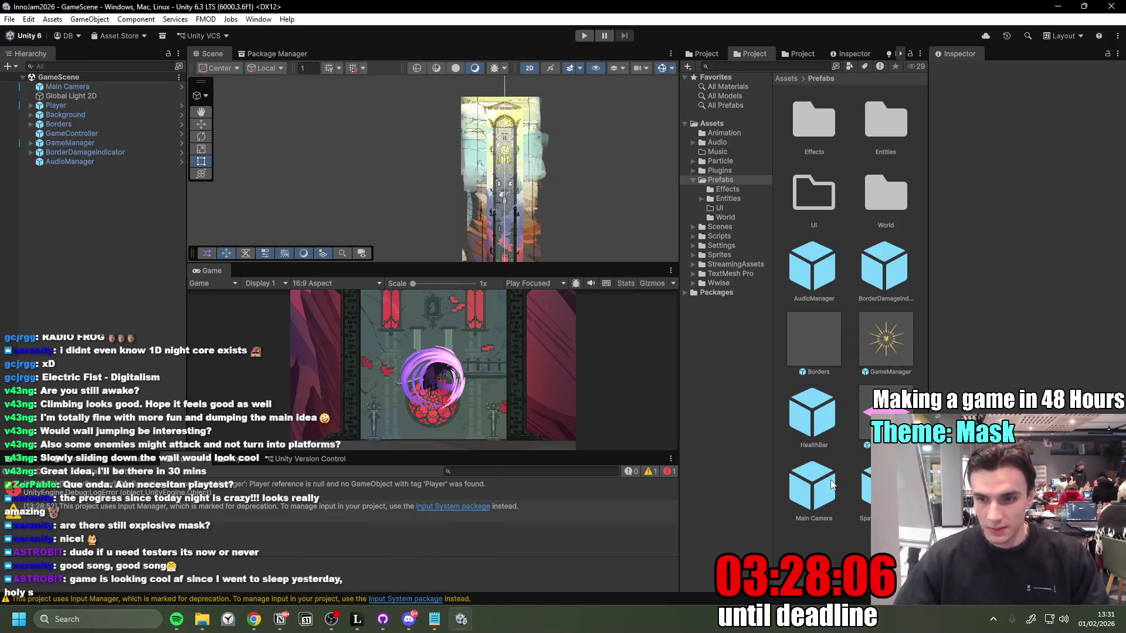
{"action": "left_click", "coordinate": [886, 411]}
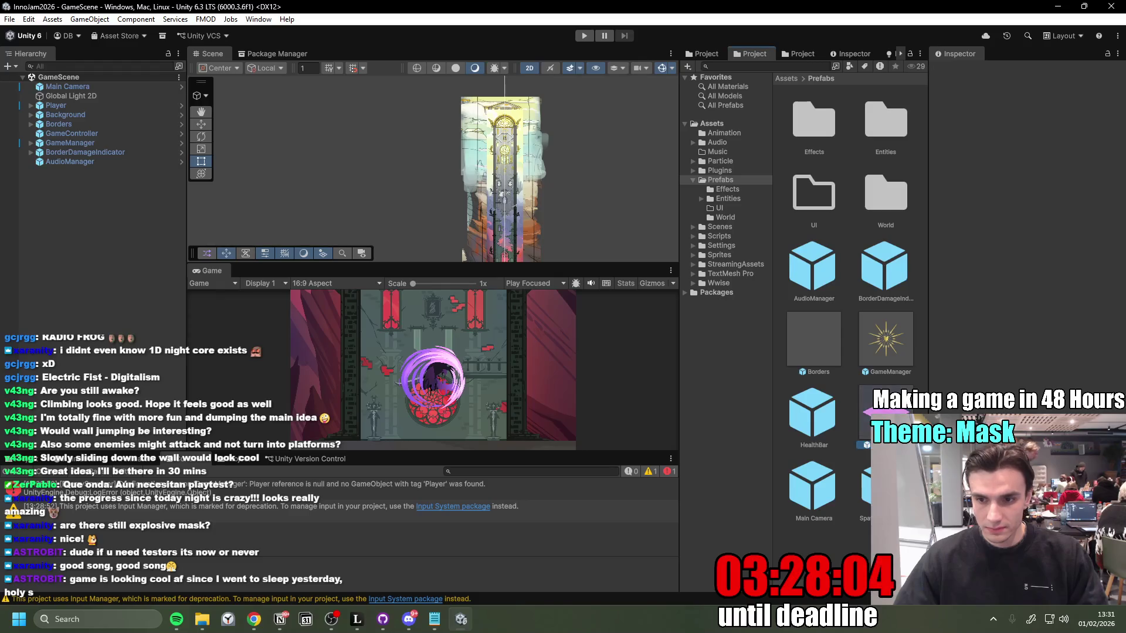
{"action": "double_click", "coordinate": [885, 411]}
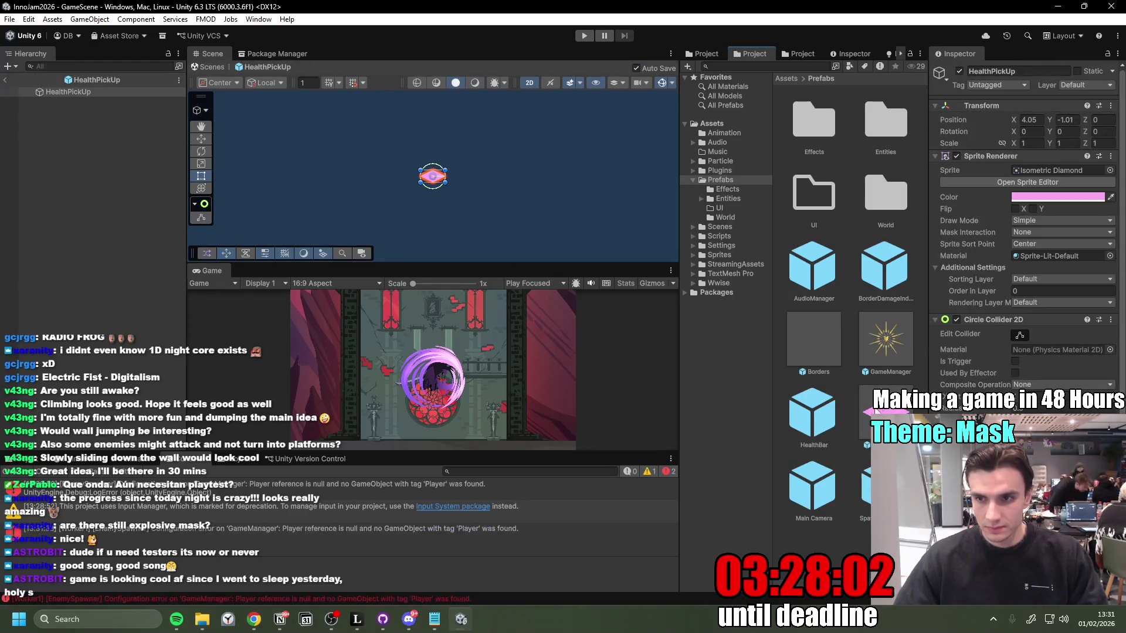
{"action": "left_click", "coordinate": [1110, 105]}
{"action": "left_click", "coordinate": [1024, 118]}
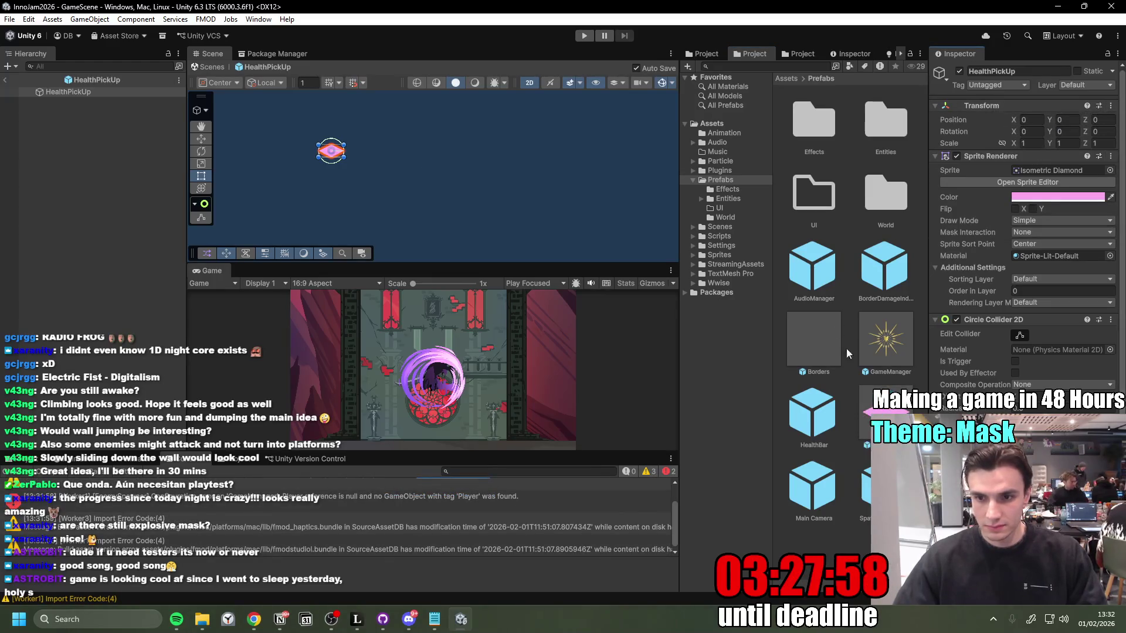
Step: Check the sliced hearts_sprite_sheet frames, then bring up HealthPickUp's sprite picker
{"action": "key", "text": "alt+Tab"}
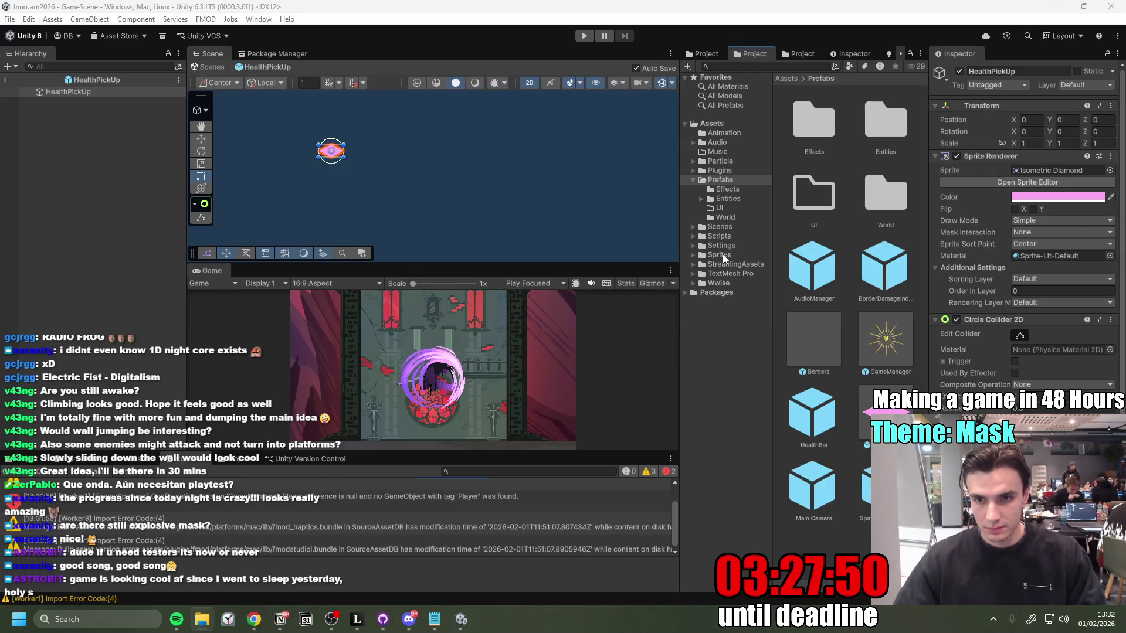
{"action": "left_click", "coordinate": [723, 257]}
{"action": "left_click", "coordinate": [808, 266]}
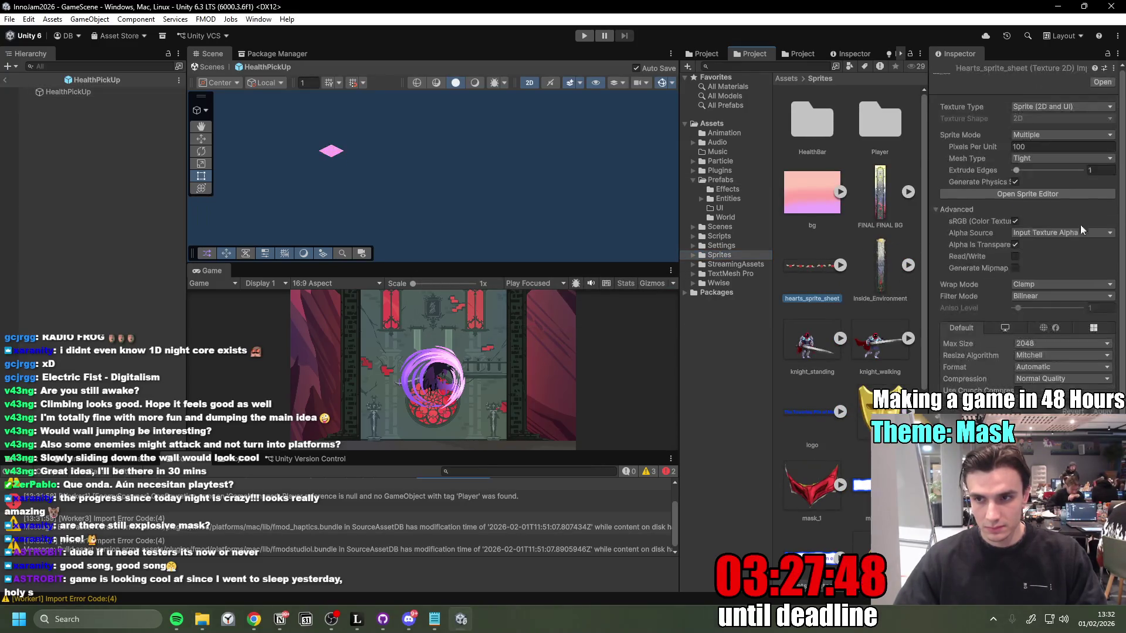
{"action": "left_click", "coordinate": [1055, 196]}
{"action": "left_click", "coordinate": [1111, 7]}
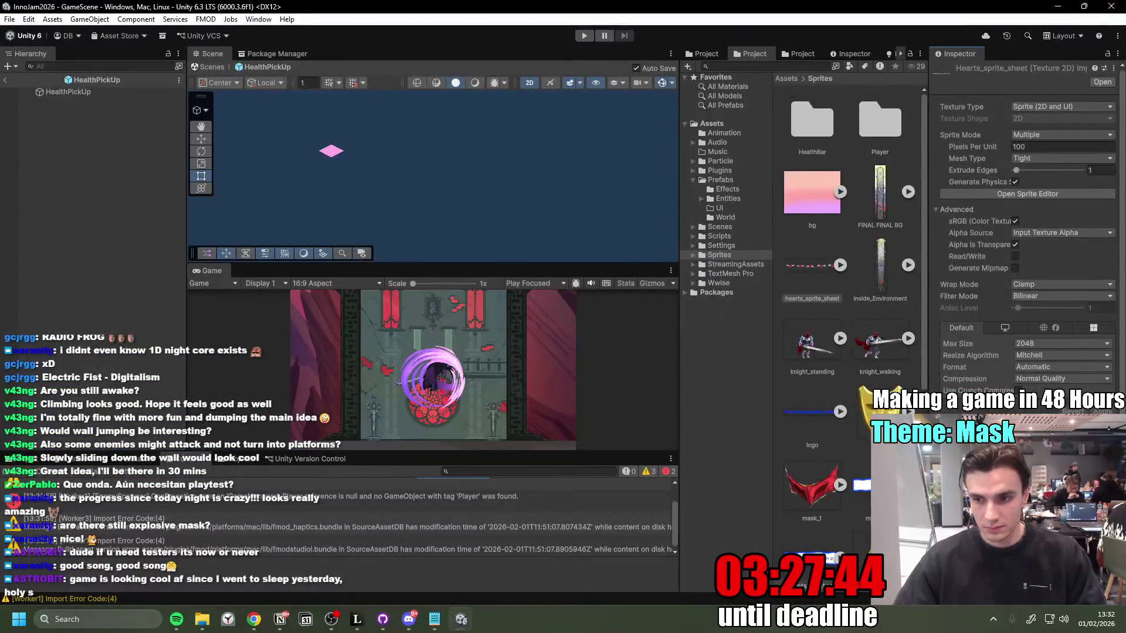
{"action": "scroll", "coordinate": [995, 342], "scroll_direction": "down", "scroll_amount": 1}
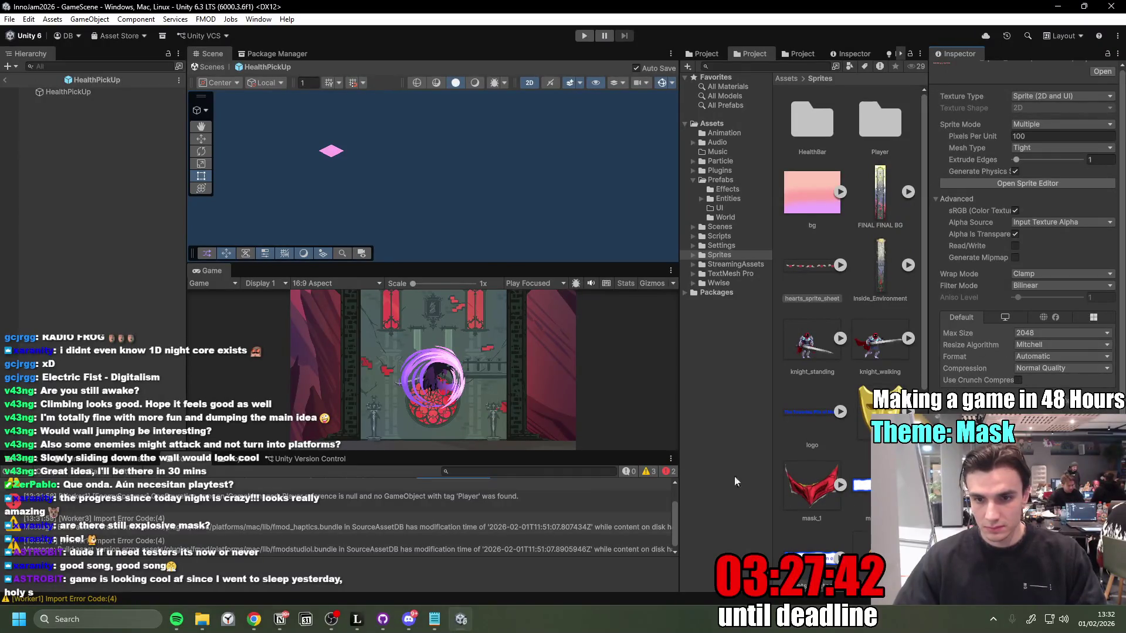
{"action": "left_click", "coordinate": [68, 93]}
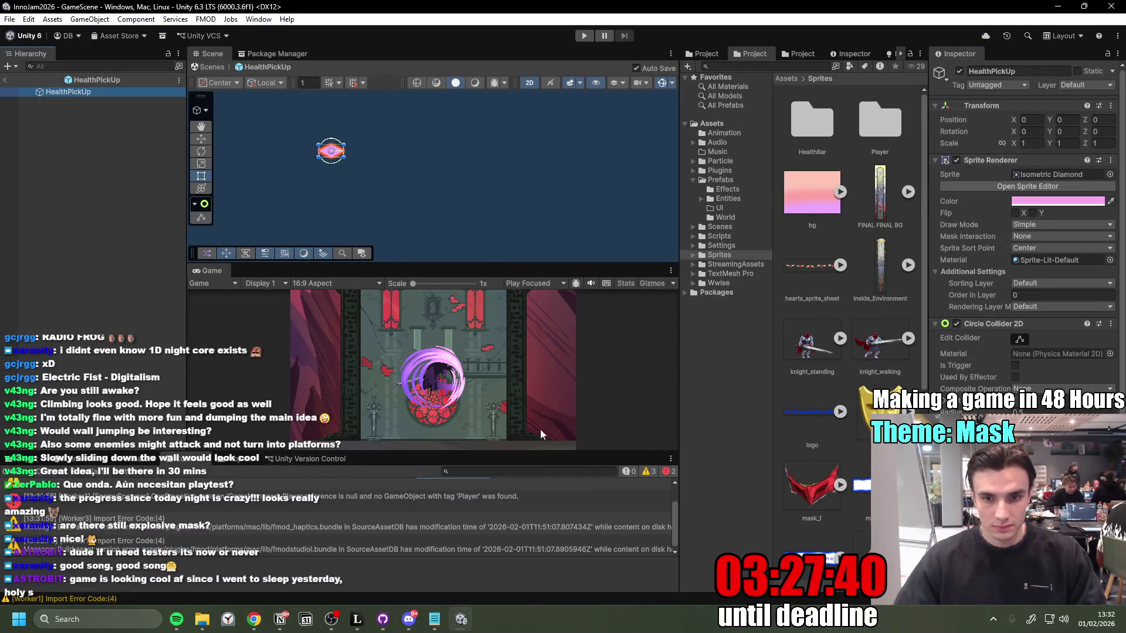
{"action": "left_click", "coordinate": [1110, 174]}
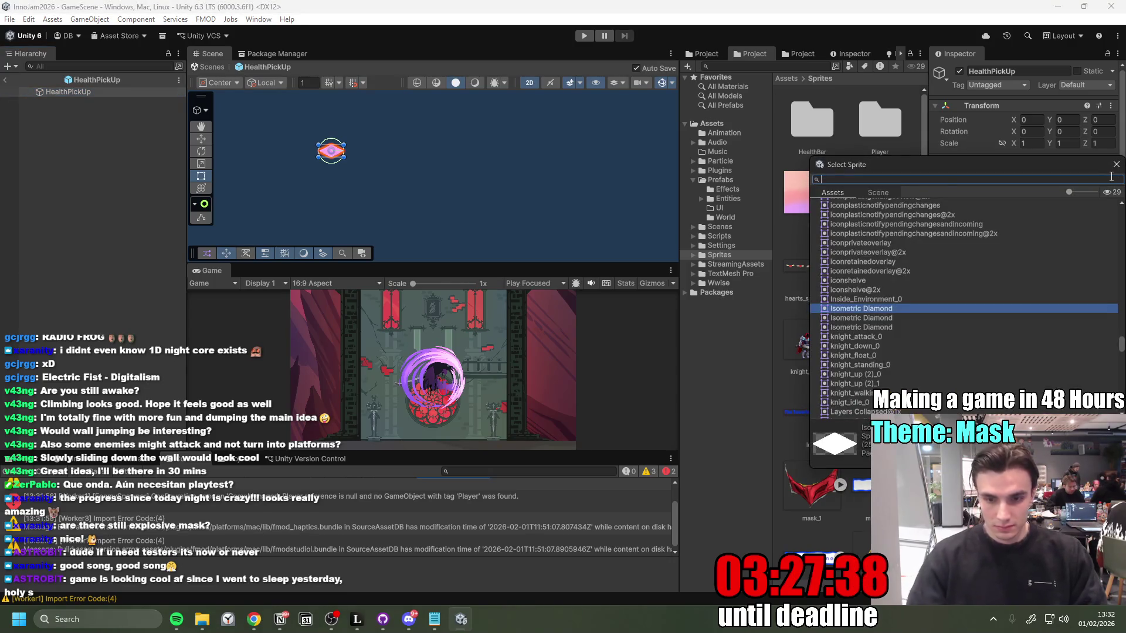
Step: Give HealthPickUp the hearts_sprite_sheet_0 sprite with a plain white colour
{"action": "type", "text": "heart"}
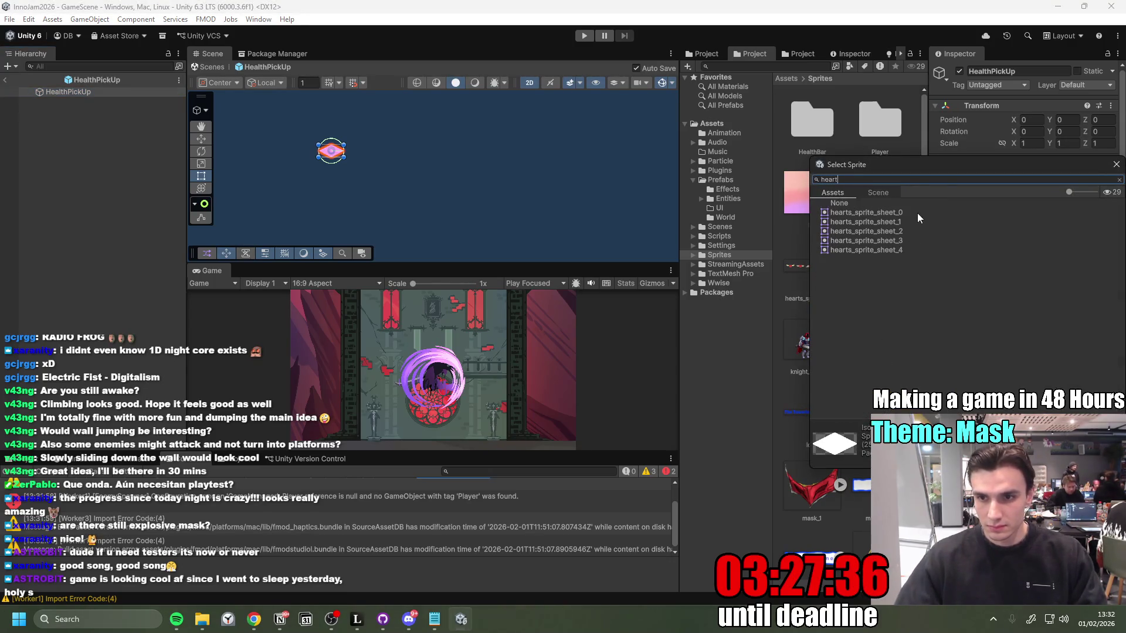
{"action": "left_click", "coordinate": [917, 213]}
{"action": "key", "text": "Return"}
{"action": "left_click", "coordinate": [1049, 201]}
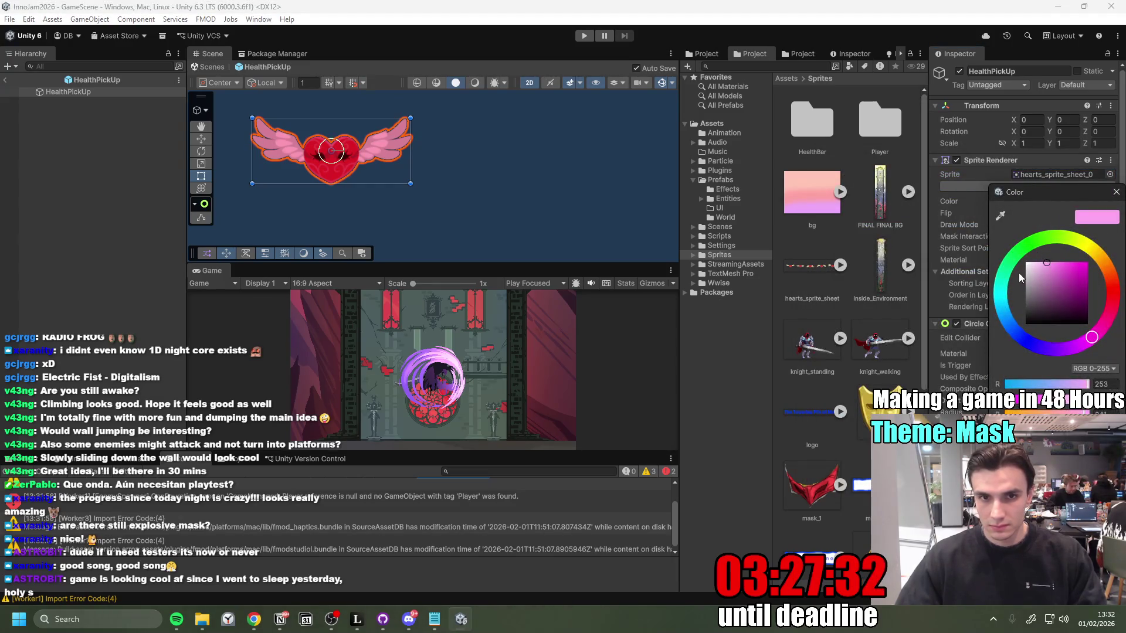
{"action": "left_click", "coordinate": [1037, 262]}
{"action": "mouse_move", "coordinate": [1038, 244]}
{"action": "left_mouse_down"}
{"action": "mouse_move", "coordinate": [1015, 231]}
{"action": "mouse_move", "coordinate": [1035, 224]}
{"action": "mouse_move", "coordinate": [1024, 235]}
{"action": "left_mouse_up"}
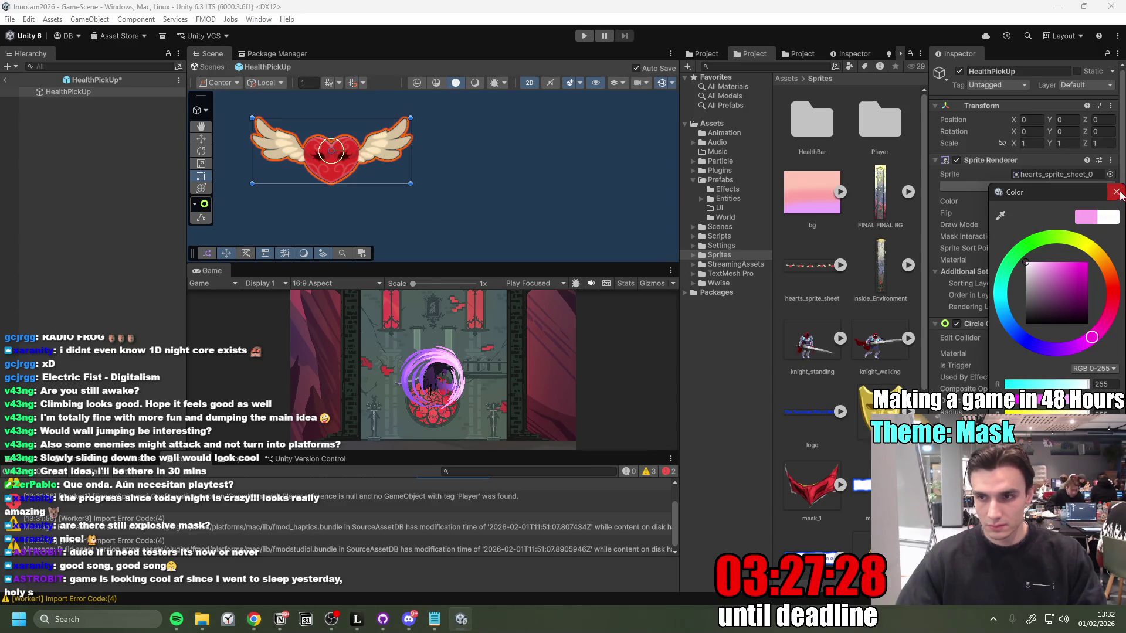
{"action": "left_click", "coordinate": [1115, 192]}
{"action": "double_click", "coordinate": [82, 94]}
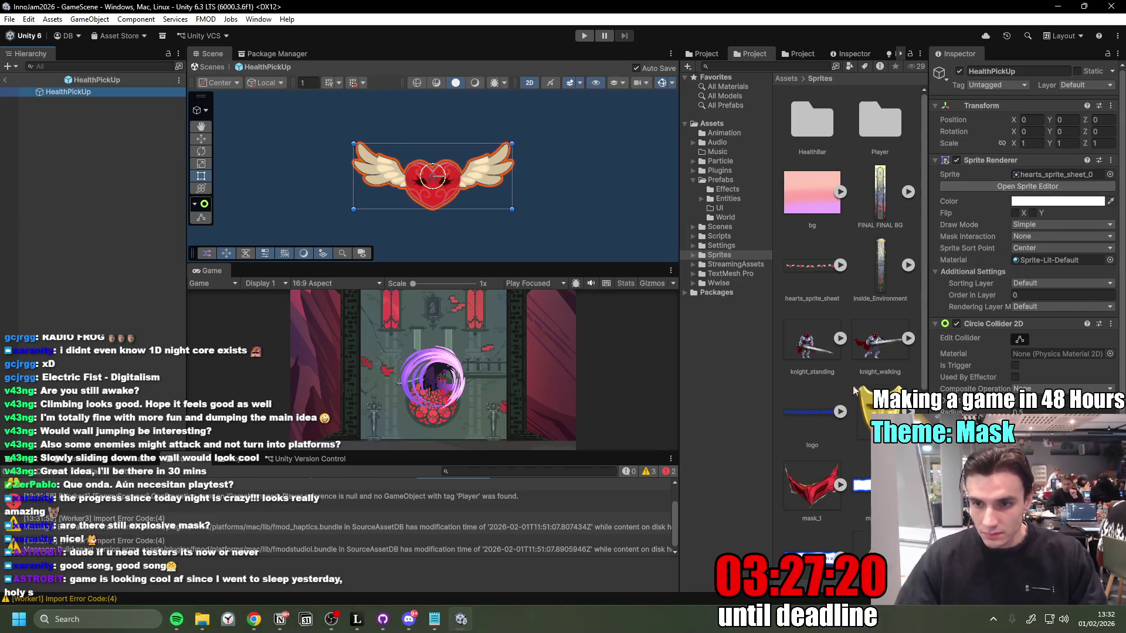
Step: Set hearts_sprite_sheet to 200 Pixels Per Unit and apply it
{"action": "scroll", "coordinate": [856, 454], "scroll_direction": "down", "scroll_amount": 2}
{"action": "left_click", "coordinate": [811, 234]}
{"action": "left_click", "coordinate": [1049, 148]}
{"action": "type", "text": "200"}
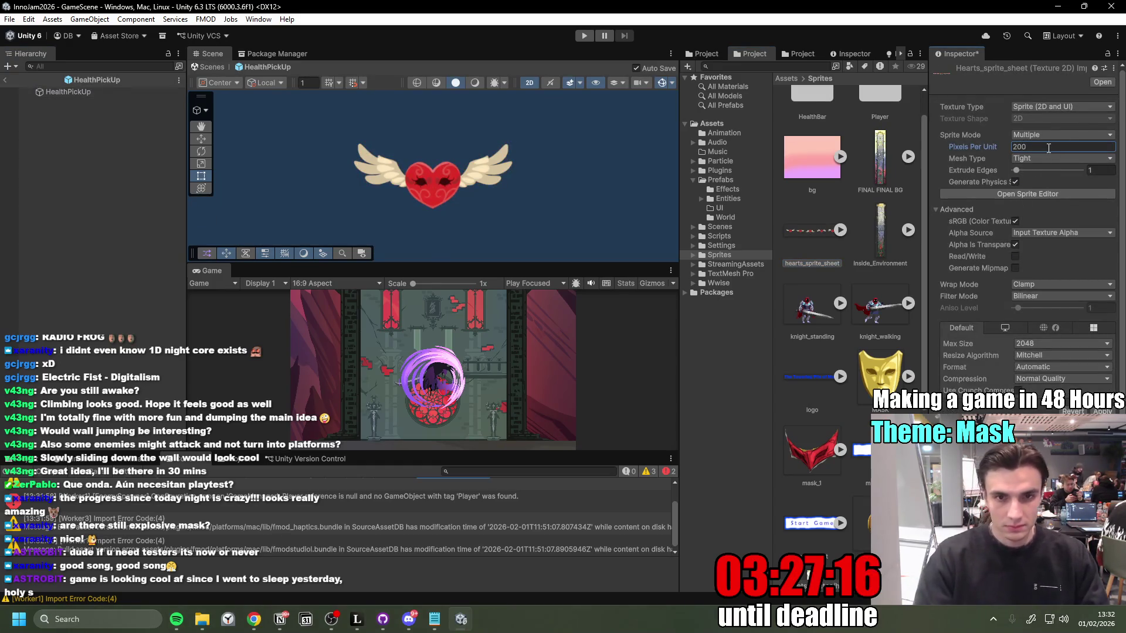
{"action": "left_click", "coordinate": [1102, 412]}
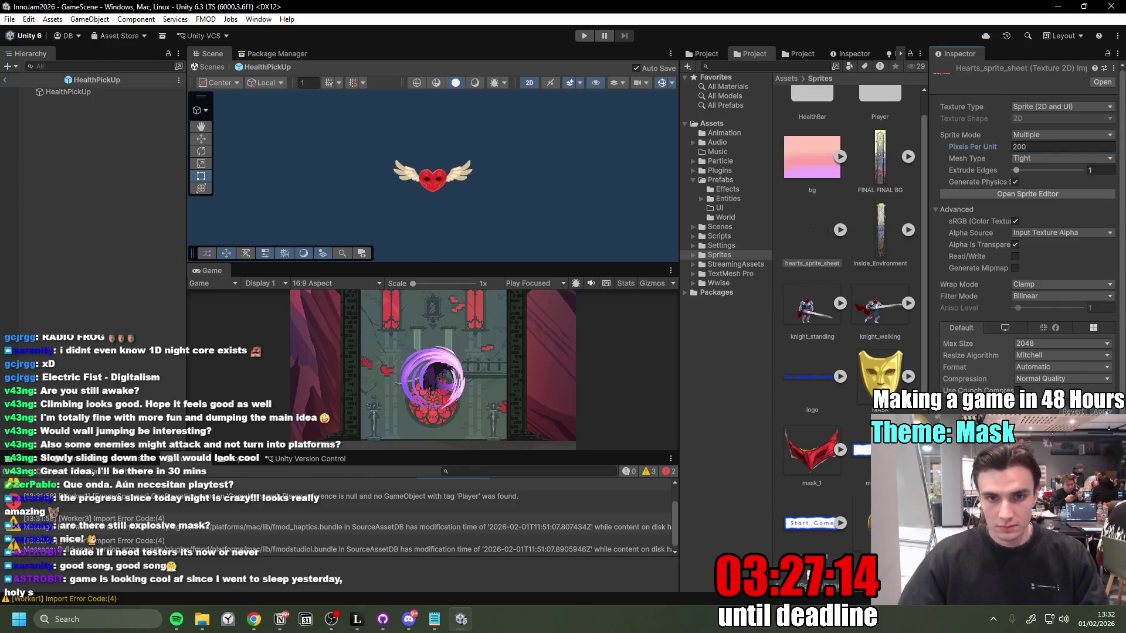
{"action": "left_click", "coordinate": [69, 92]}
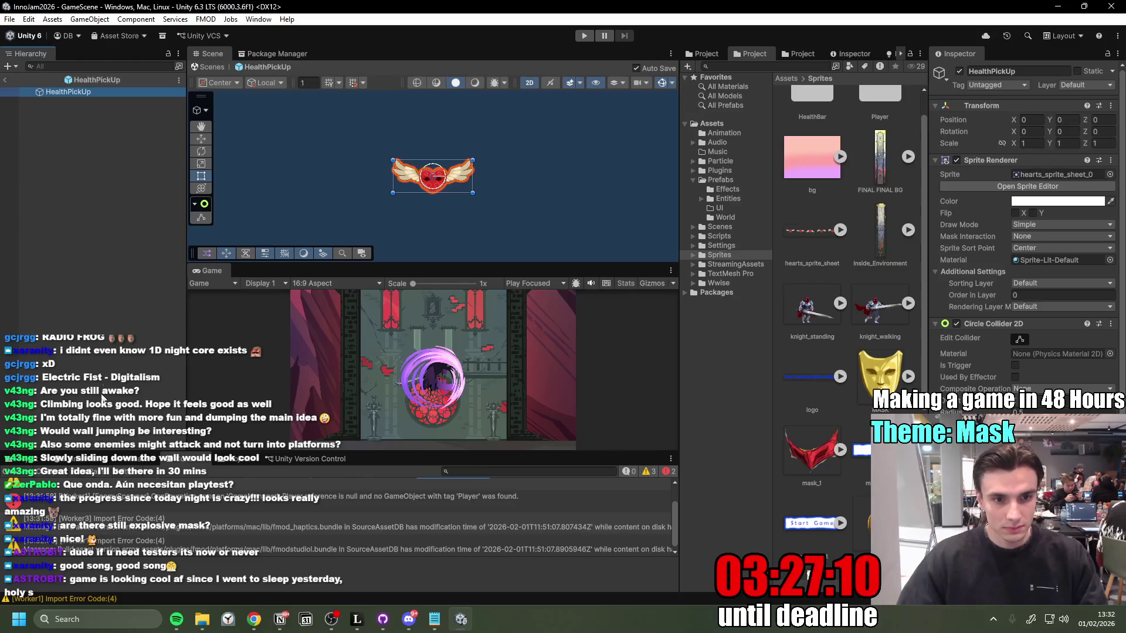
{"action": "left_click", "coordinate": [328, 458]}
{"action": "left_click_drag", "start_coordinate": [393, 451], "coordinate": [393, 360]}
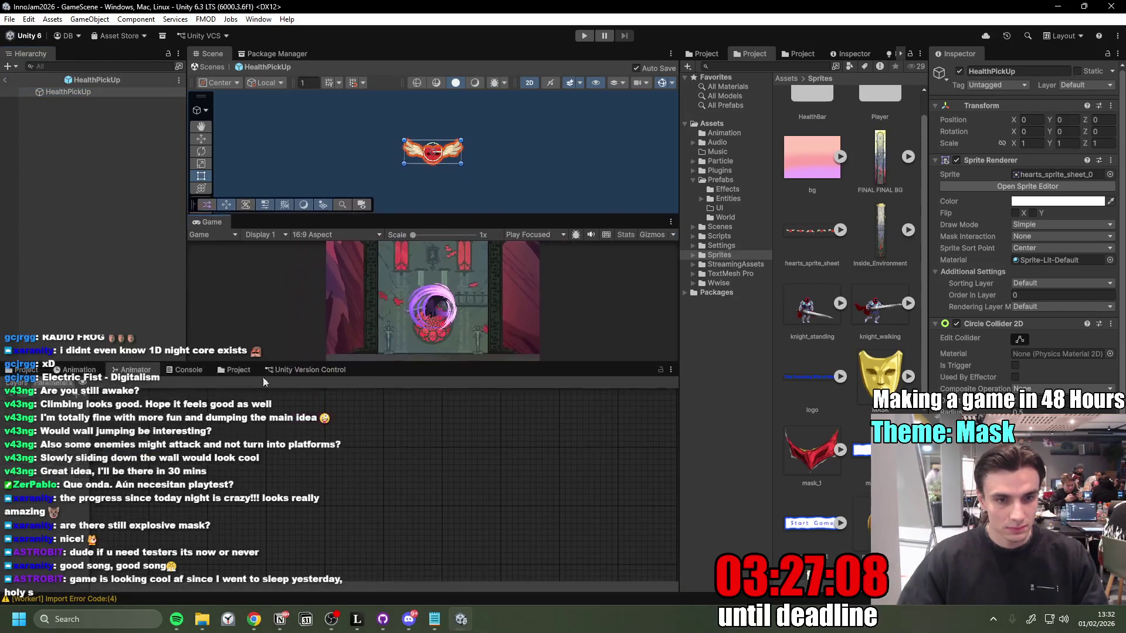
Step: Create a new animation clip named Heart in the Assets/Animation folder
{"action": "left_click", "coordinate": [82, 369]}
{"action": "left_click", "coordinate": [441, 506]}
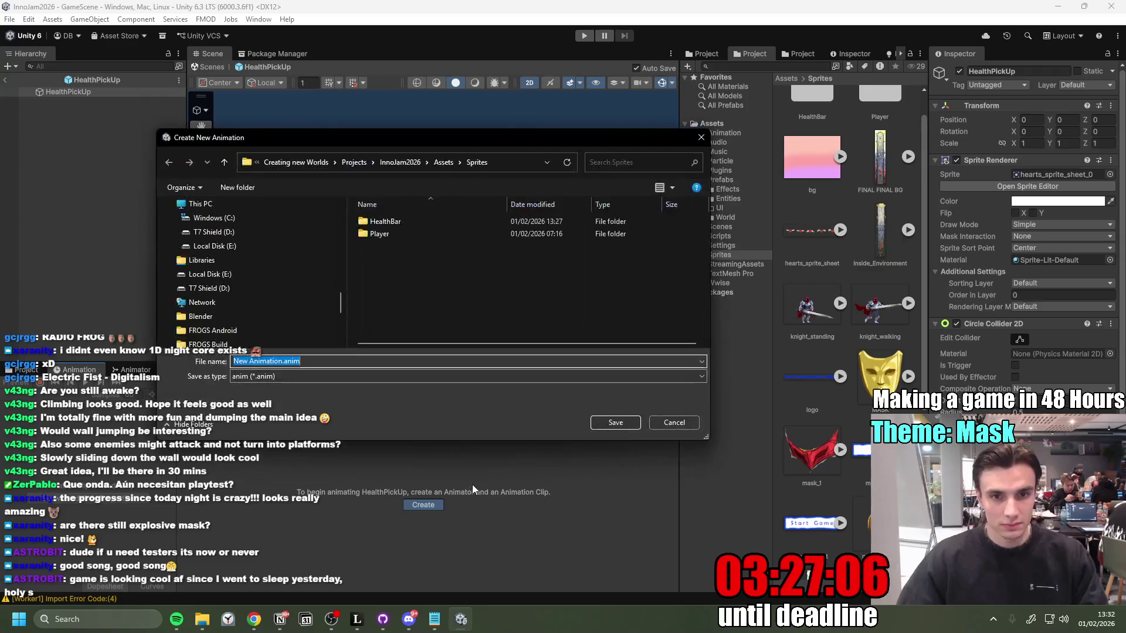
{"action": "left_click", "coordinate": [437, 161]}
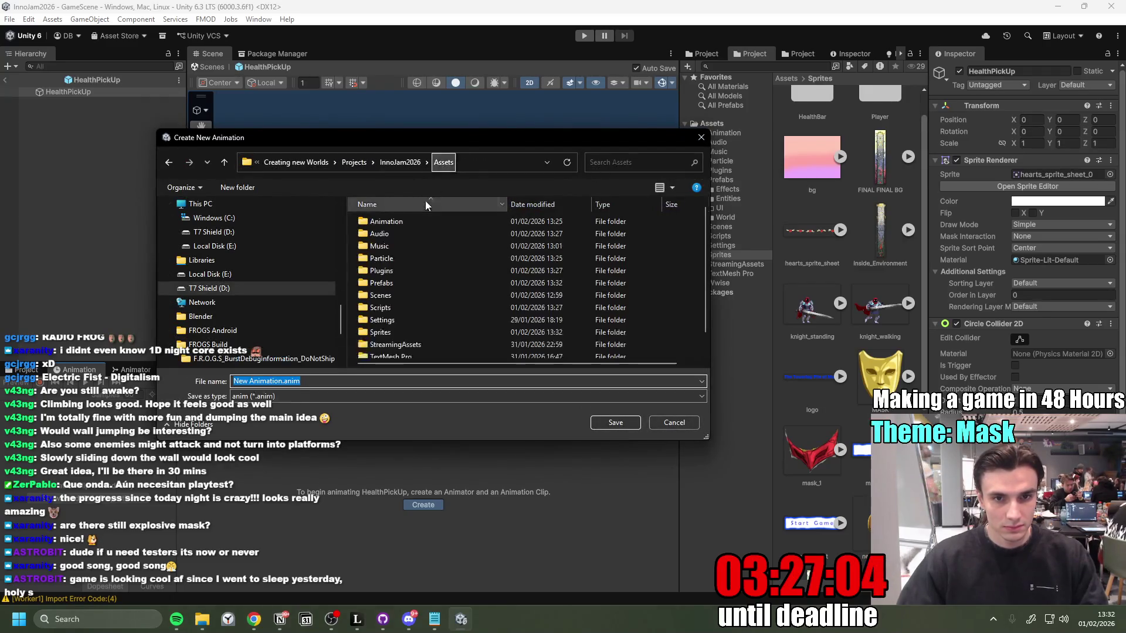
{"action": "double_click", "coordinate": [384, 221]}
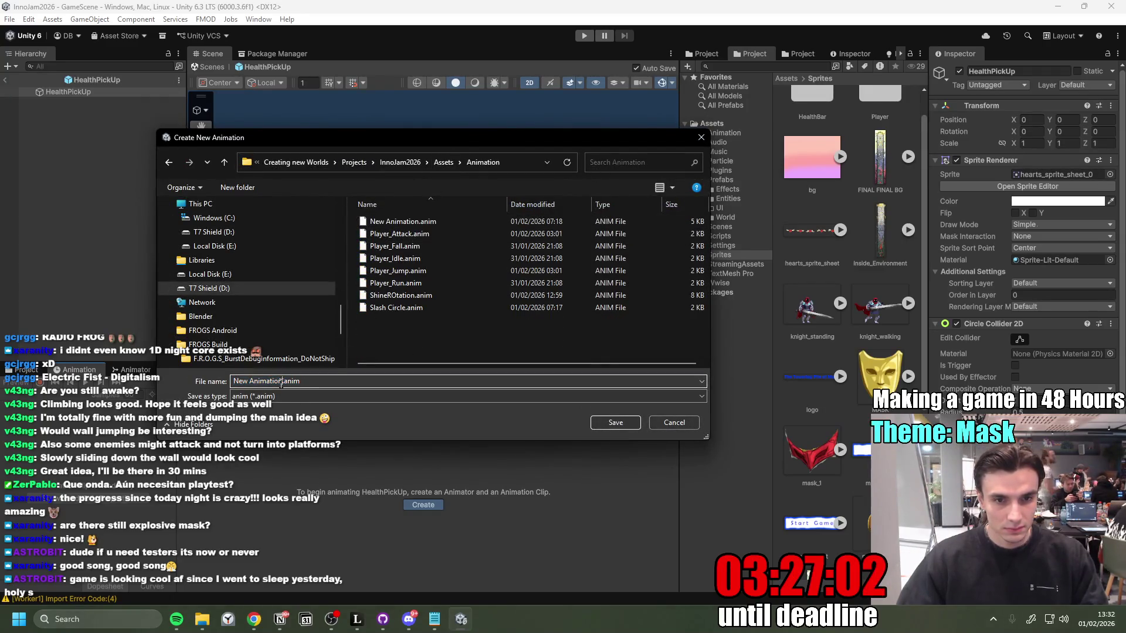
{"action": "type", "text": "Heart"}
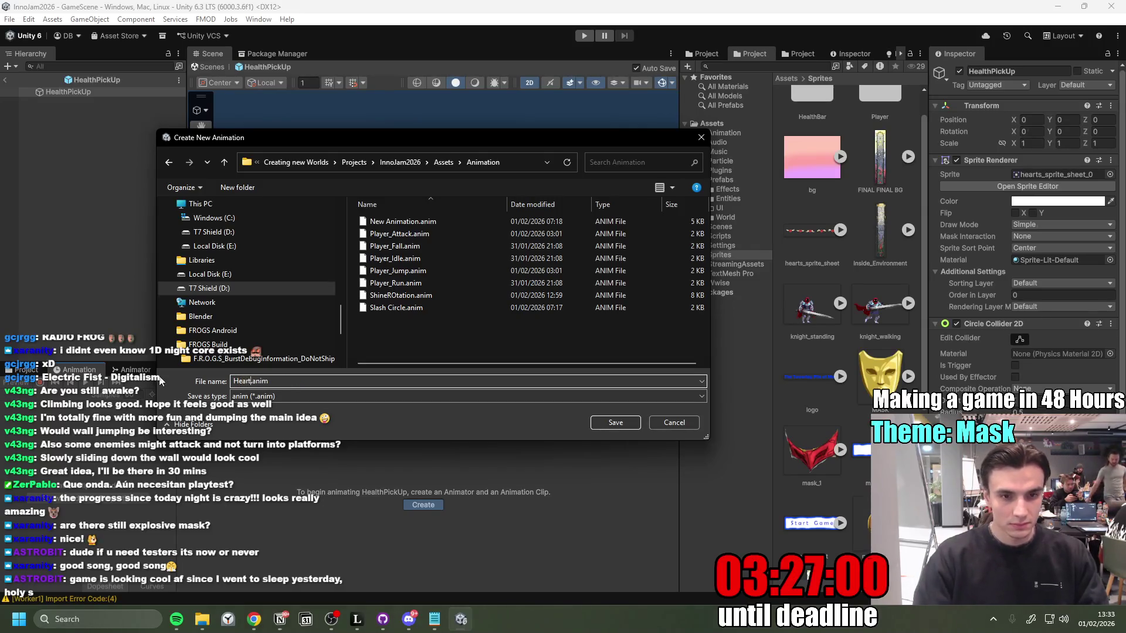
{"action": "key", "text": "Return"}
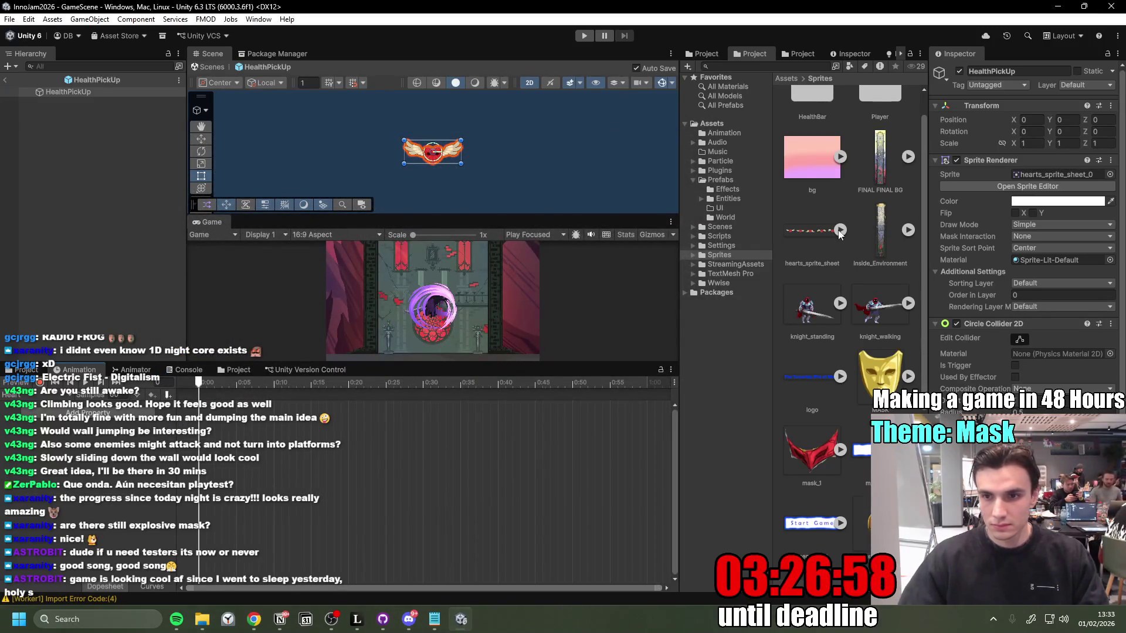
Step: Add the five heart sprite frames to the Heart clip, settling on a sample rate of 10
{"action": "left_click", "coordinate": [840, 230]}
{"action": "left_click", "coordinate": [879, 230]}
{"action": "left_click", "coordinate": [880, 376], "text": "shift"}
{"action": "left_click_drag", "start_coordinate": [874, 285], "coordinate": [234, 411]}
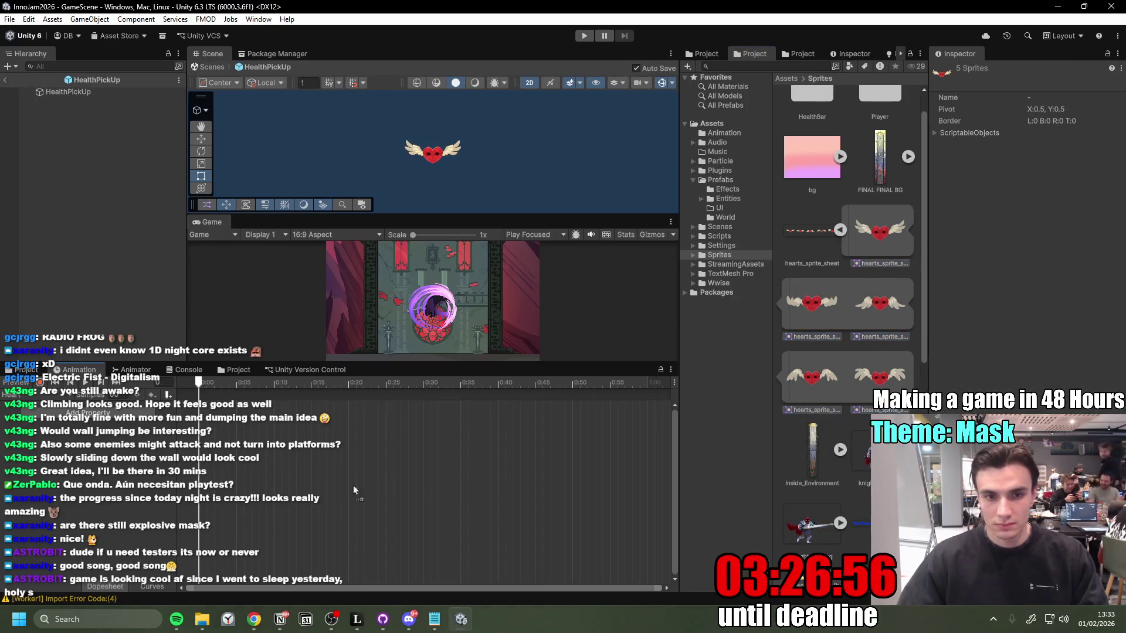
{"action": "key", "text": "space"}
{"action": "type", "text": "15"}
{"action": "key", "text": "Return"}
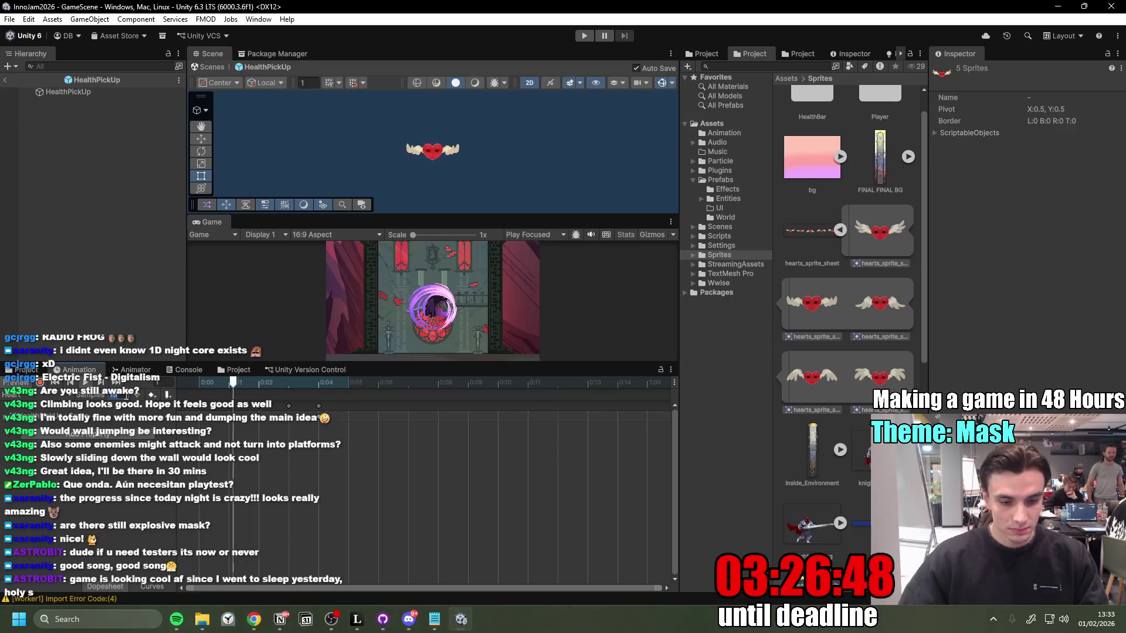
{"action": "type", "text": "10"}
{"action": "key", "text": "Return"}
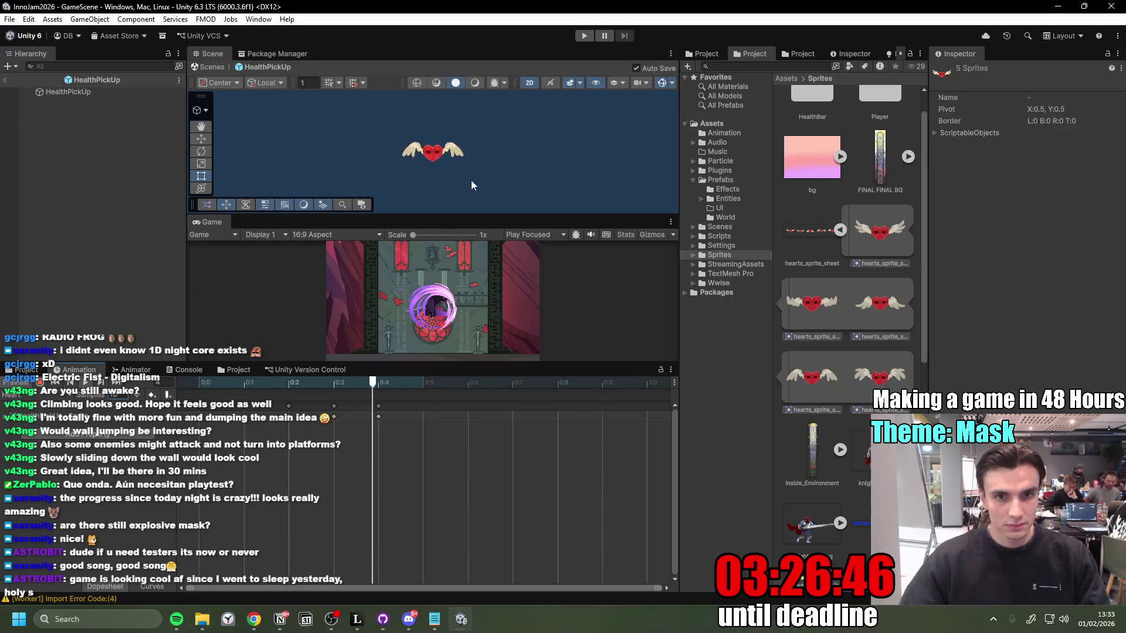
Step: Exit the HealthPickUp prefab to GameScene and resize panels to enlarge the Game view
{"action": "scroll", "coordinate": [433, 187], "scroll_direction": "up", "scroll_amount": 3}
{"action": "mouse_move", "coordinate": [457, 215]}
{"action": "left_mouse_down"}
{"action": "mouse_move", "coordinate": [459, 339]}
{"action": "mouse_move", "coordinate": [508, 460]}
{"action": "left_mouse_up"}
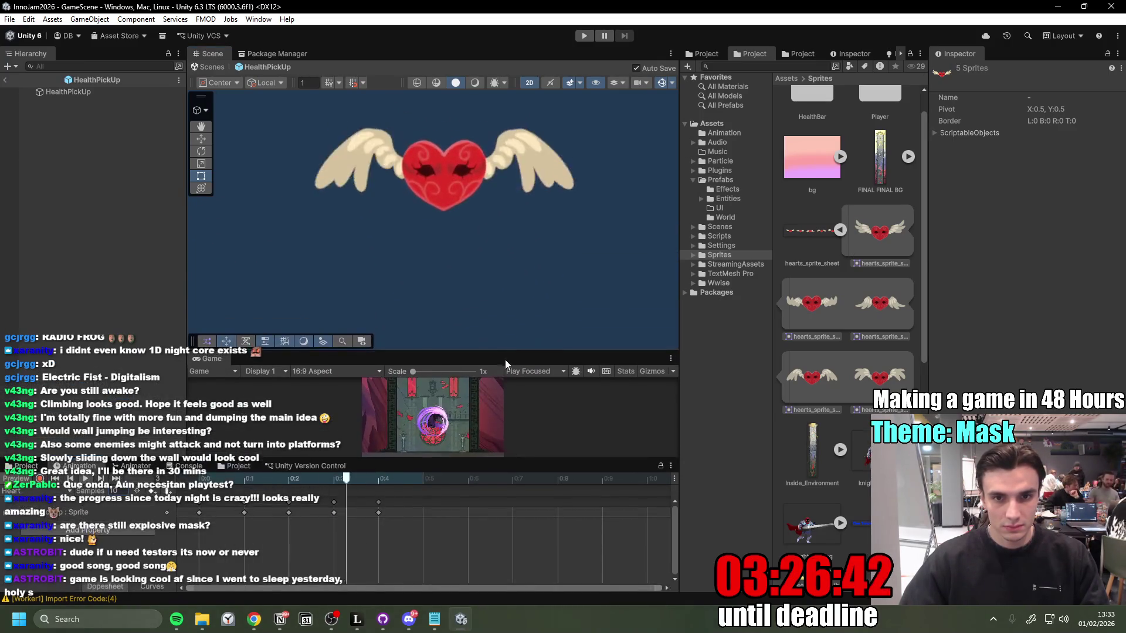
{"action": "left_click_drag", "start_coordinate": [509, 338], "coordinate": [509, 304]}
{"action": "scroll", "coordinate": [457, 162], "scroll_direction": "down", "scroll_amount": 2}
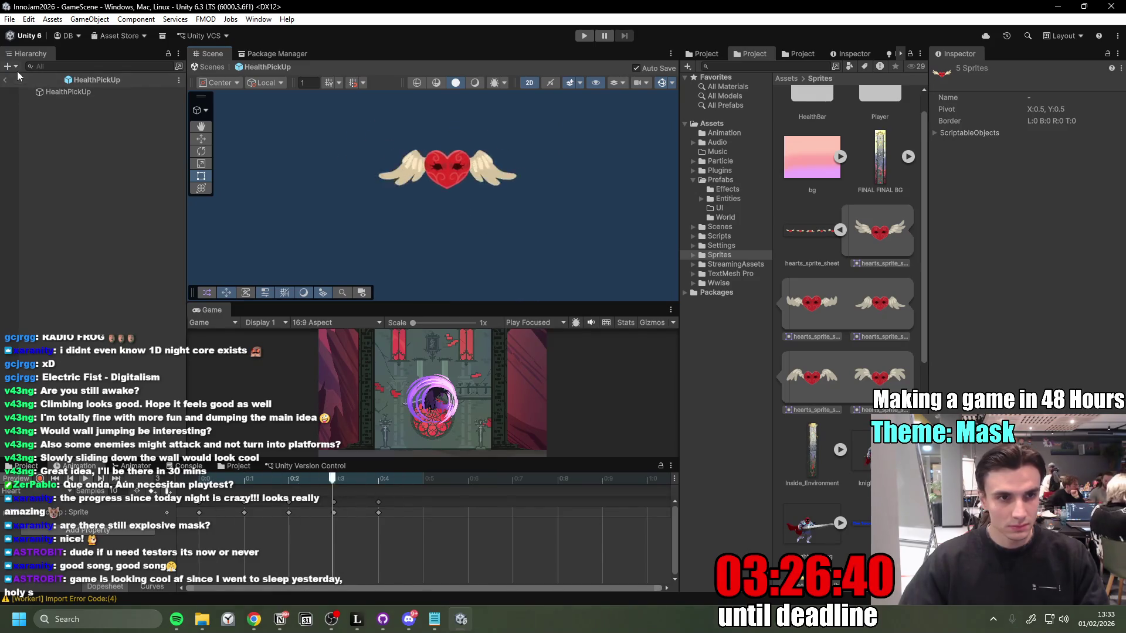
{"action": "left_click", "coordinate": [208, 66]}
{"action": "left_click_drag", "start_coordinate": [571, 304], "coordinate": [592, 261]}
{"action": "left_click_drag", "start_coordinate": [525, 461], "coordinate": [536, 491]}
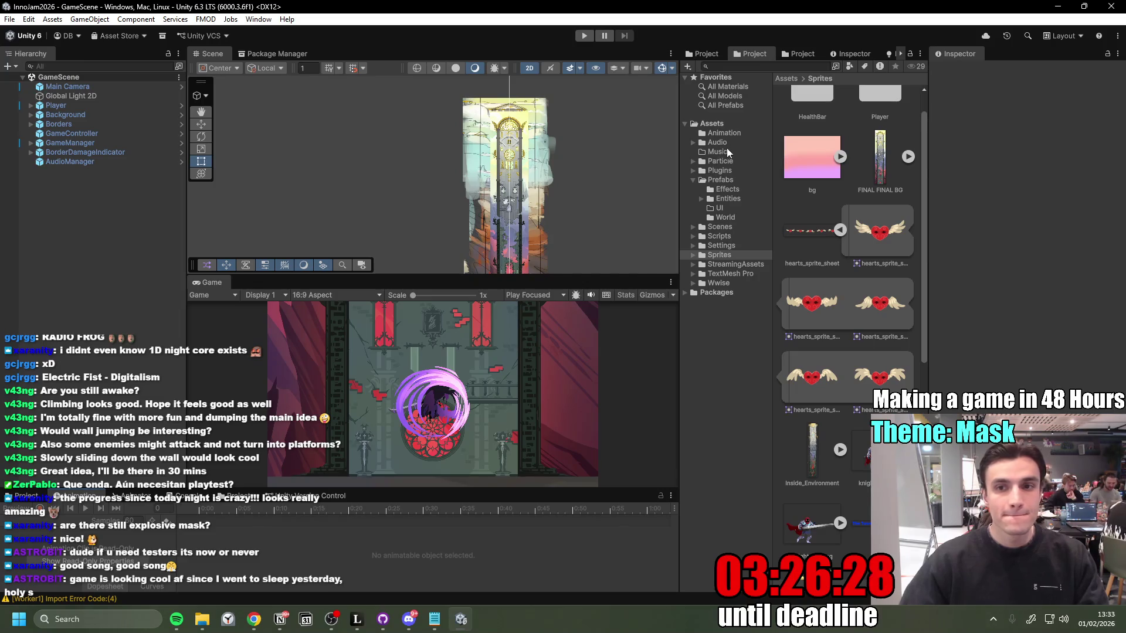
Step: Show the Prefabs folder contents in the Project window and widen the scene views
{"action": "left_click", "coordinate": [728, 180]}
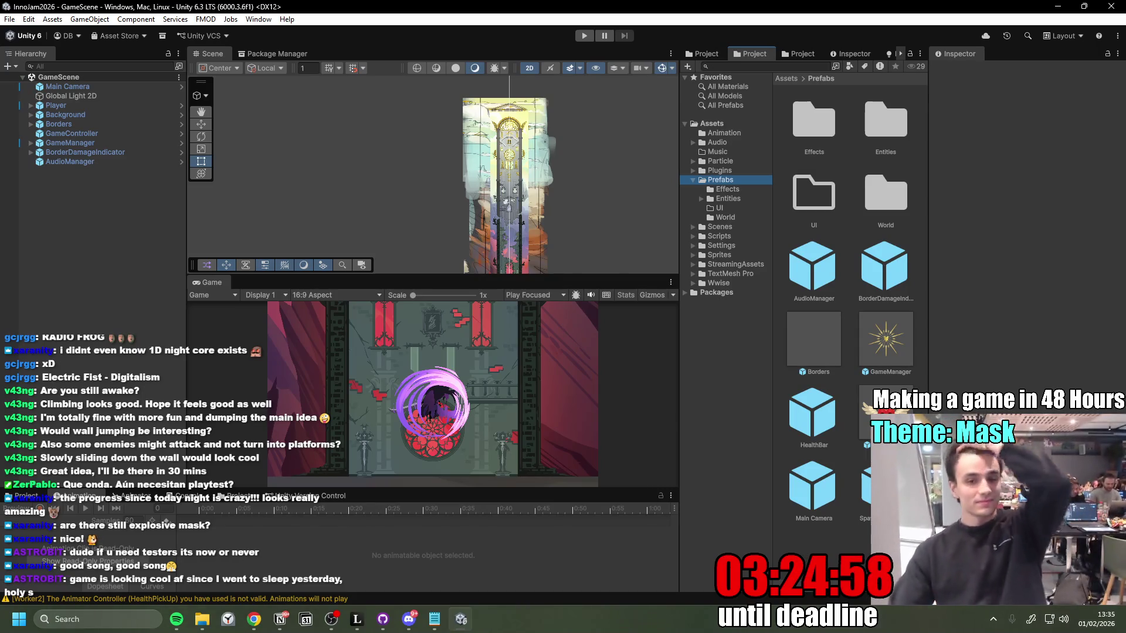
{"action": "key", "text": "alt+Tab"}
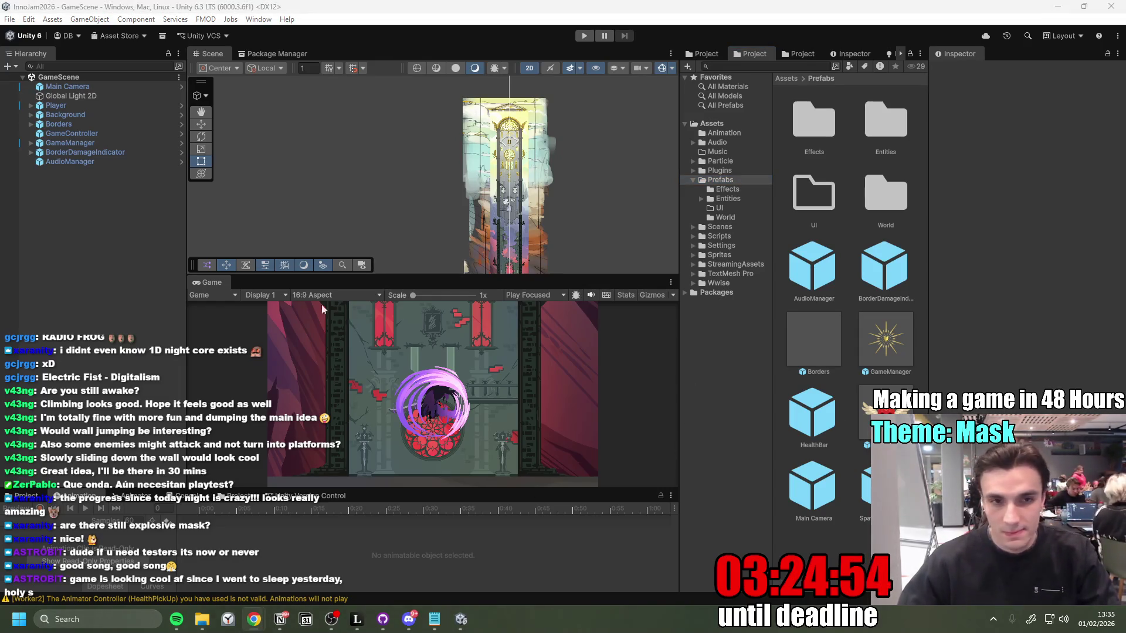
{"action": "left_click_drag", "start_coordinate": [187, 230], "coordinate": [174, 230]}
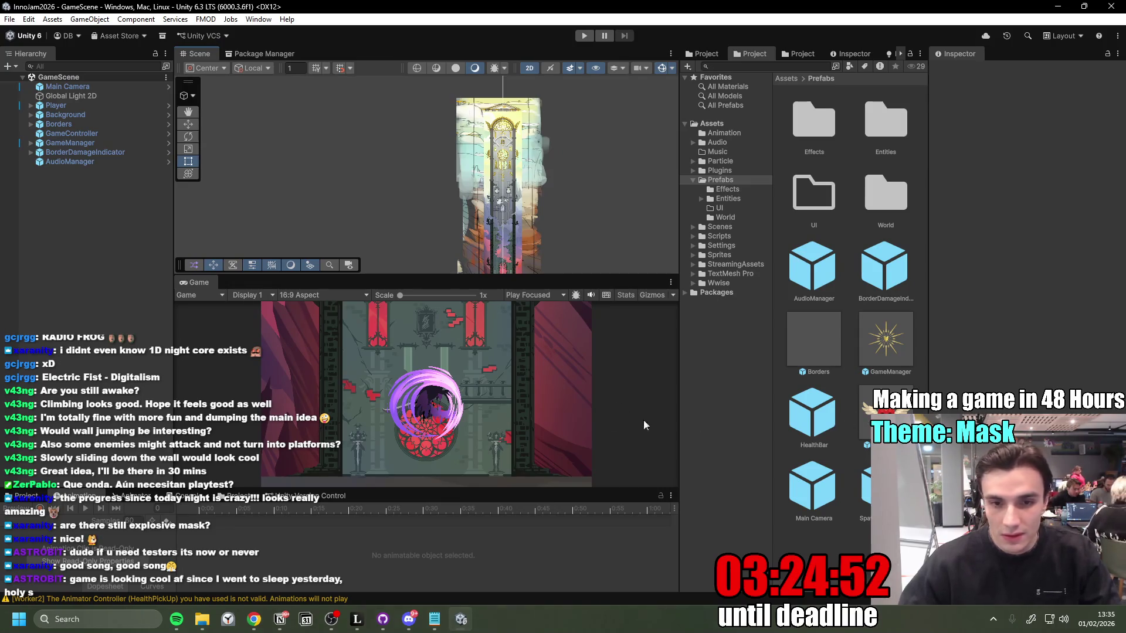
Step: Drag HealthPickUp hearts onto the tower and duplicate them up to HealthPickUp (5)
{"action": "scroll", "coordinate": [499, 182], "scroll_direction": "up", "scroll_amount": 5}
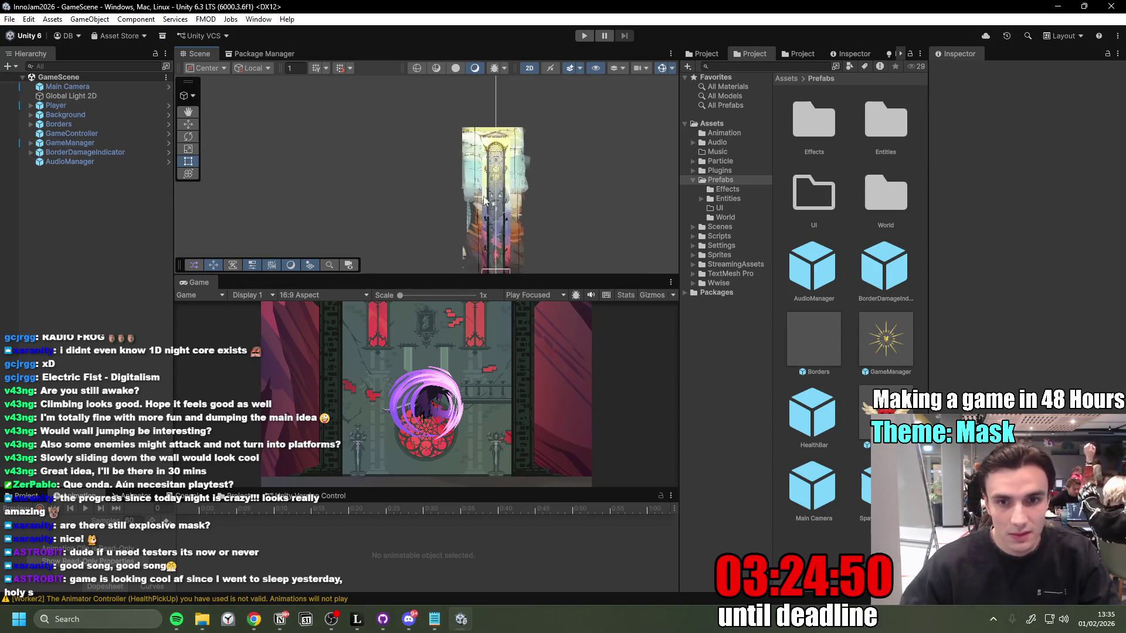
{"action": "scroll", "coordinate": [503, 182], "scroll_direction": "up", "scroll_amount": 2}
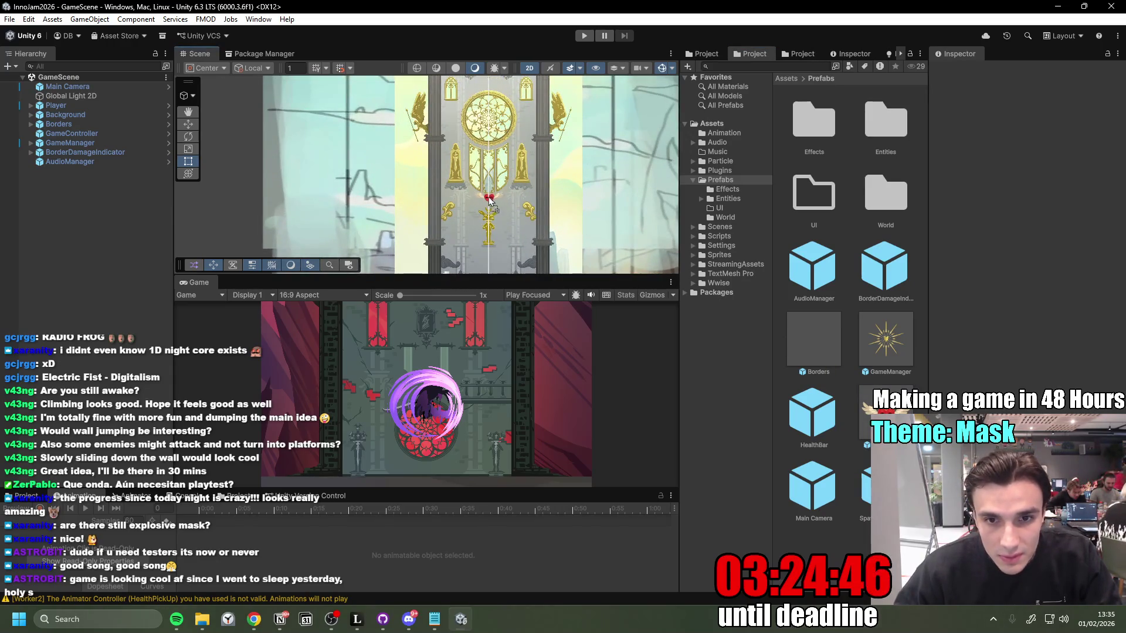
{"action": "left_click_drag", "start_coordinate": [491, 202], "coordinate": [490, 202]}
{"action": "scroll", "coordinate": [539, 247], "scroll_direction": "down", "scroll_amount": 3}
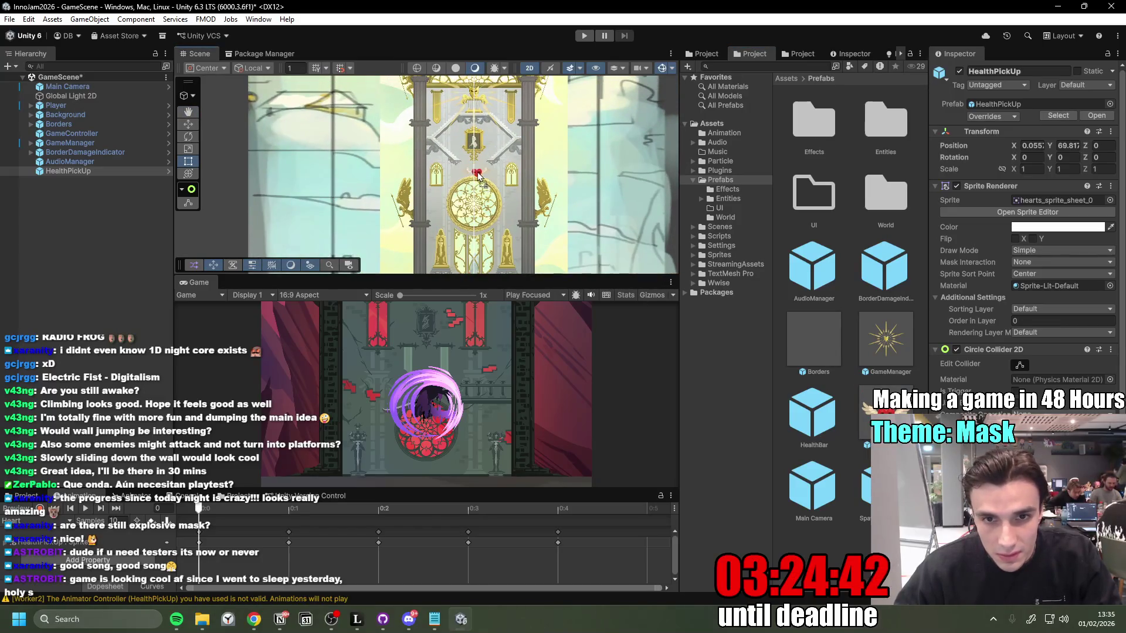
{"action": "mouse_move", "coordinate": [475, 170]}
{"action": "left_mouse_down"}
{"action": "mouse_move", "coordinate": [437, 210]}
{"action": "mouse_move", "coordinate": [445, 215]}
{"action": "left_mouse_up"}
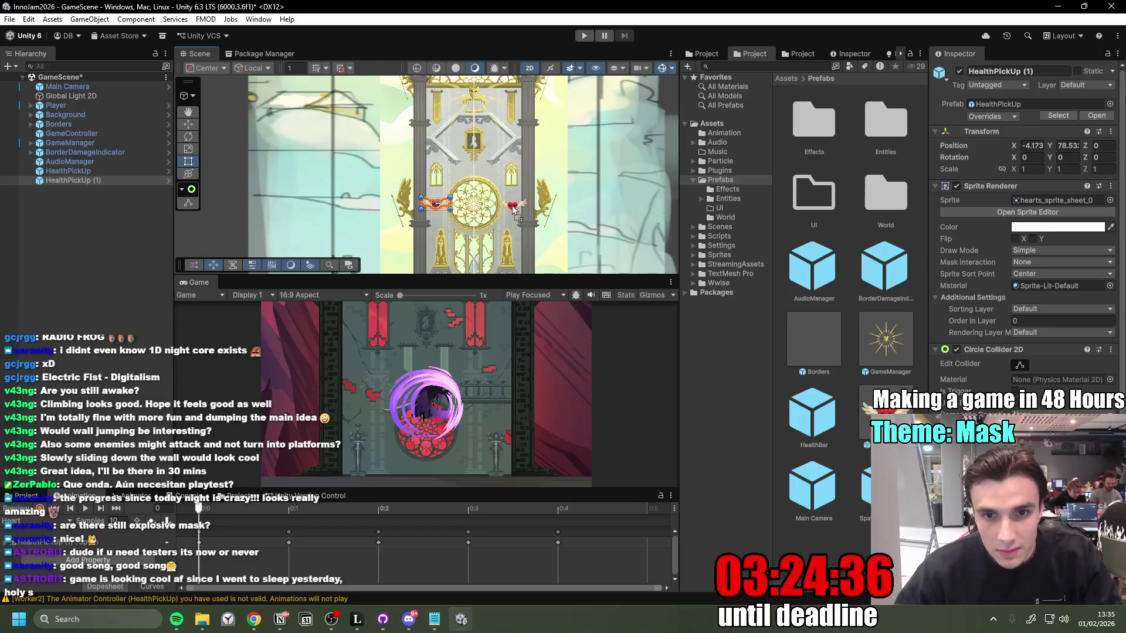
{"action": "left_click_drag", "start_coordinate": [511, 207], "coordinate": [511, 206]}
{"action": "scroll", "coordinate": [516, 211], "scroll_direction": "down", "scroll_amount": 5}
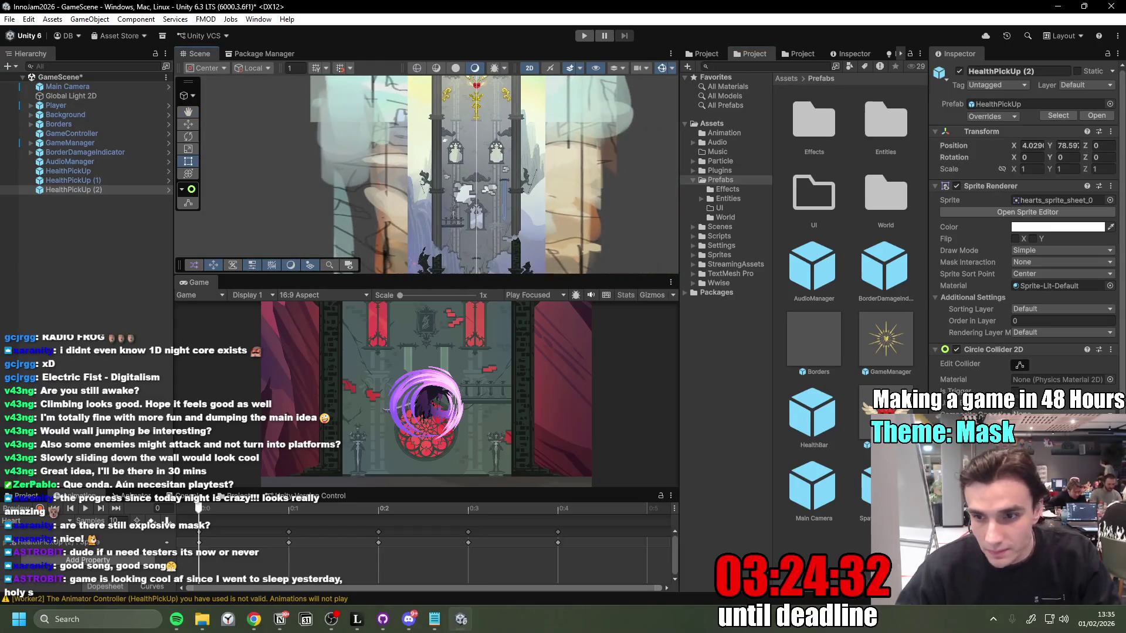
{"action": "left_click_drag", "start_coordinate": [478, 224], "coordinate": [524, 95]}
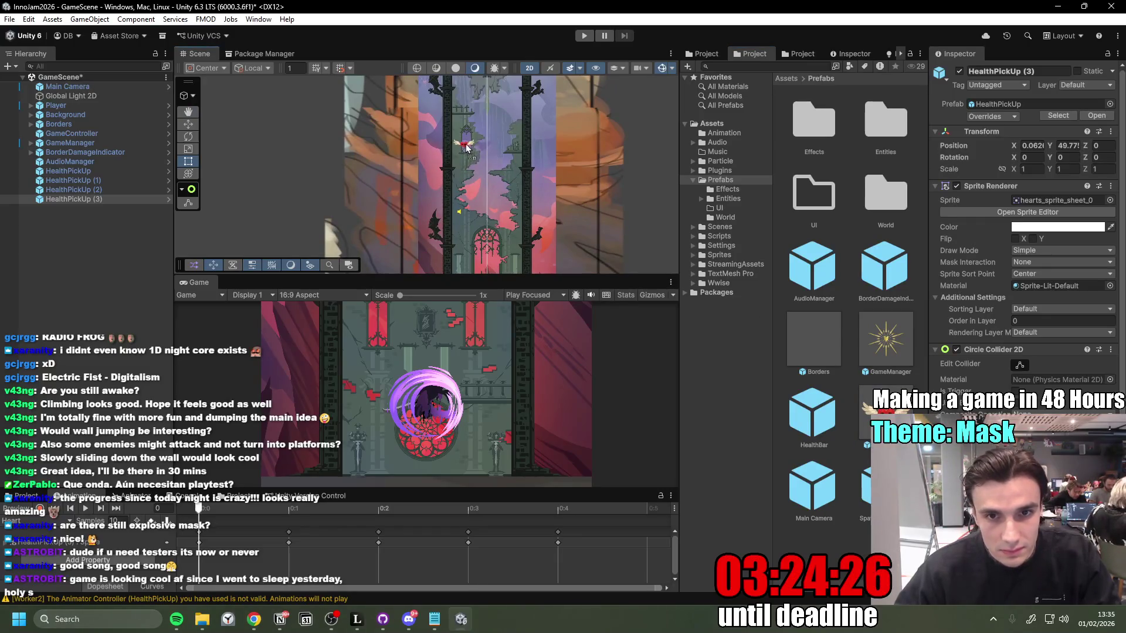
{"action": "key", "text": "ctrl+d"}
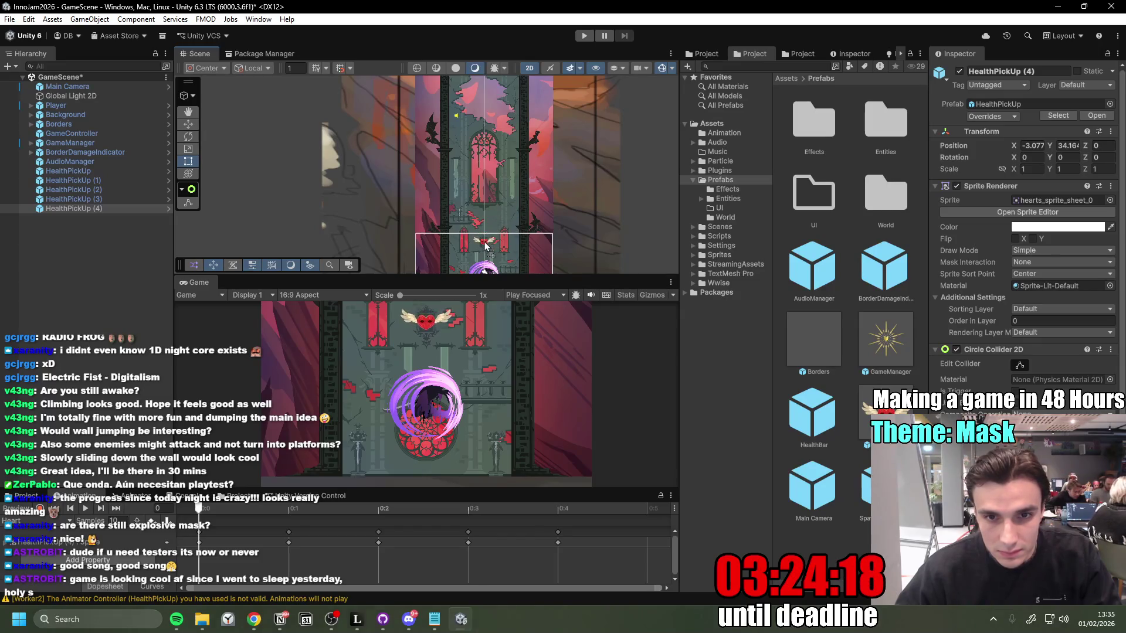
{"action": "key", "text": "ctrl+d"}
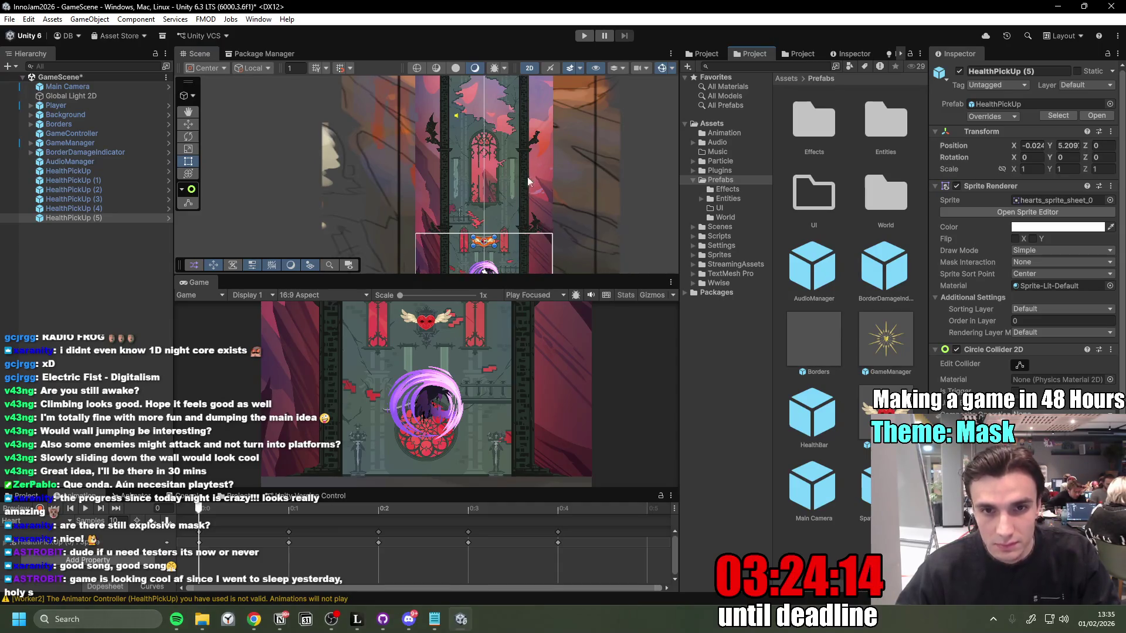
{"action": "scroll", "coordinate": [518, 202], "scroll_direction": "down", "scroll_amount": 2}
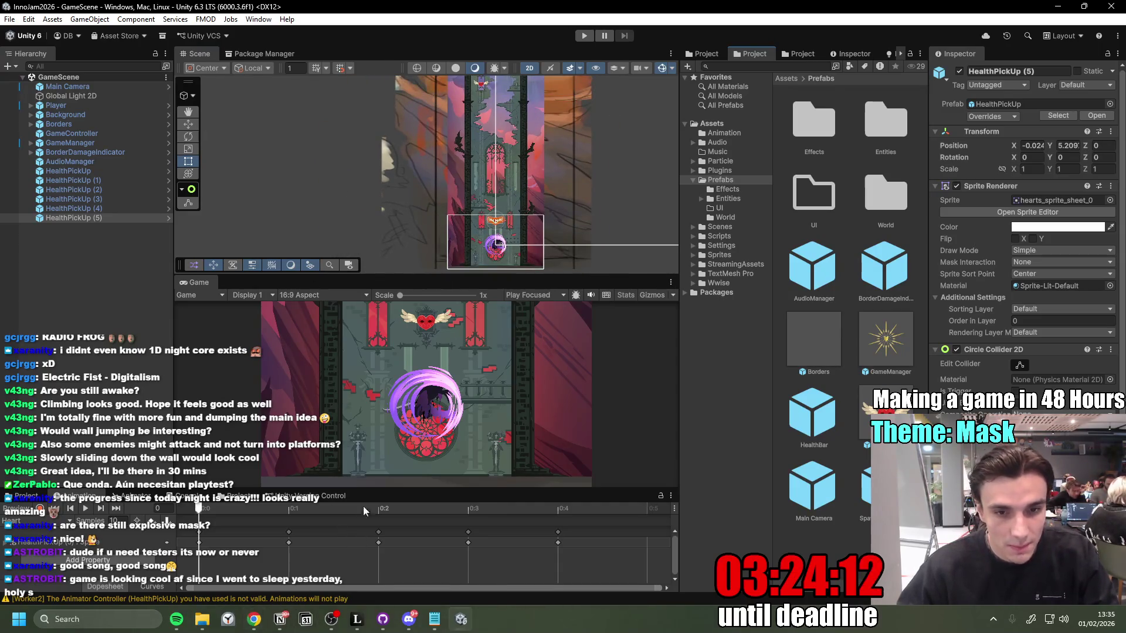
Step: Maximize the Game view, then jump and slash the first masks while heading to the left wall
{"action": "double_click", "coordinate": [196, 284]}
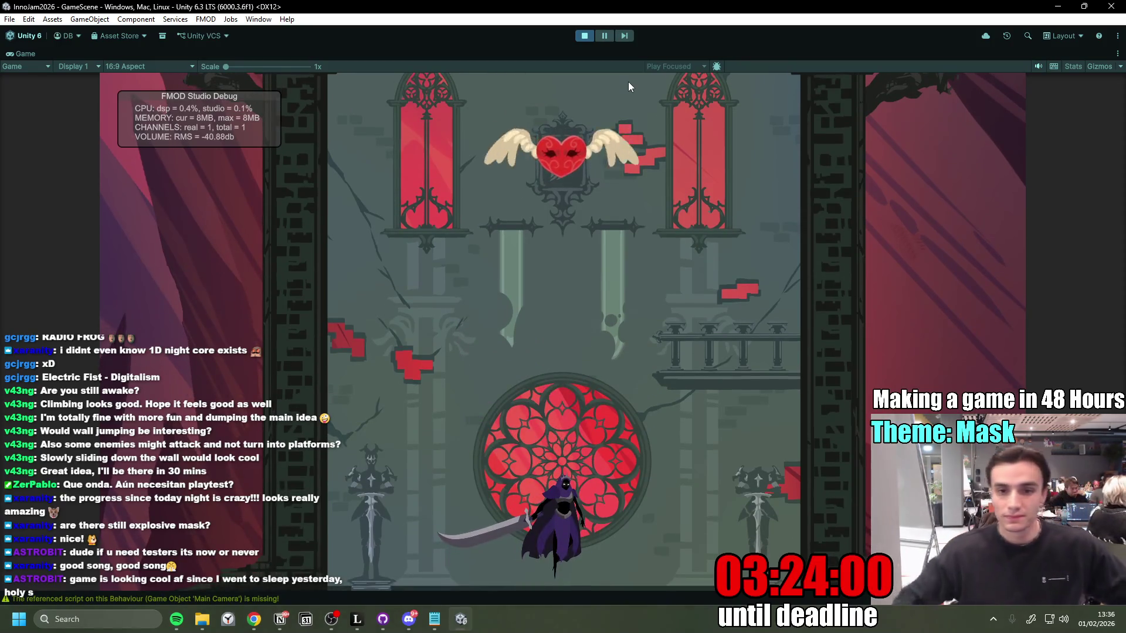
{"action": "key", "text": "space"}
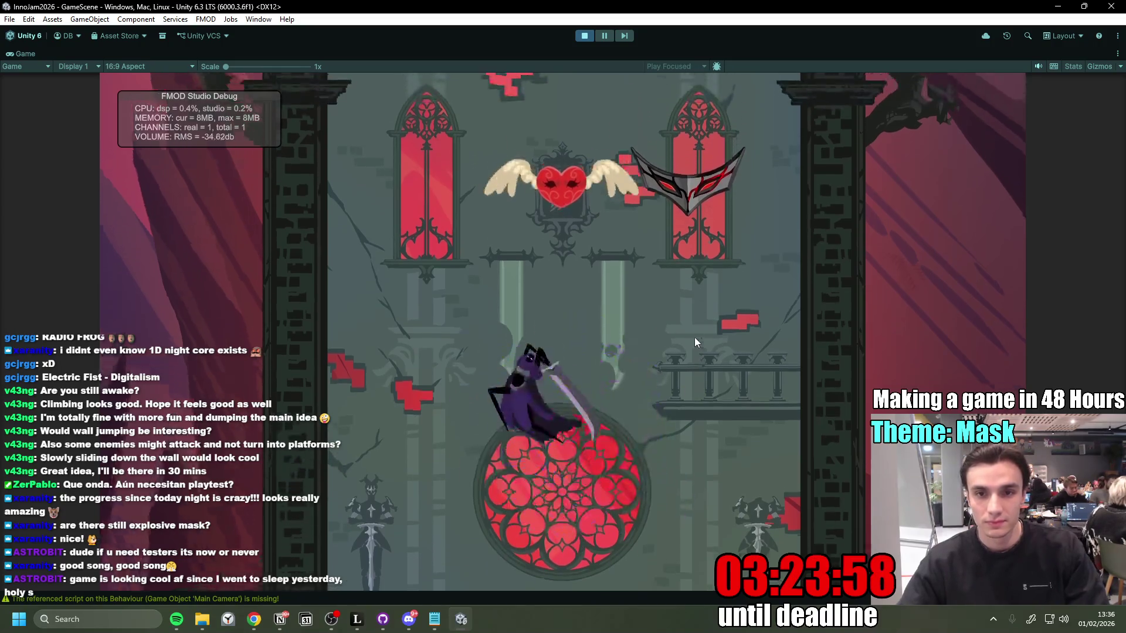
{"action": "left_click", "coordinate": [695, 337]}
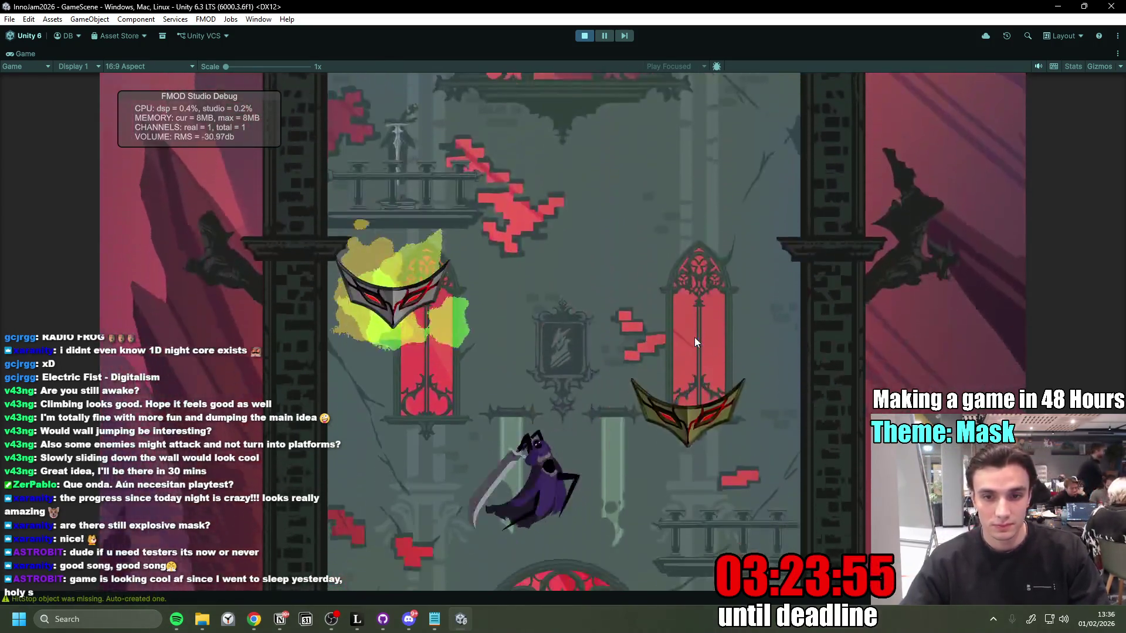
{"action": "left_click", "coordinate": [696, 342]}
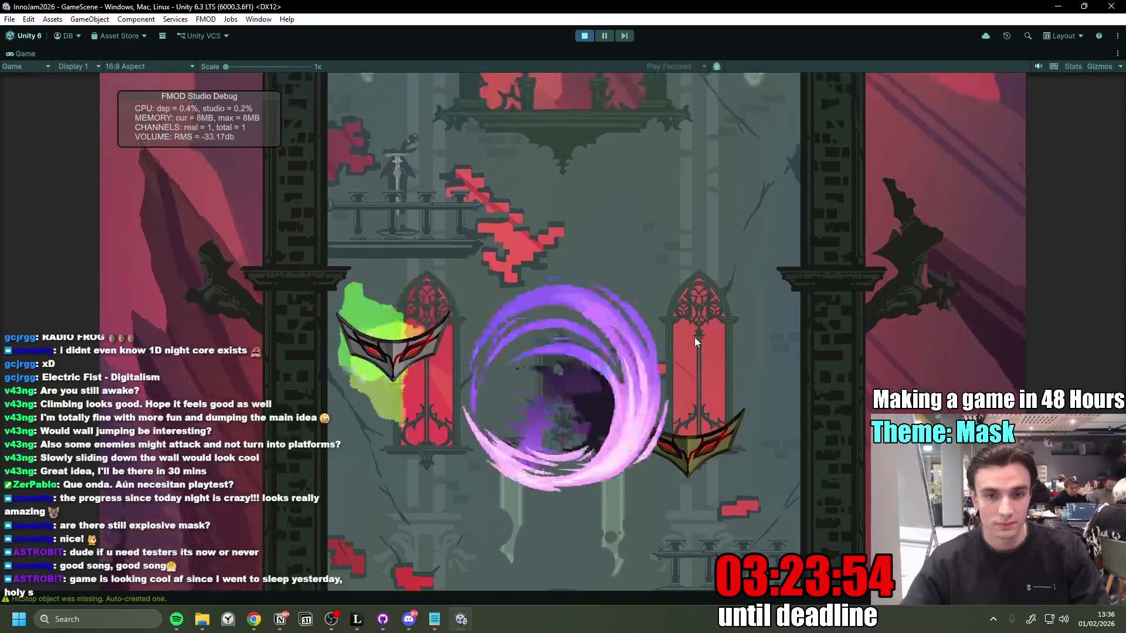
{"action": "left_click", "coordinate": [694, 338]}
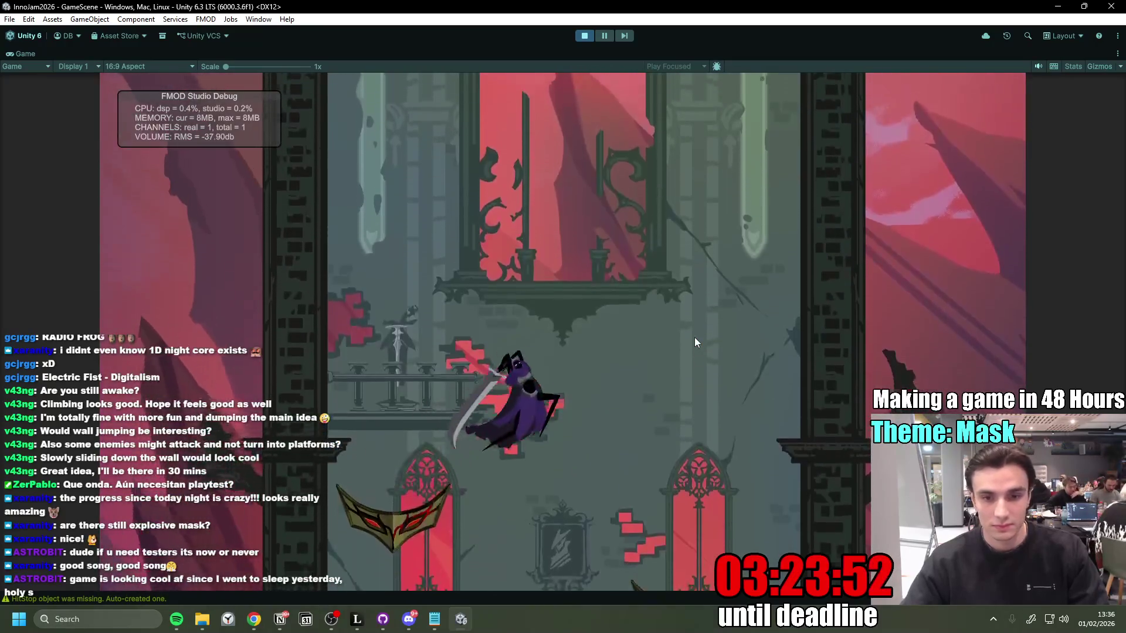
{"action": "left_click", "coordinate": [694, 336]}
{"action": "key", "text": "a"}
{"action": "key", "text": "space"}
{"action": "left_click", "coordinate": [694, 336]}
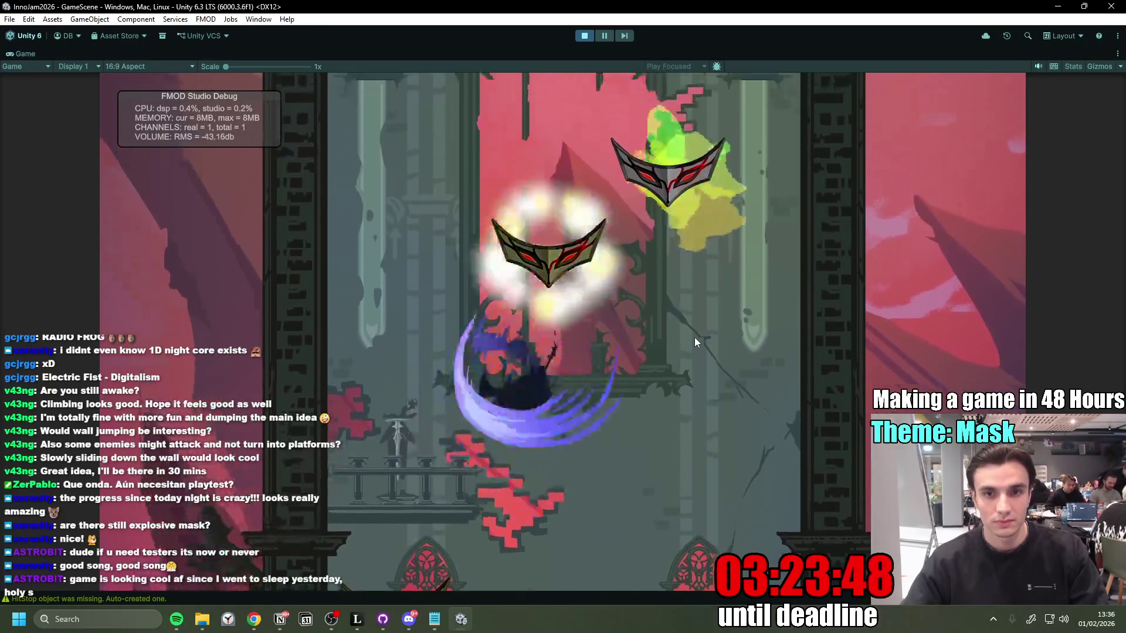
{"action": "left_click", "coordinate": [695, 341]}
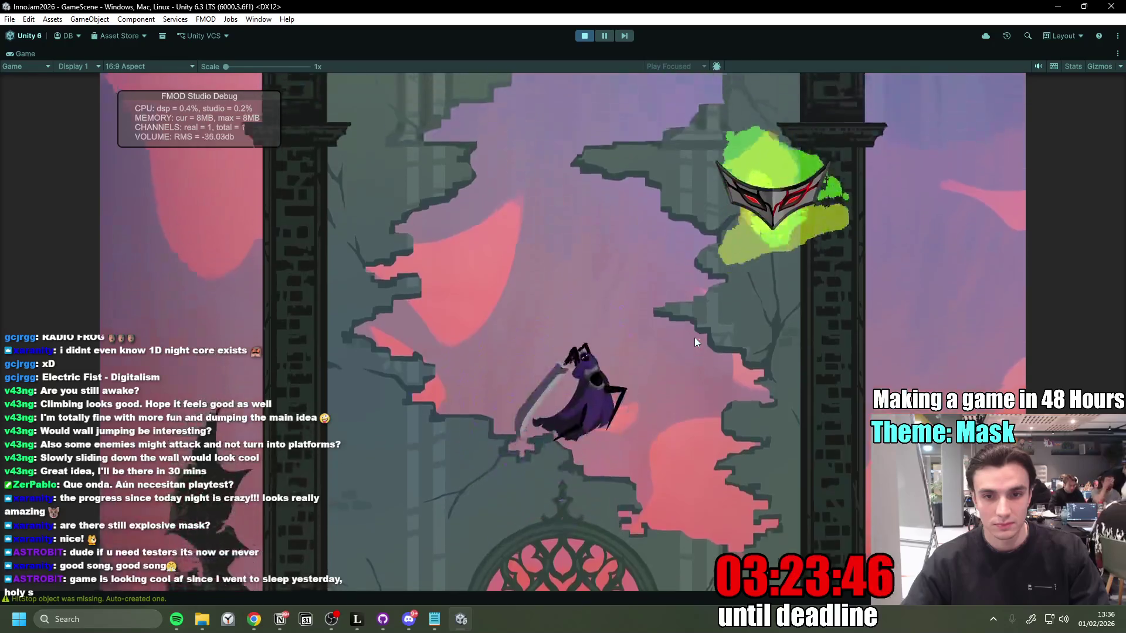
Step: Jump higher and slash masks over the rose window until landing on a mask
{"action": "key", "text": "space"}
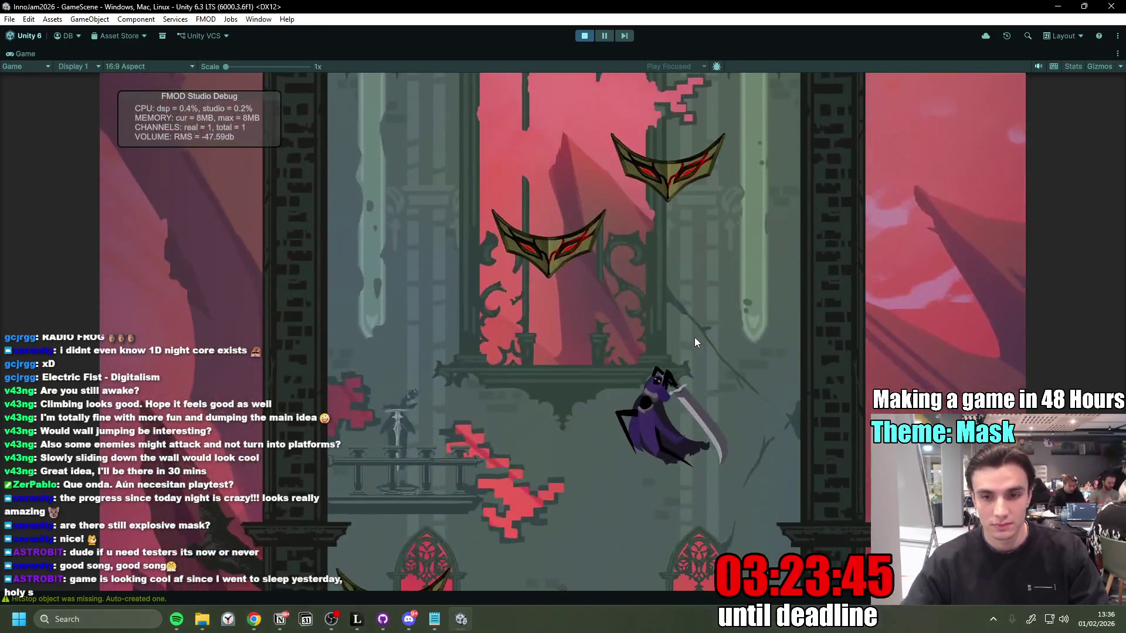
{"action": "left_click", "coordinate": [695, 342]}
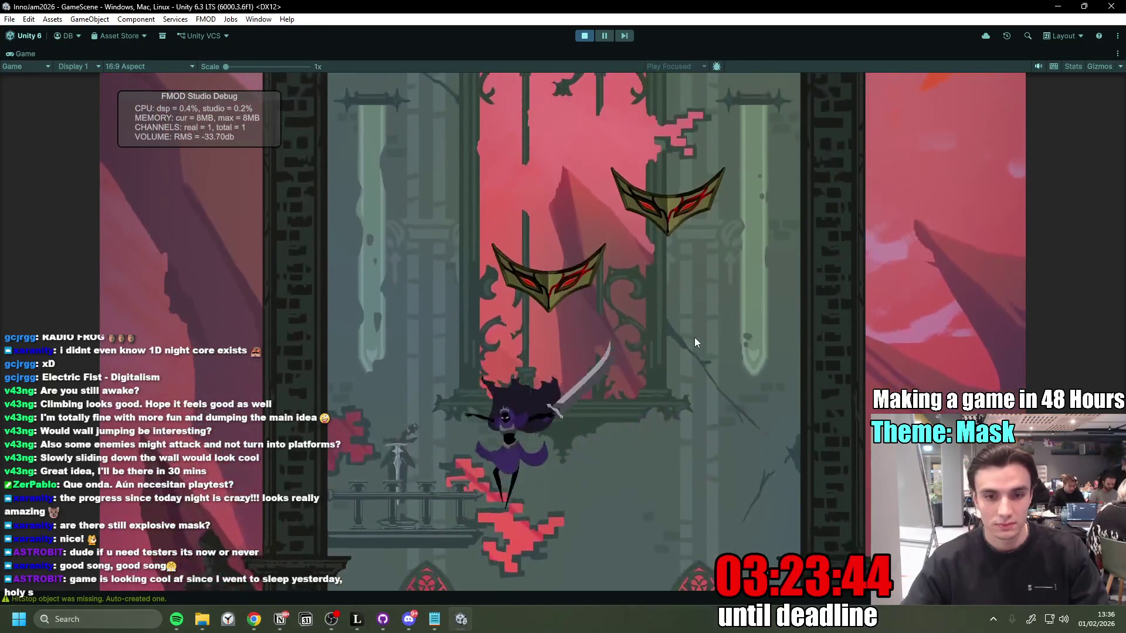
{"action": "key", "text": "d"}
{"action": "left_click", "coordinate": [695, 343]}
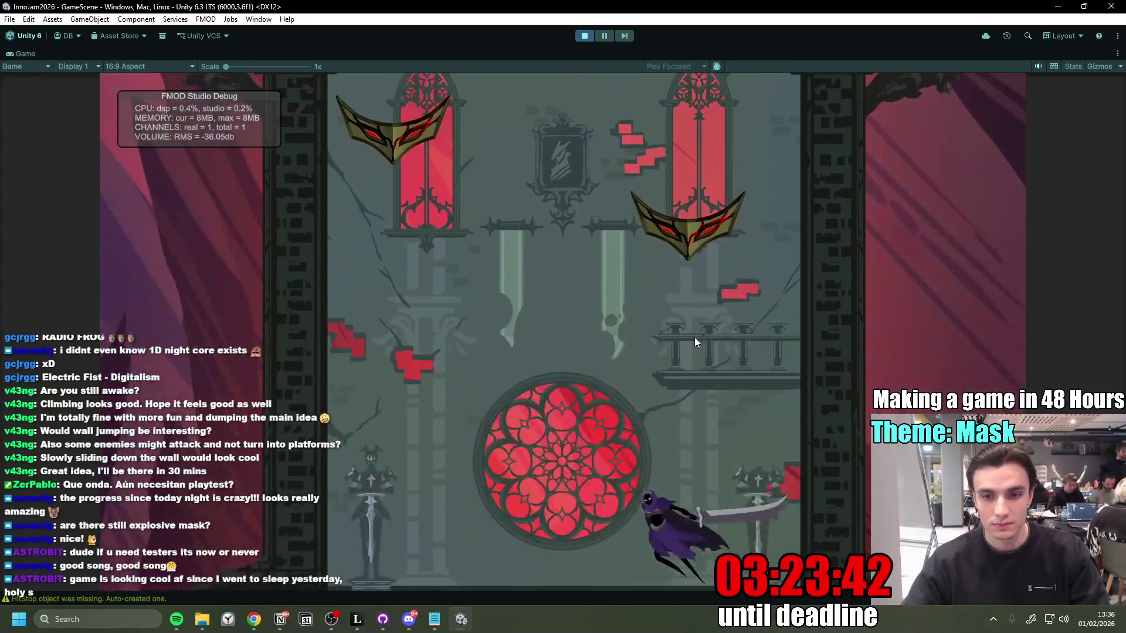
{"action": "key", "text": "a"}
{"action": "left_click", "coordinate": [695, 338]}
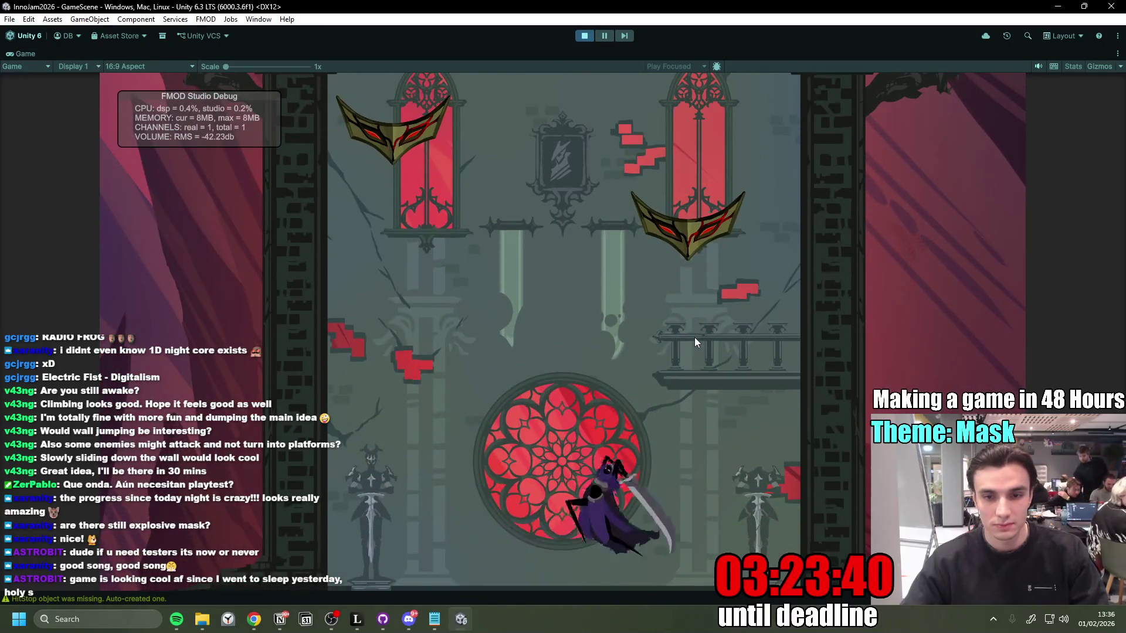
{"action": "left_click", "coordinate": [695, 339]}
{"action": "key", "text": "a"}
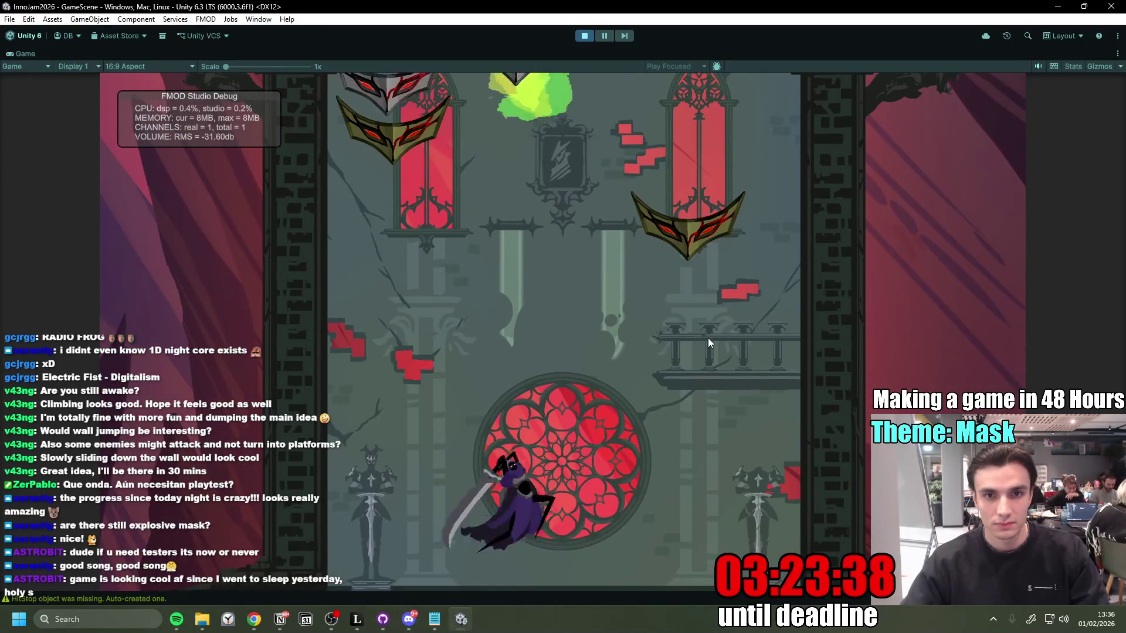
{"action": "key", "text": "d"}
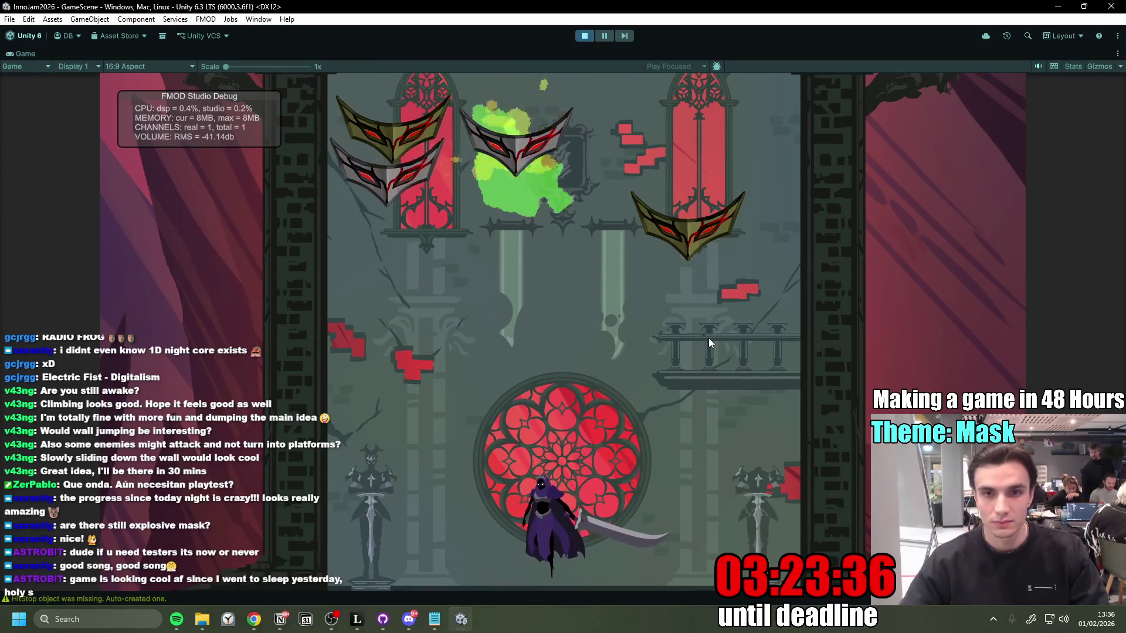
{"action": "key", "text": "a"}
{"action": "left_click", "coordinate": [708, 339]}
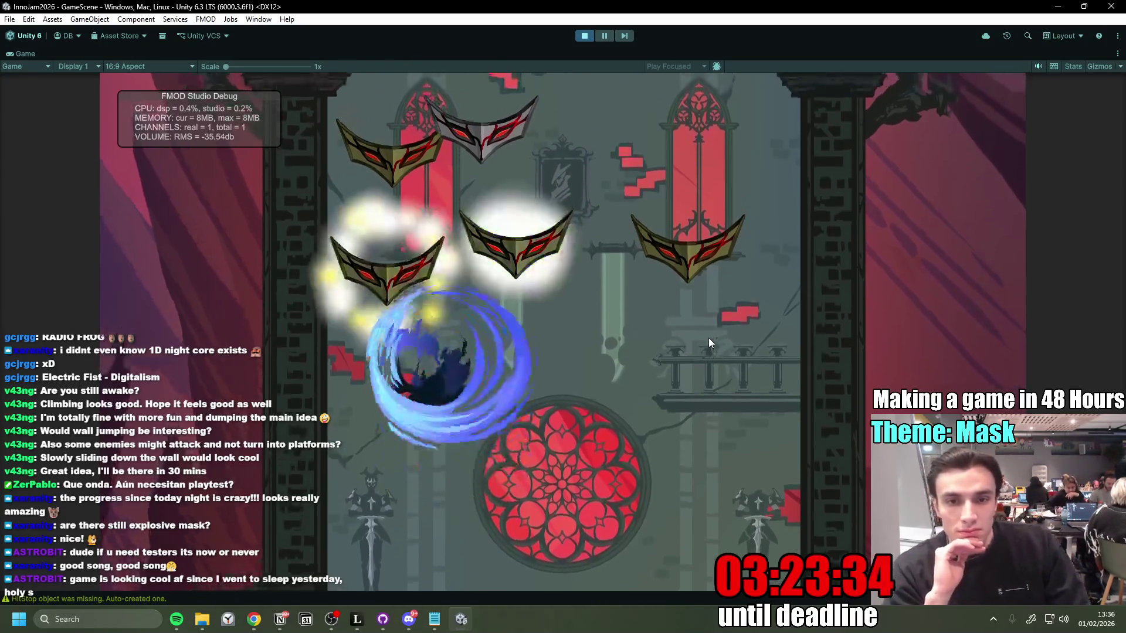
{"action": "left_click", "coordinate": [709, 338]}
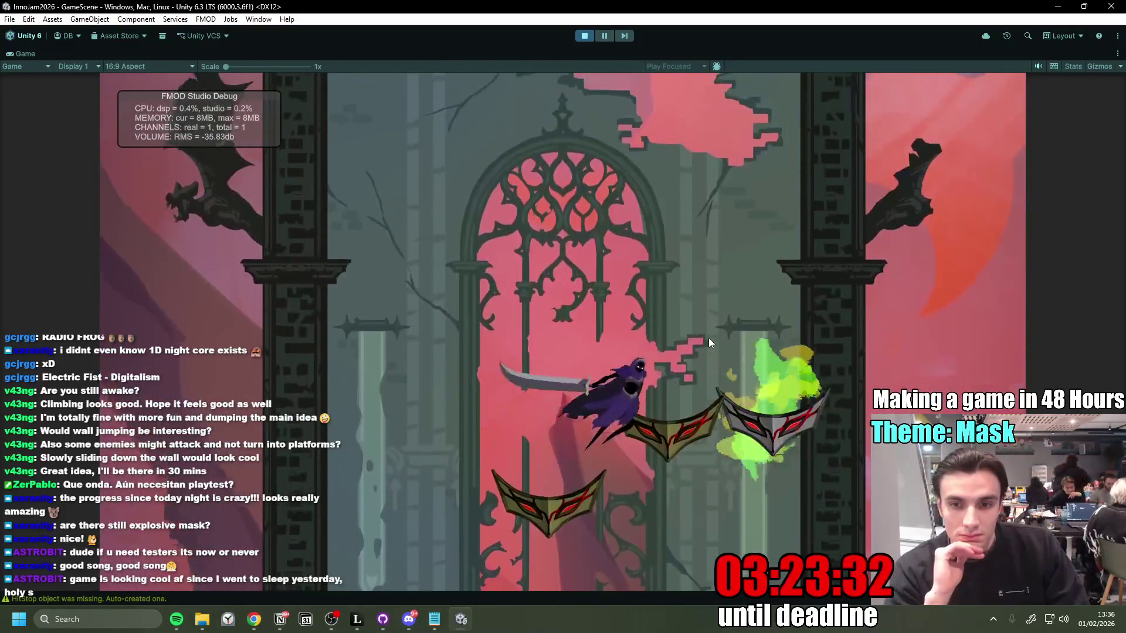
{"action": "left_click", "coordinate": [709, 342]}
{"action": "left_click", "coordinate": [708, 343]}
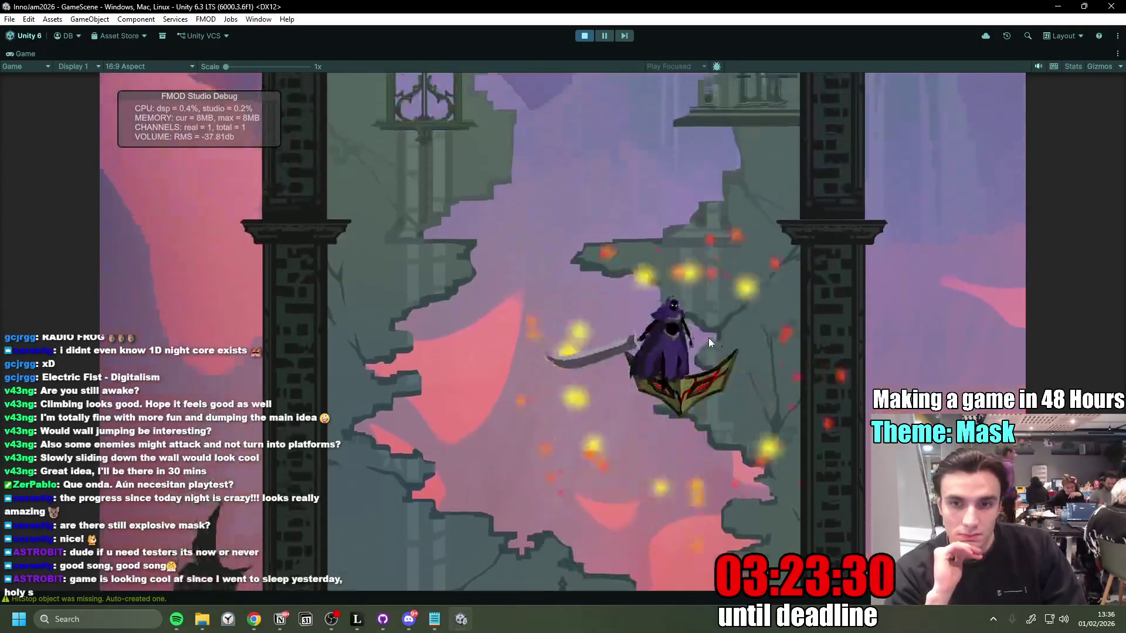
Step: Move back and forth near the heart window, breaking masks with scythe slashes while dropping
{"action": "key", "text": "a"}
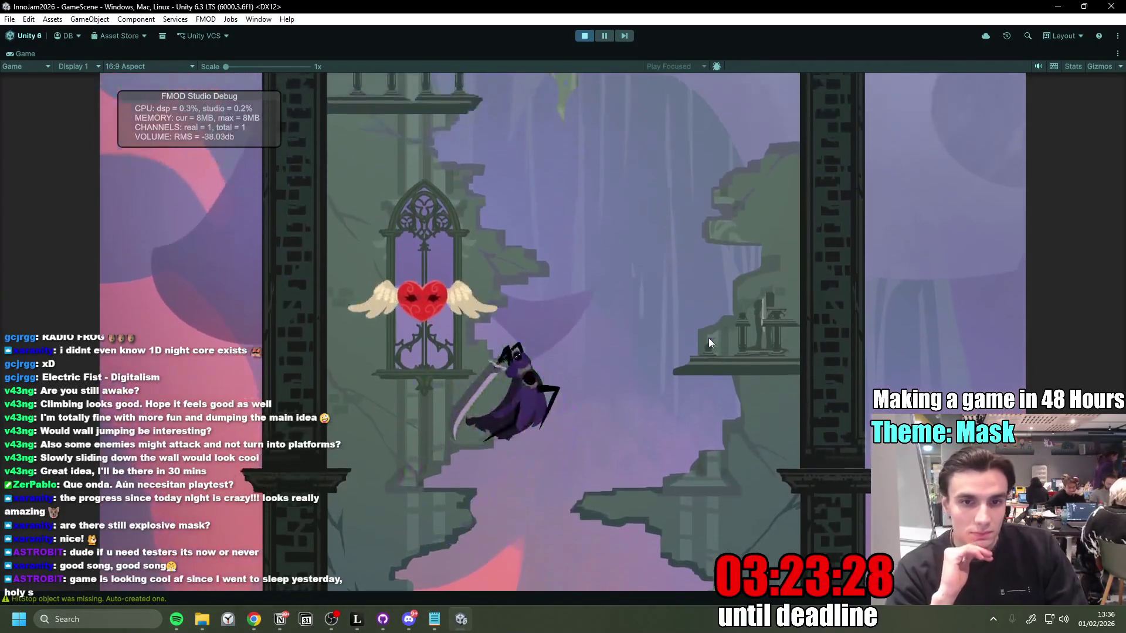
{"action": "key", "text": "d"}
{"action": "left_click", "coordinate": [709, 342]}
{"action": "key", "text": "a"}
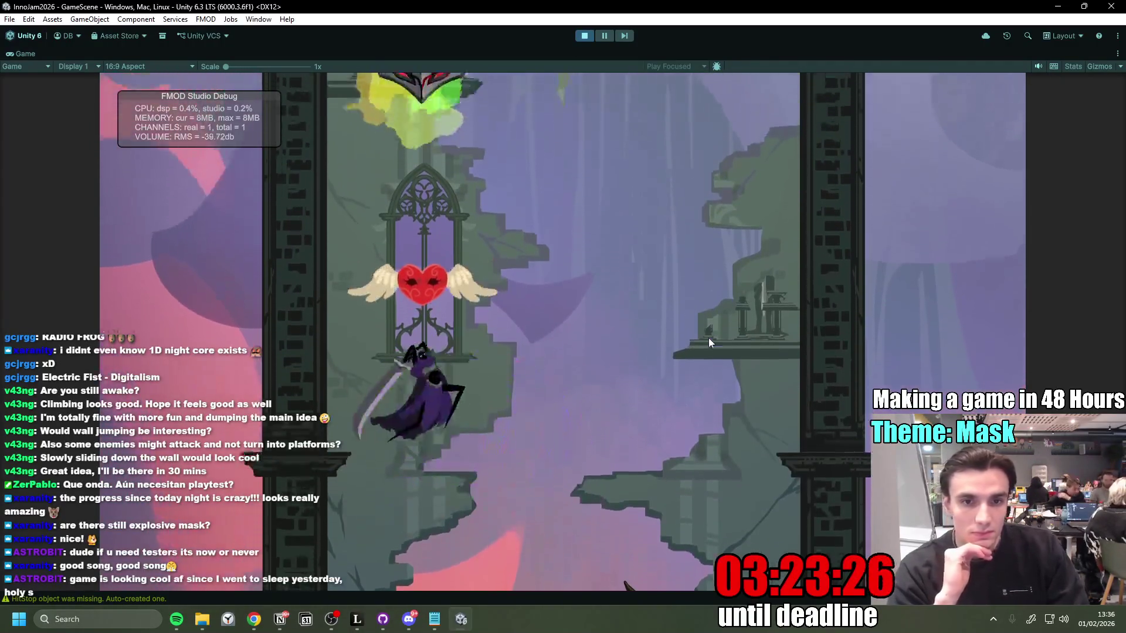
{"action": "key", "text": "d"}
{"action": "left_click", "coordinate": [708, 340]}
{"action": "key", "text": "a"}
{"action": "key", "text": "d"}
{"action": "key", "text": "a"}
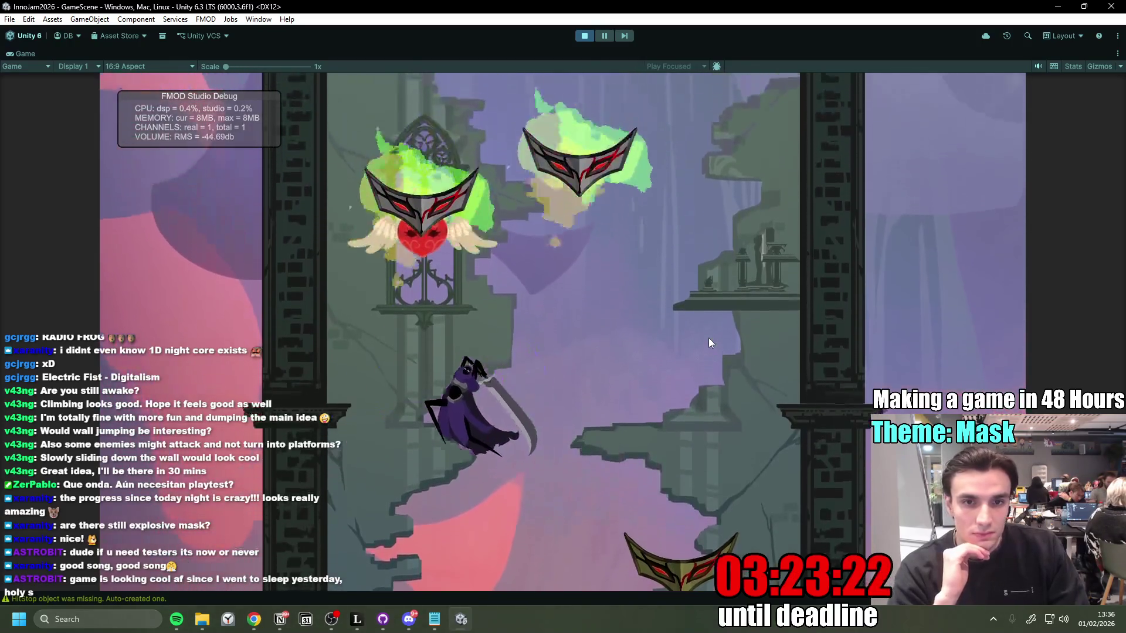
{"action": "left_click", "coordinate": [708, 337]}
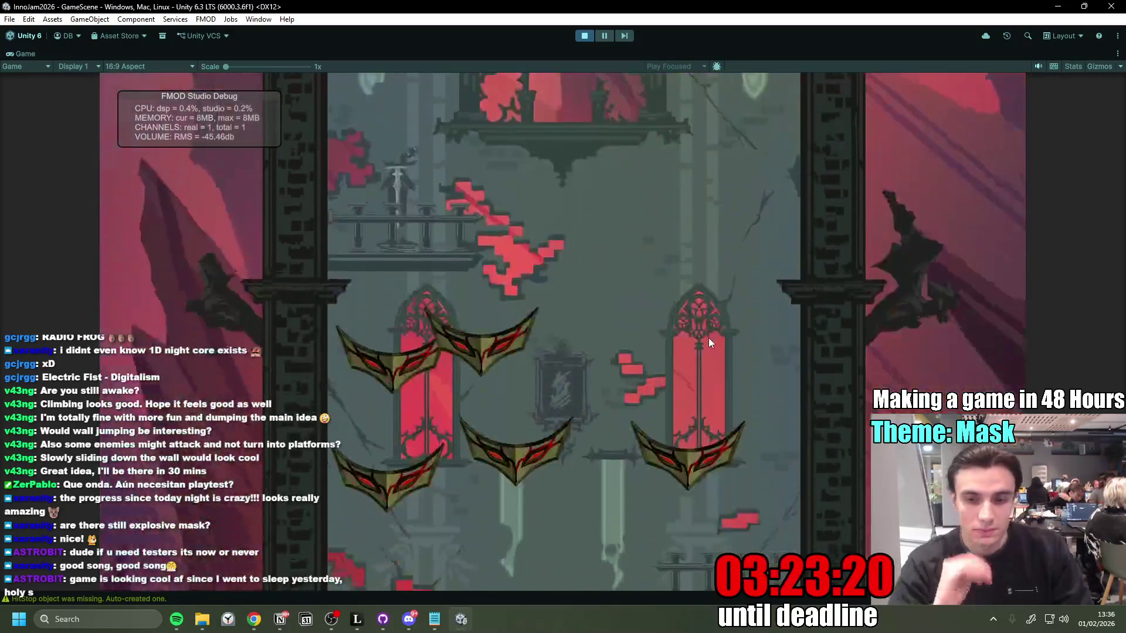
{"action": "left_click", "coordinate": [708, 337]}
{"action": "left_click", "coordinate": [727, 477]}
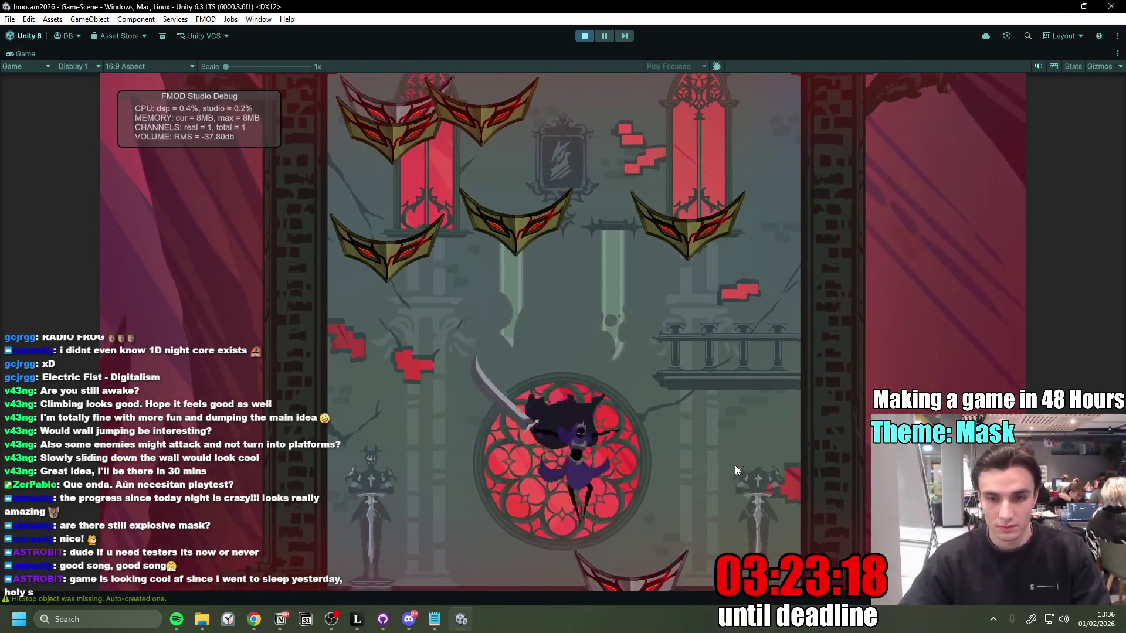
{"action": "left_click", "coordinate": [726, 462]}
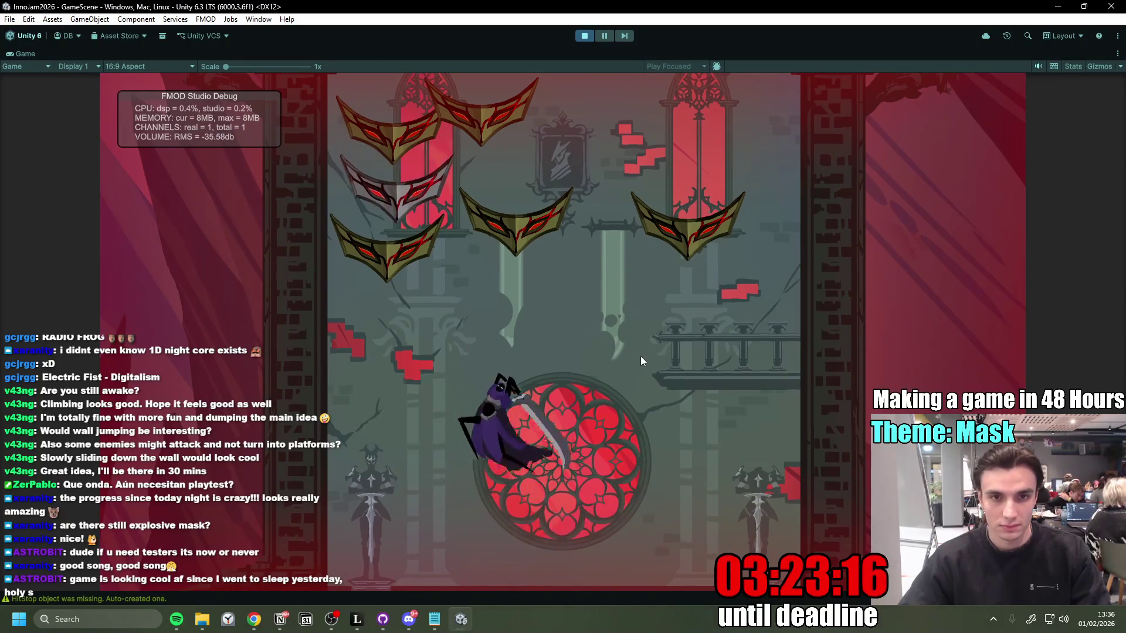
{"action": "left_click", "coordinate": [636, 349]}
{"action": "left_click", "coordinate": [634, 337]}
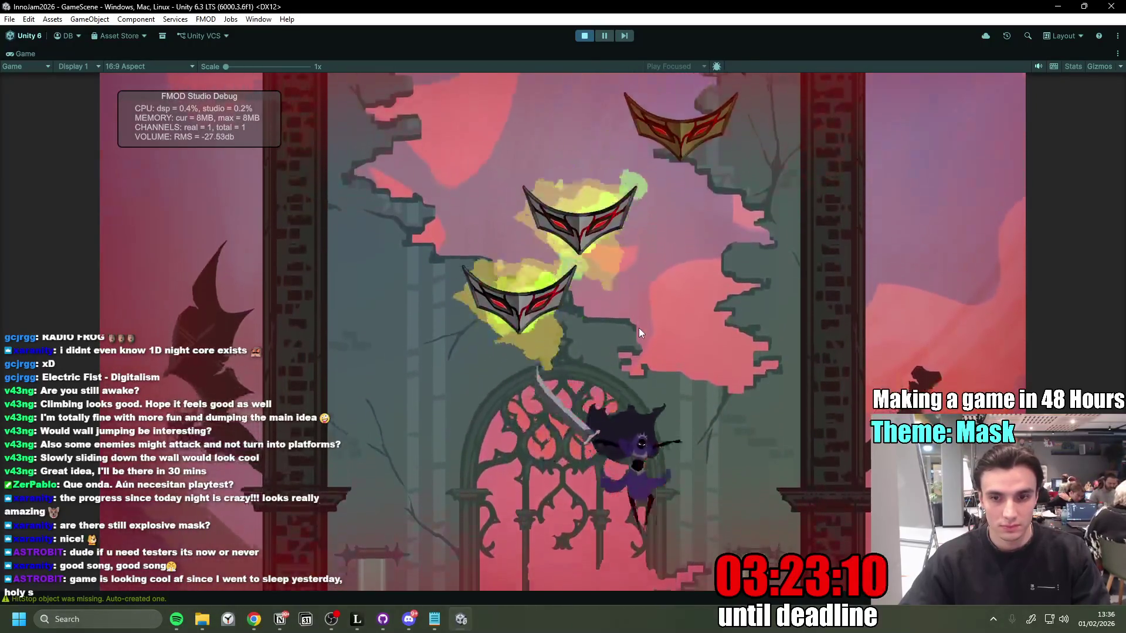
Step: Attack the masks with scythe slashes while rising and dropping around the platforms
{"action": "left_click", "coordinate": [638, 328]}
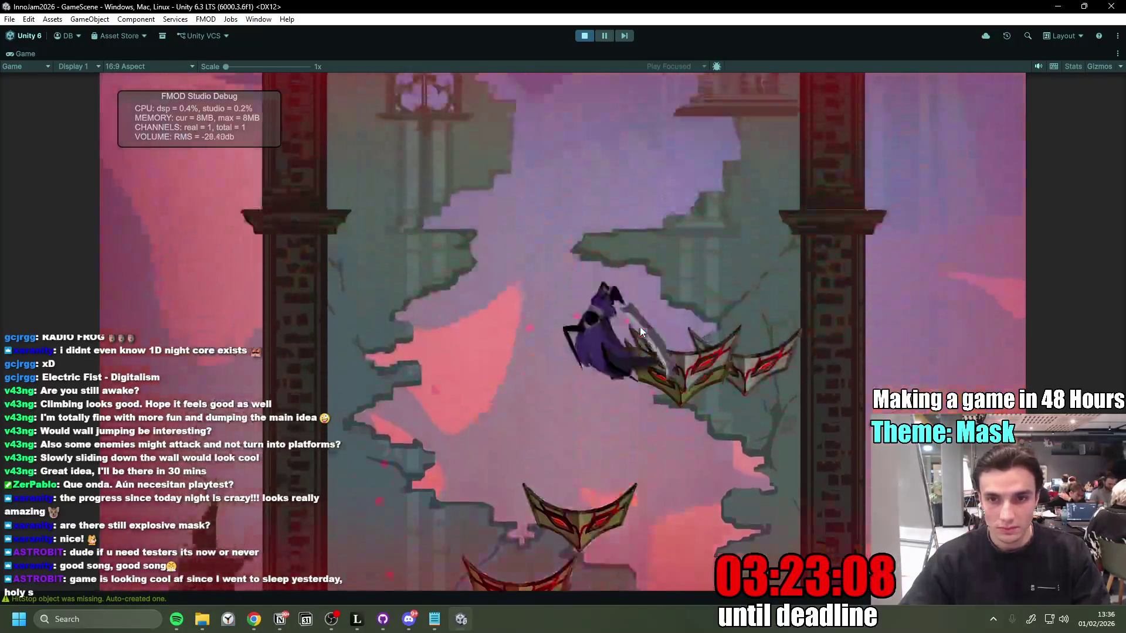
{"action": "left_click", "coordinate": [639, 326]}
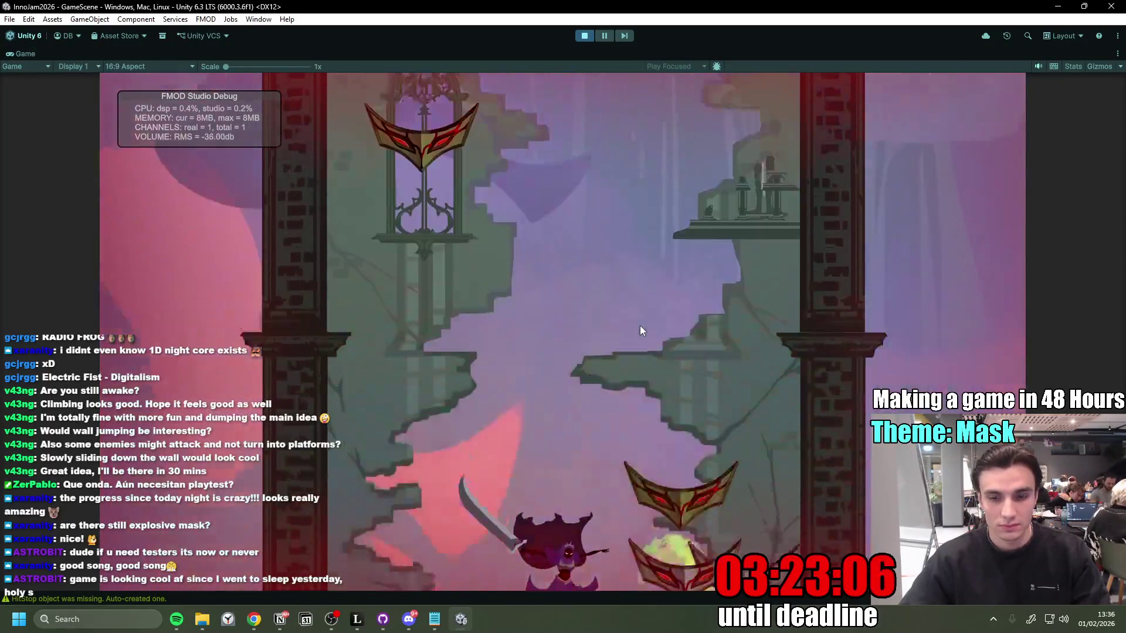
{"action": "left_click", "coordinate": [640, 330]}
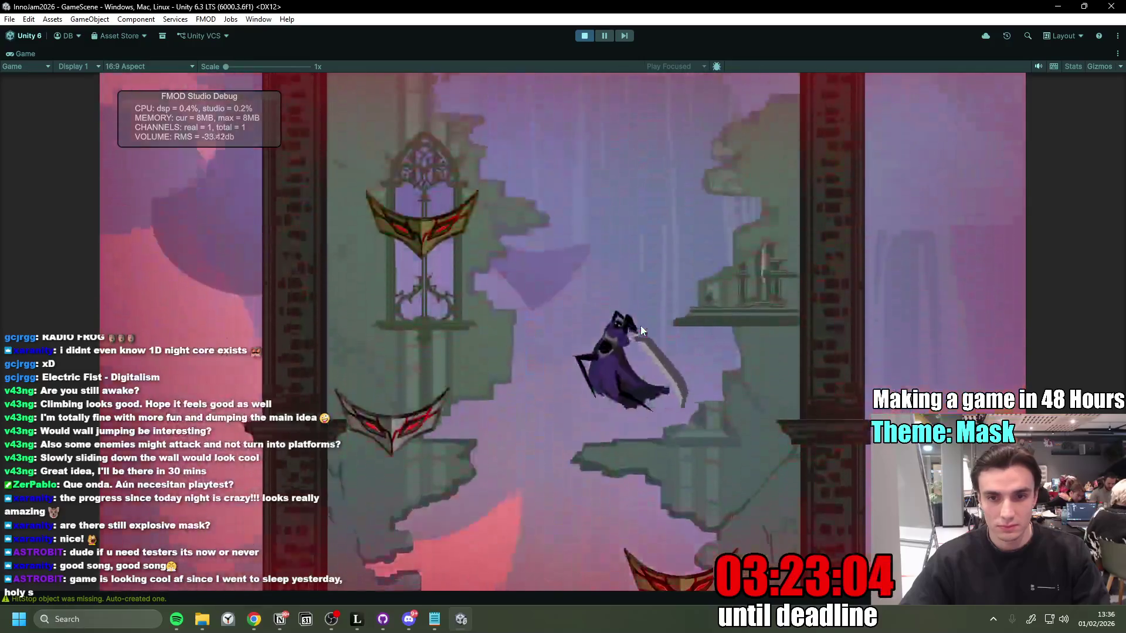
{"action": "left_click", "coordinate": [641, 323]}
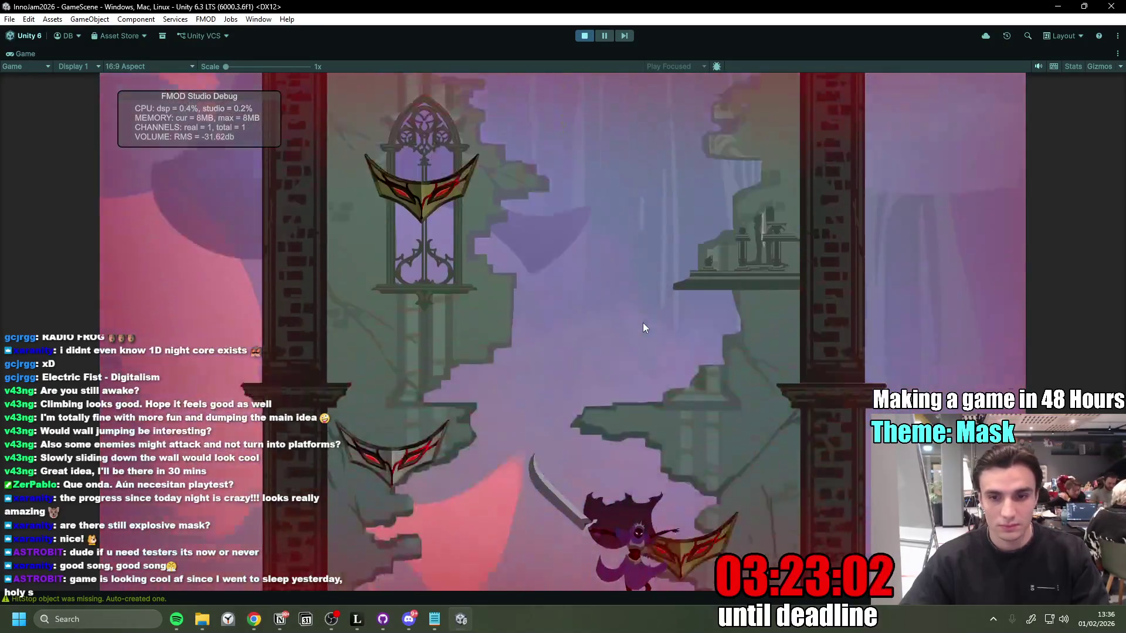
{"action": "left_click", "coordinate": [645, 322]}
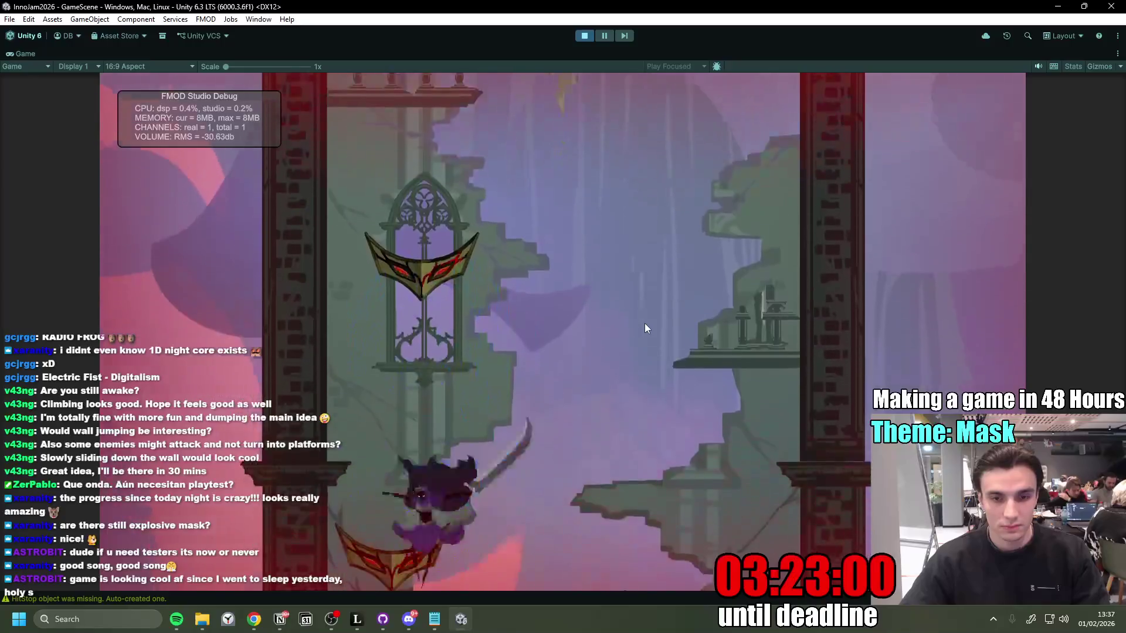
{"action": "left_click", "coordinate": [639, 329]}
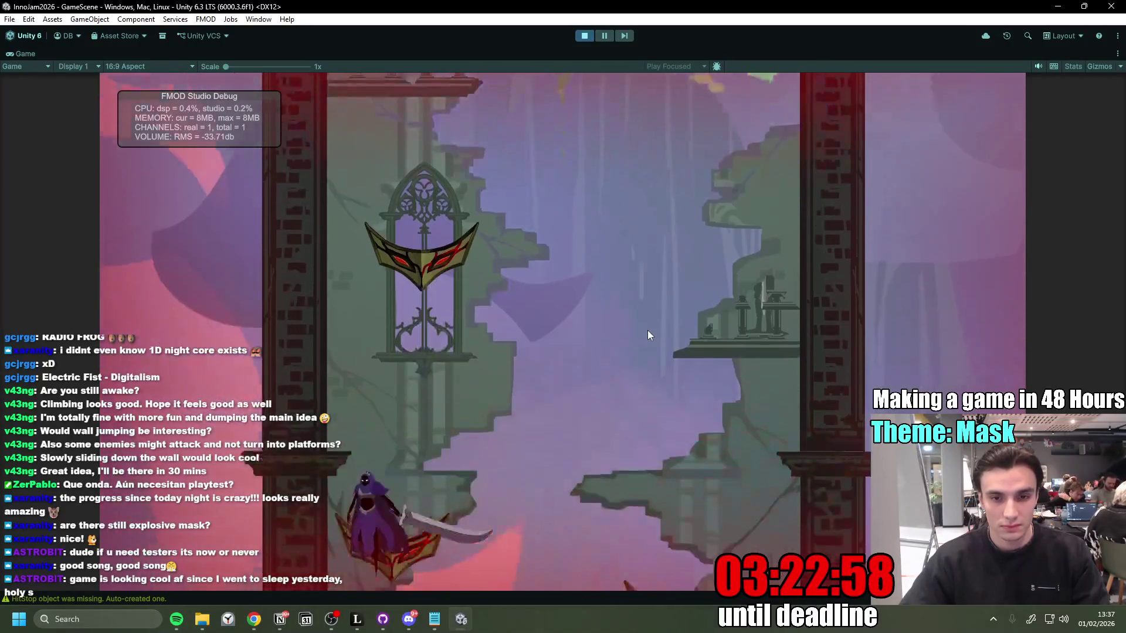
{"action": "left_click", "coordinate": [666, 301]}
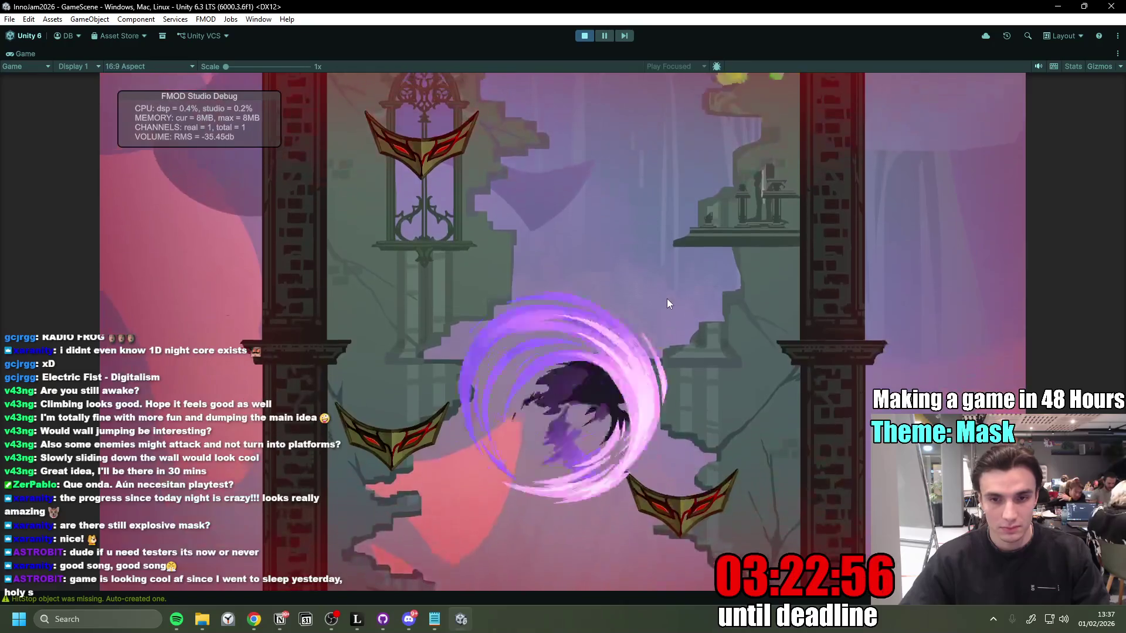
Step: Jump up the mask platforms and left wall toward the golden heart area
{"action": "key", "text": "space"}
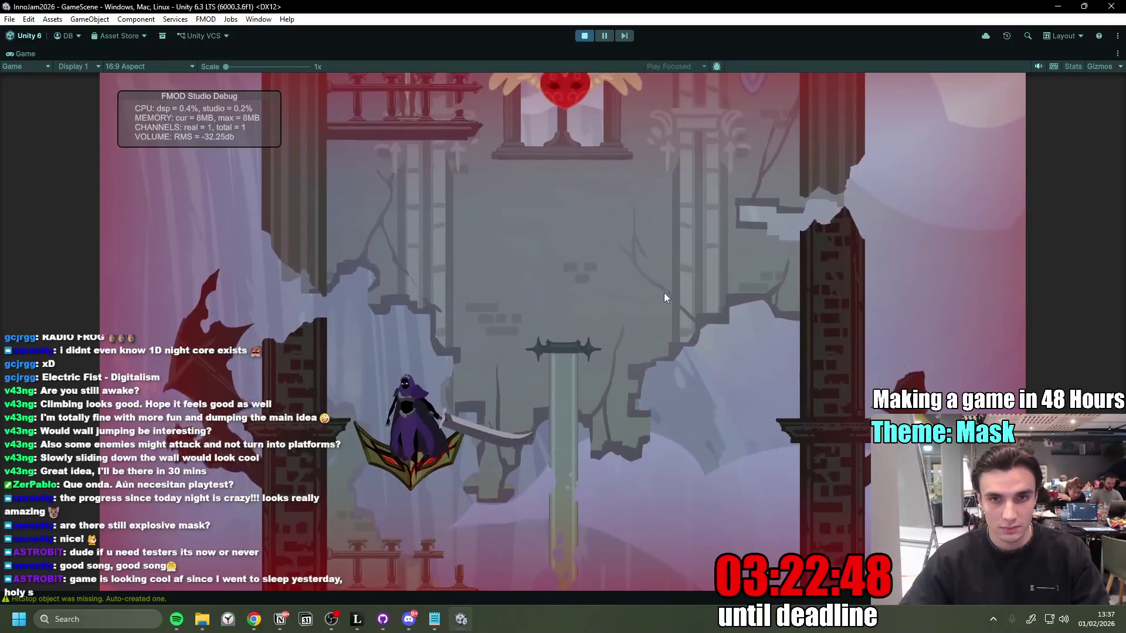
{"action": "key", "text": "a"}
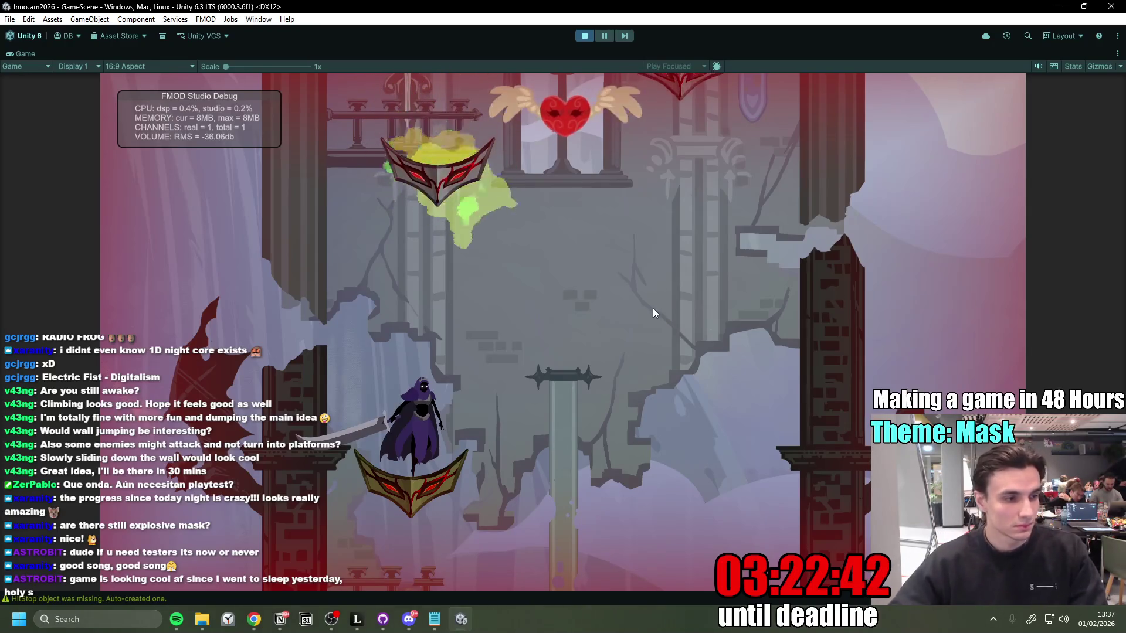
{"action": "key", "text": "space"}
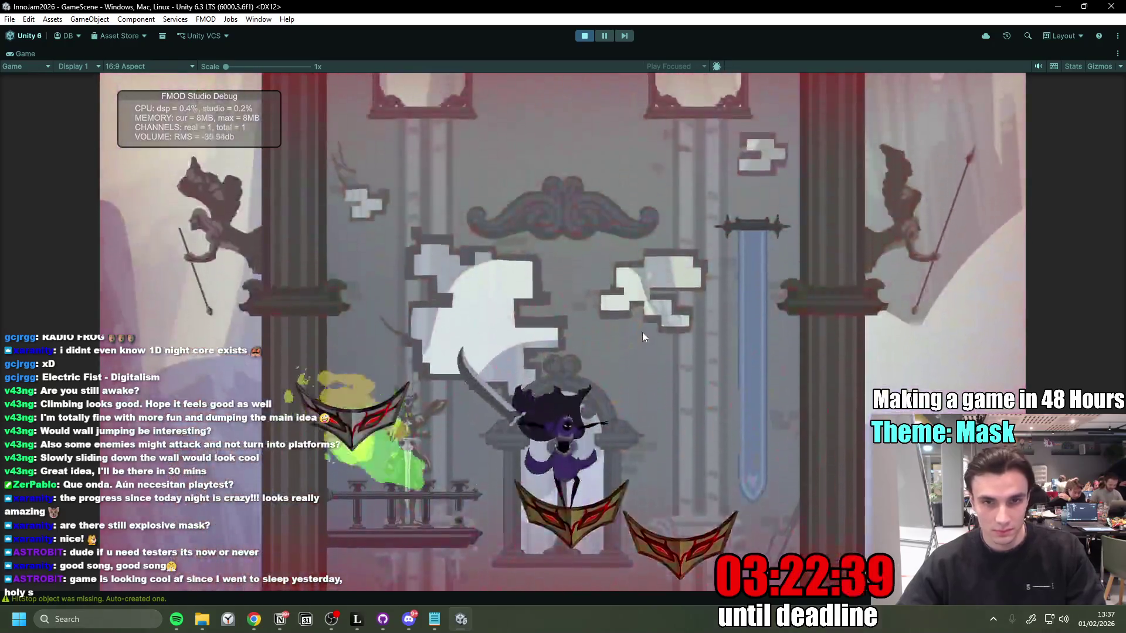
{"action": "key", "text": "space"}
{"action": "key", "text": "space"}
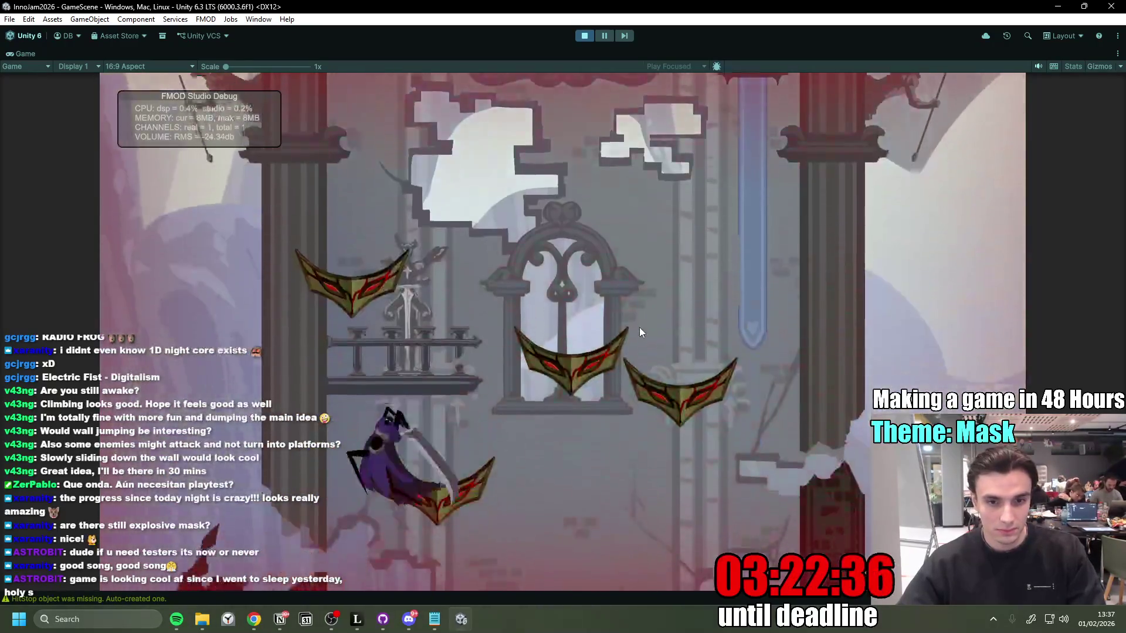
{"action": "key", "text": "space"}
{"action": "key", "text": "space"}
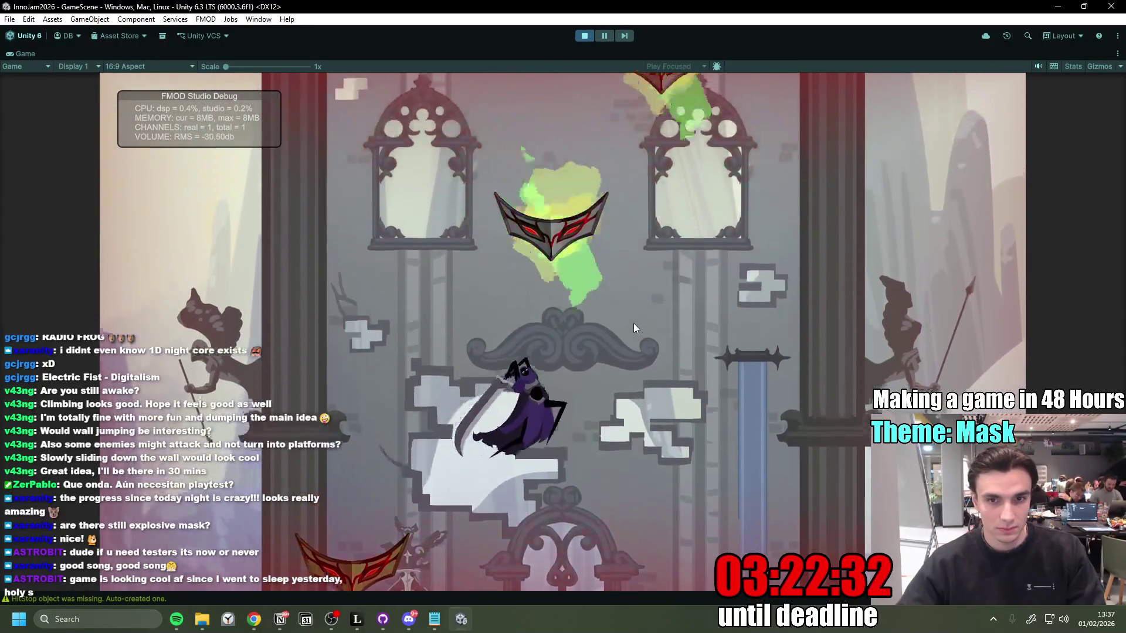
{"action": "key", "text": "space"}
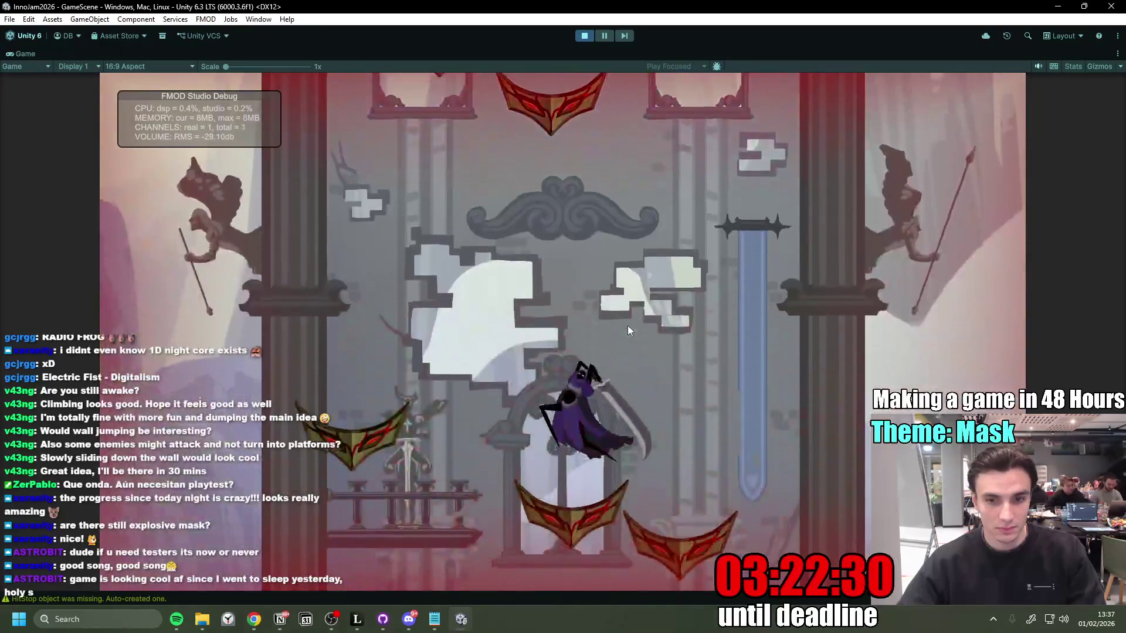
{"action": "key", "text": "a"}
{"action": "key", "text": "space"}
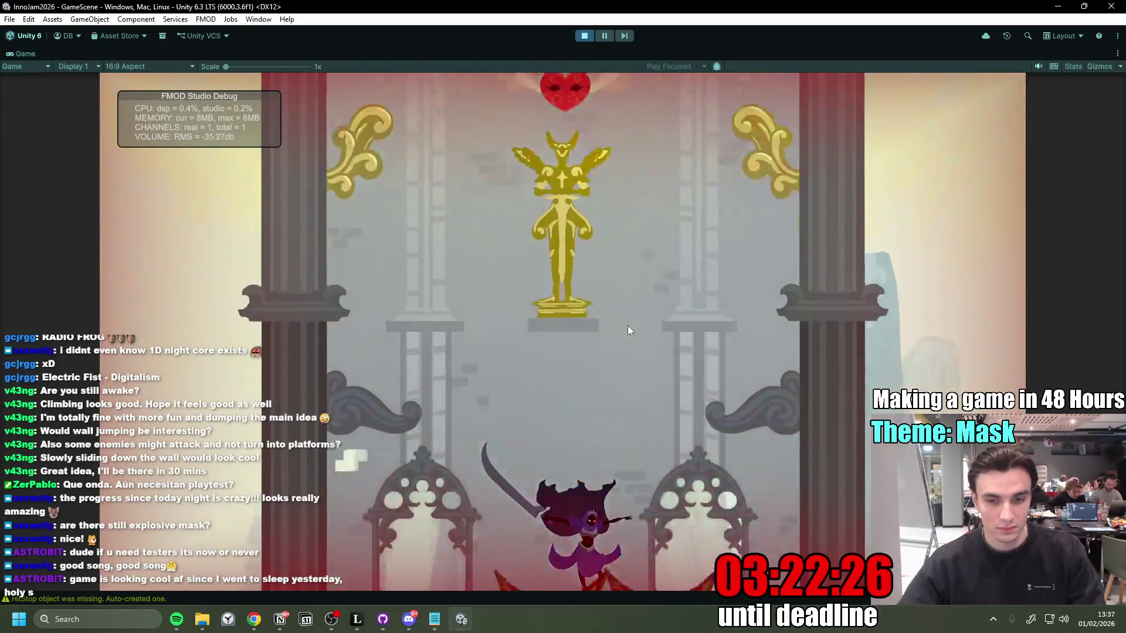
Step: Slide down the left wall, then jump up to the statue area and back onto the masks
{"action": "key", "text": "a"}
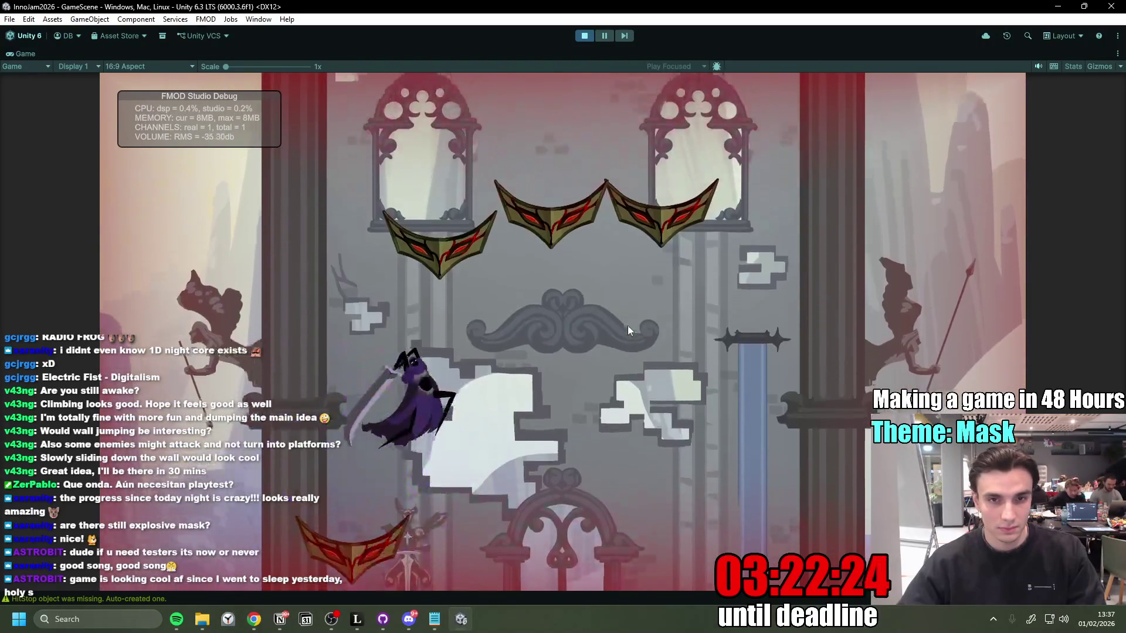
{"action": "key", "text": "shift"}
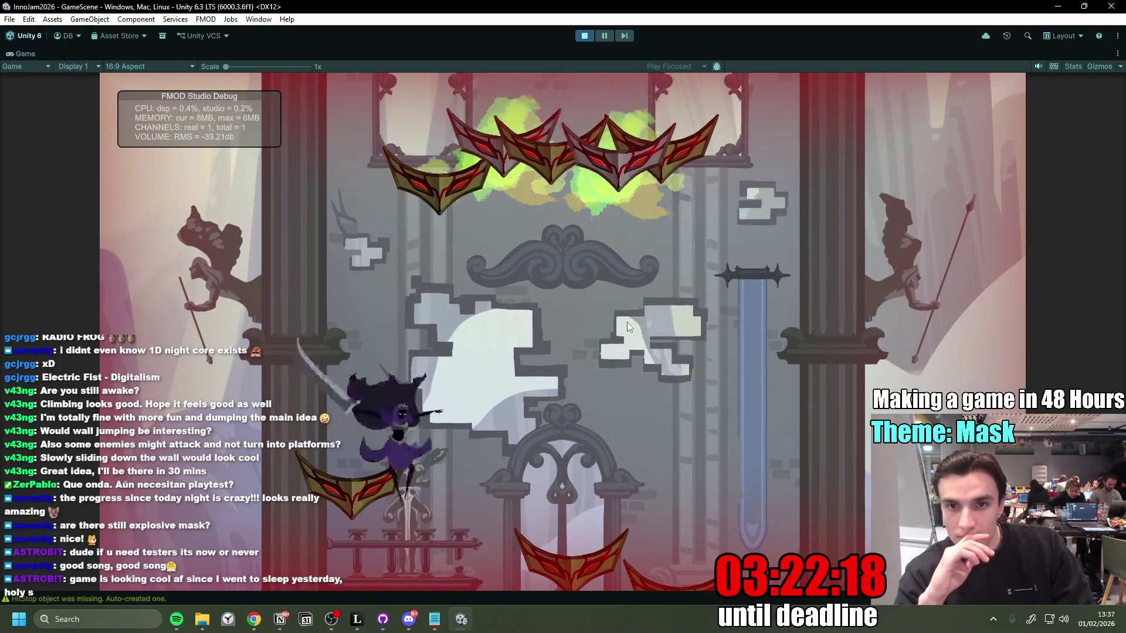
{"action": "key", "text": "space"}
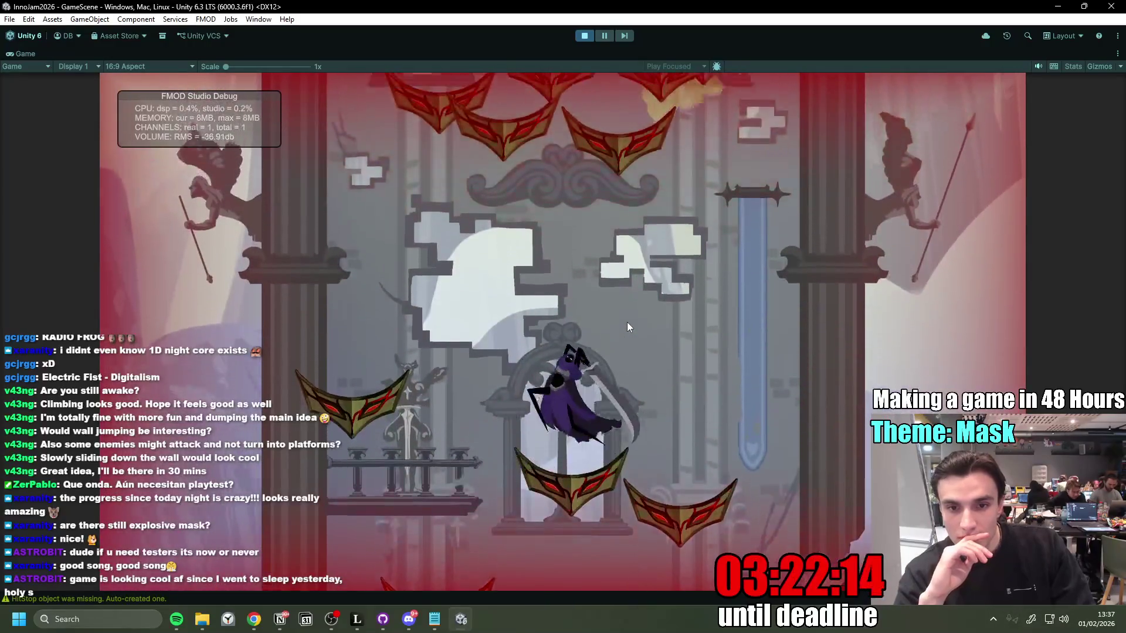
{"action": "key", "text": "space"}
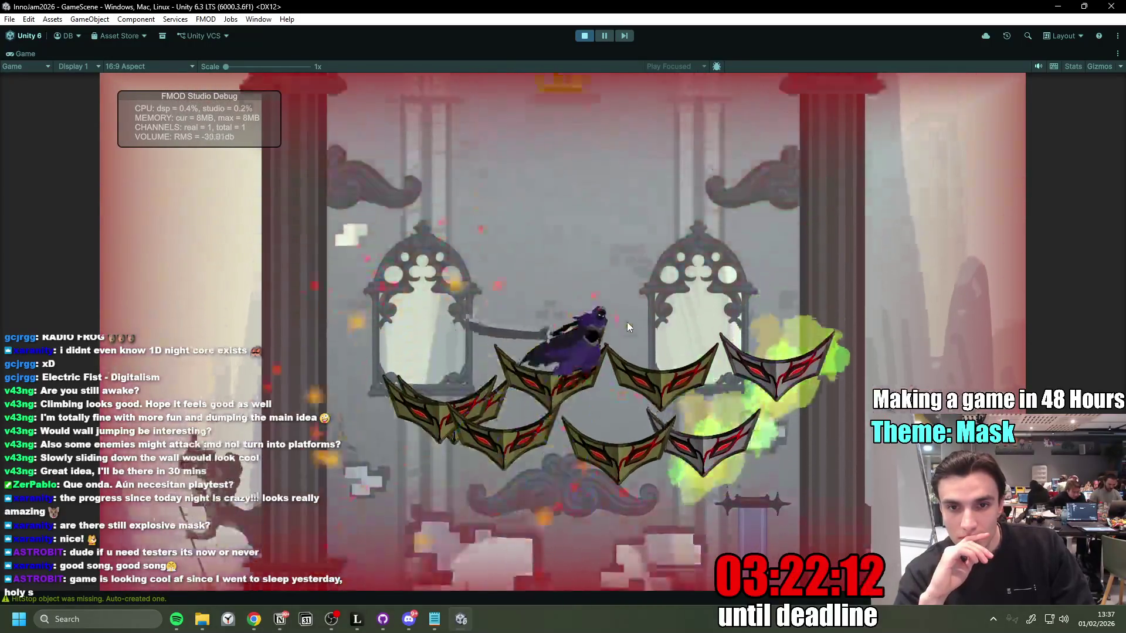
{"action": "key", "text": "d"}
{"action": "key", "text": "a"}
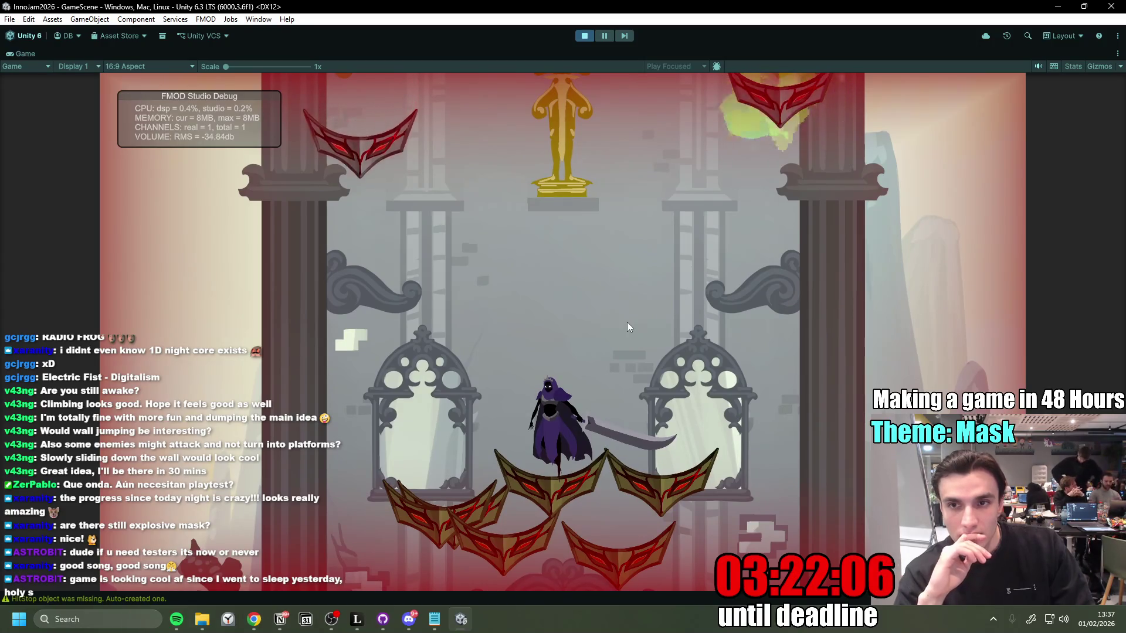
{"action": "key", "text": "a"}
{"action": "key", "text": "space"}
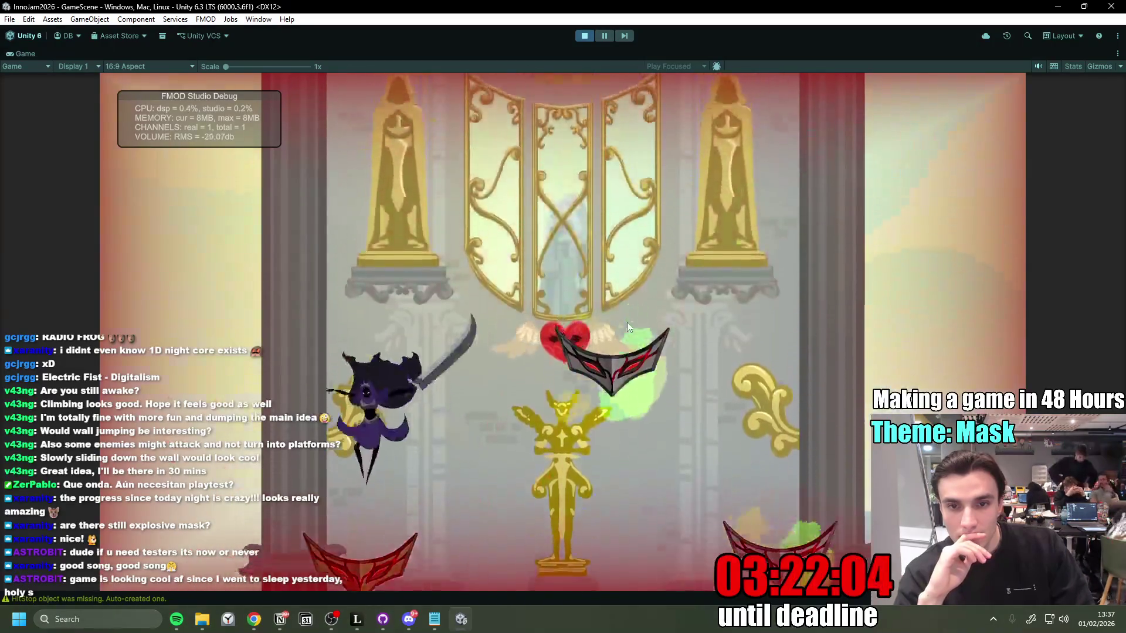
Step: Spin-jump up the higher mask platforms to the top arch to win the level
{"action": "key", "text": "d"}
{"action": "key", "text": "a"}
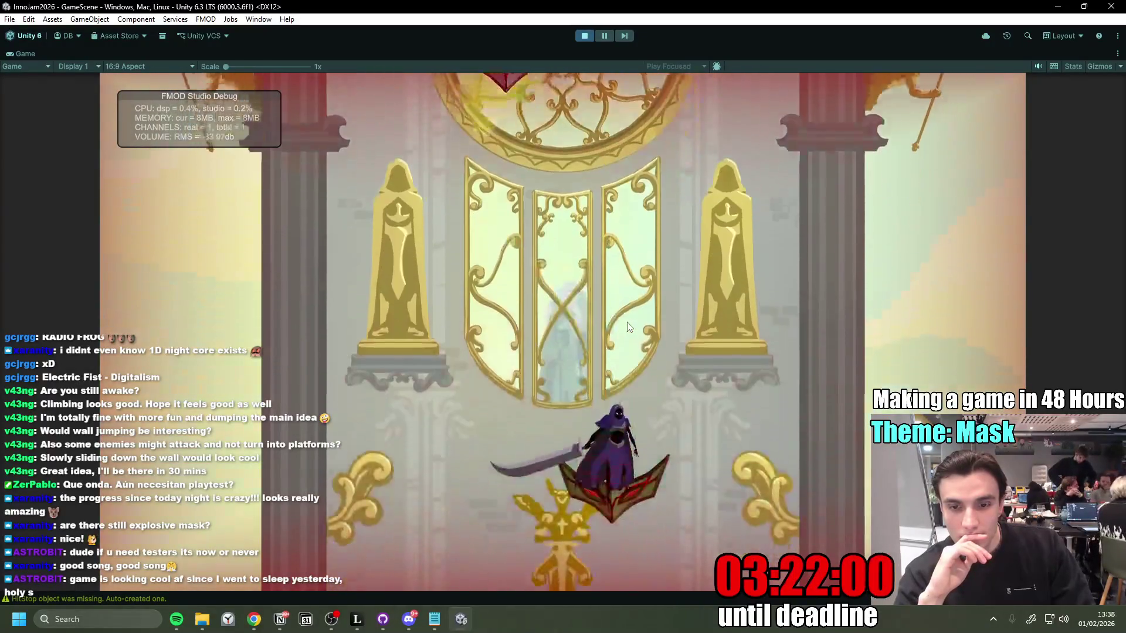
{"action": "key", "text": "space"}
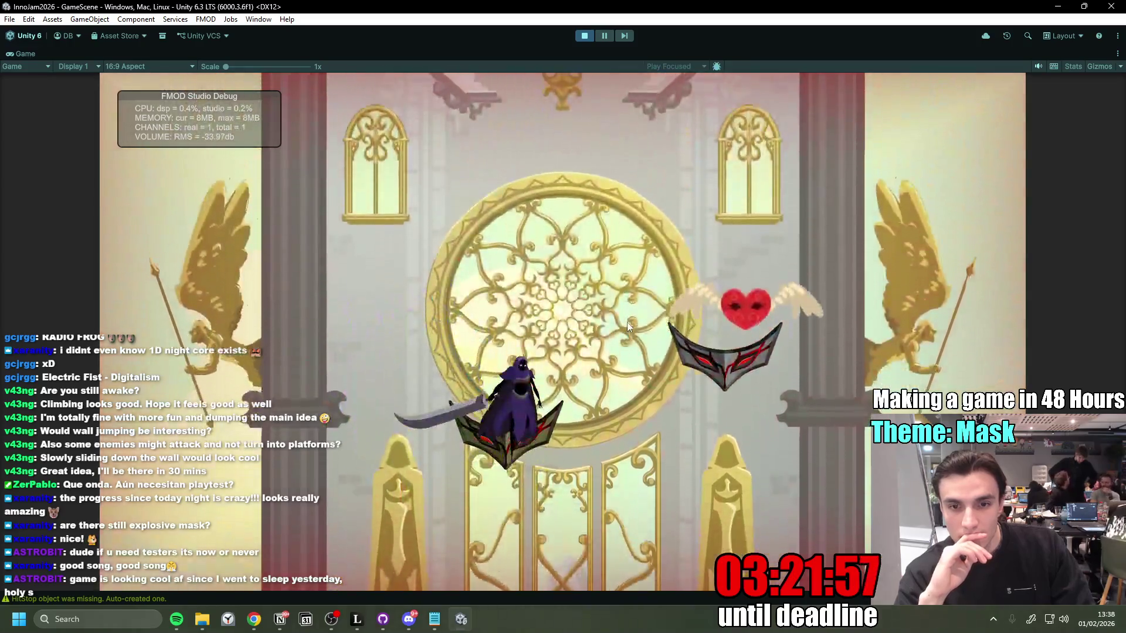
{"action": "key", "text": "space"}
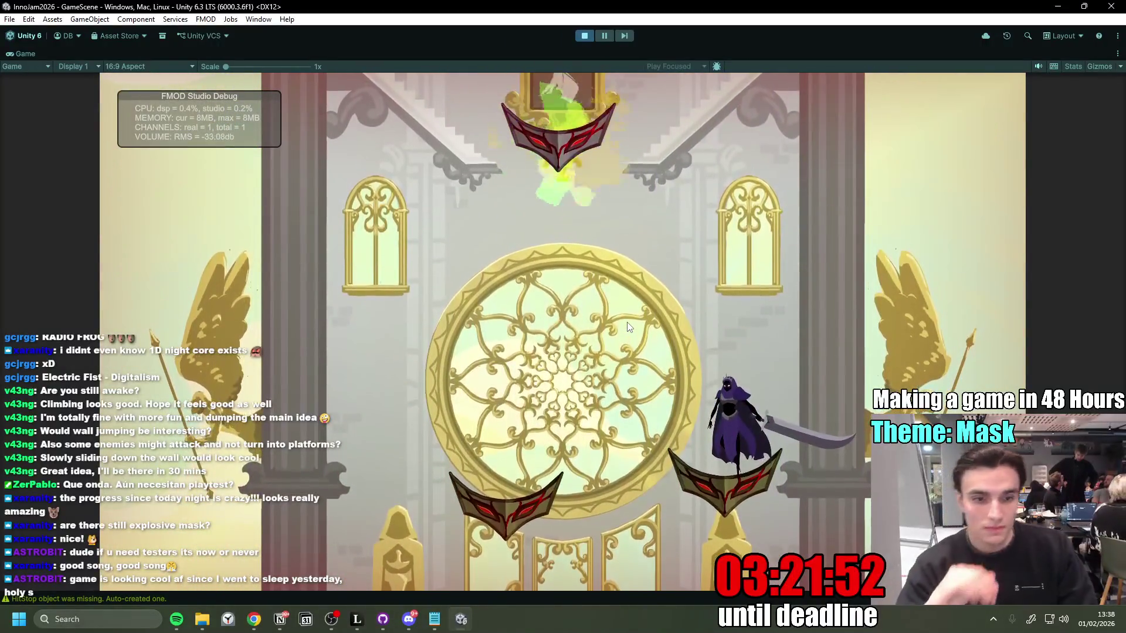
{"action": "key", "text": "space"}
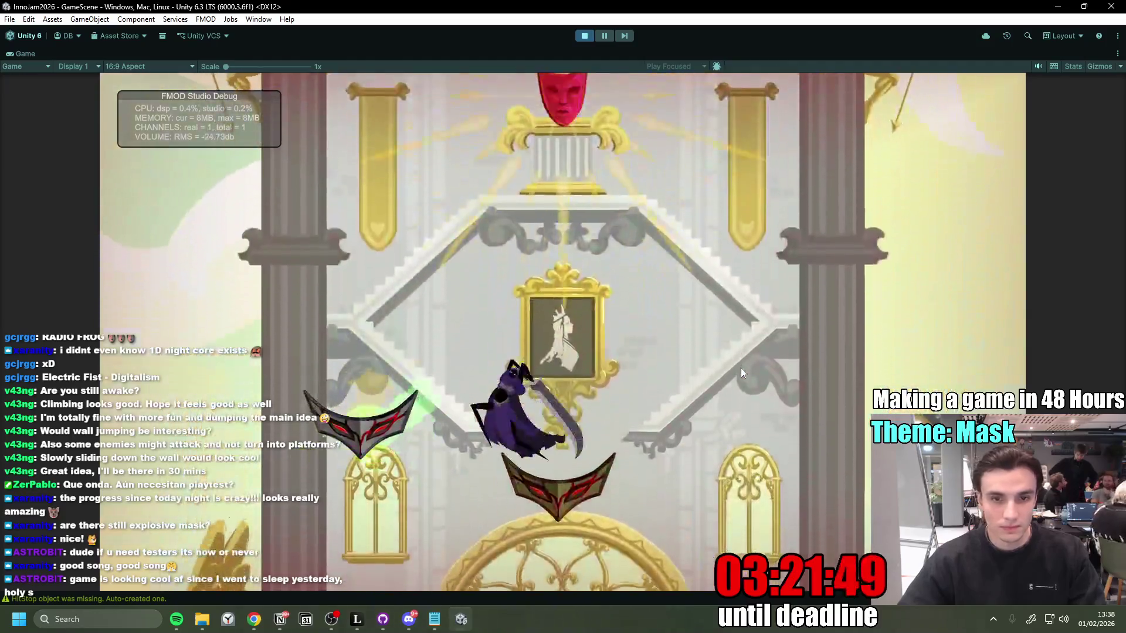
{"action": "key", "text": "space"}
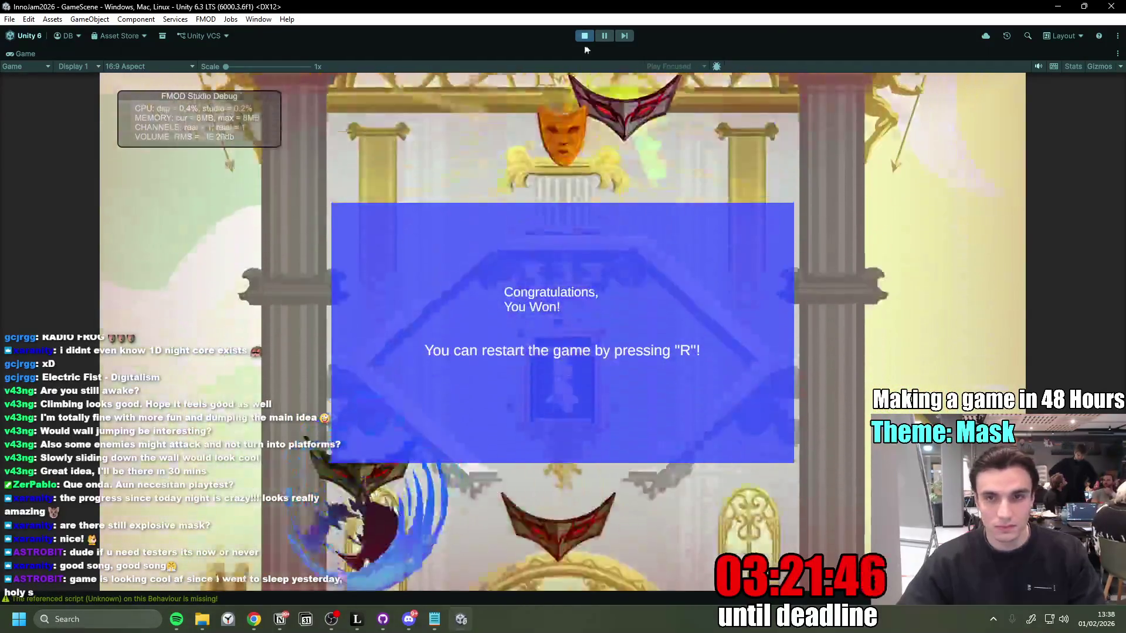
Step: Stop Play mode and drag the HealthBar prefab into the Hierarchy
{"action": "left_click", "coordinate": [585, 36]}
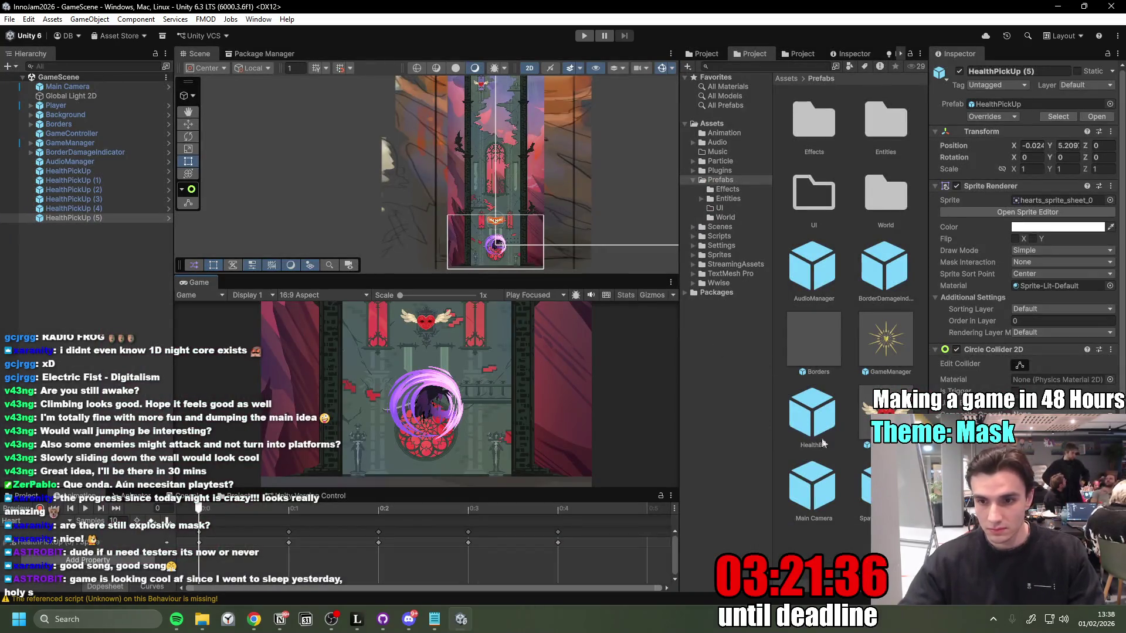
{"action": "mouse_move", "coordinate": [818, 426]}
{"action": "left_mouse_down"}
{"action": "mouse_move", "coordinate": [410, 351]}
{"action": "mouse_move", "coordinate": [103, 275]}
{"action": "left_mouse_up"}
Step: Open the HealthBar prefab and set its Canvas Scaler to Scale With Screen Size
{"action": "double_click", "coordinate": [83, 227]}
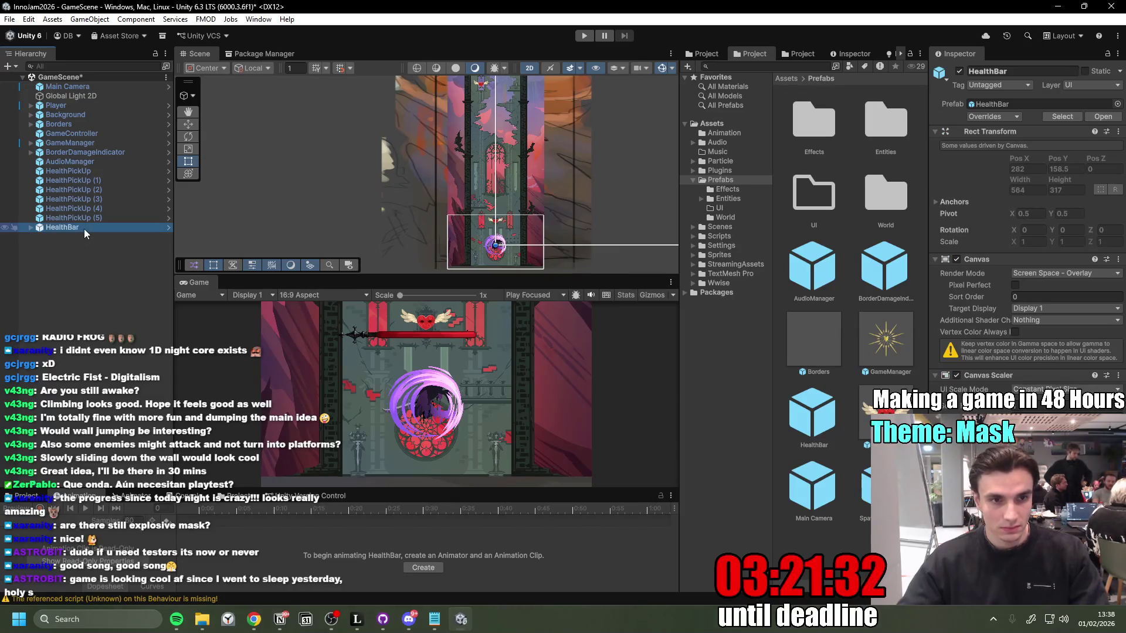
{"action": "left_click", "coordinate": [168, 228]}
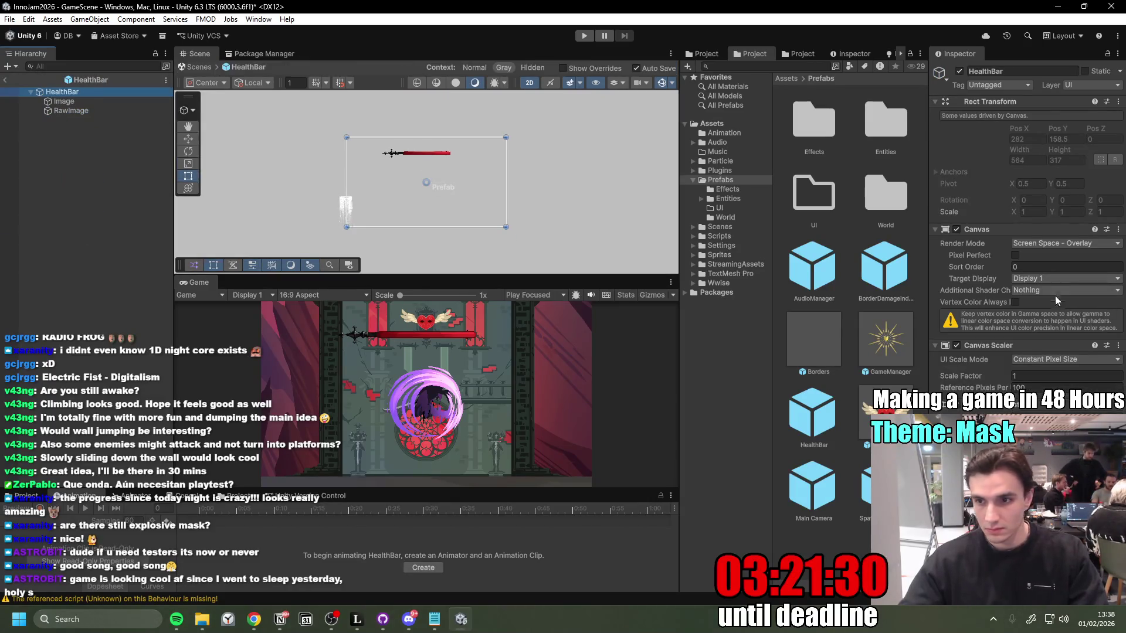
{"action": "left_click", "coordinate": [1049, 361]}
{"action": "left_click", "coordinate": [1056, 385]}
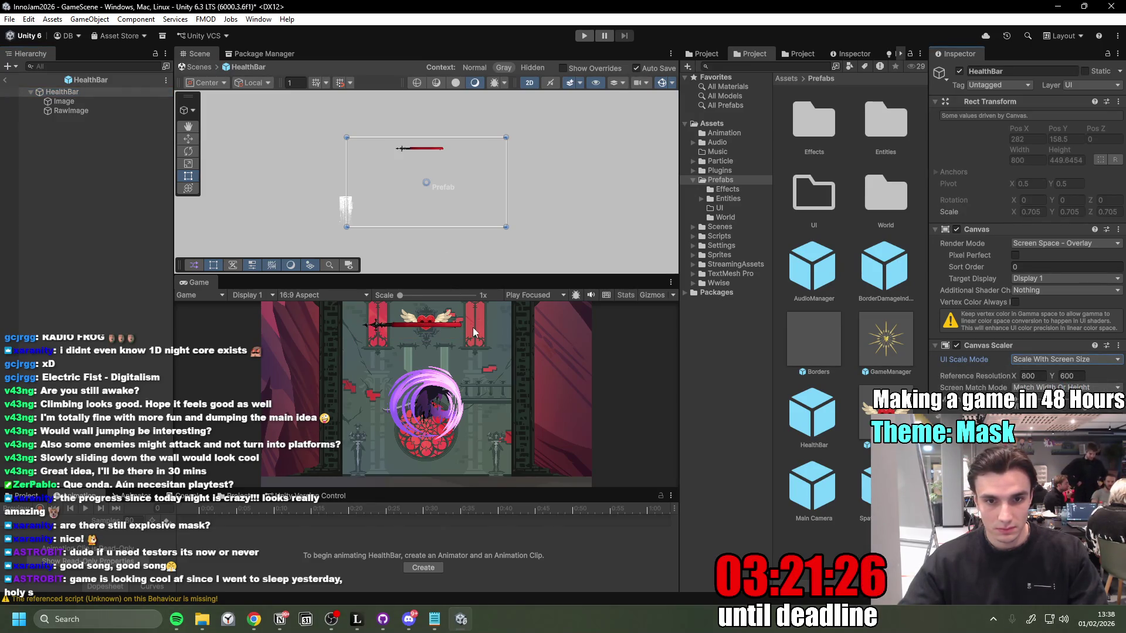
Step: Anchor the Image and RawImage to the top-centre preset, also snapping their position
{"action": "left_click", "coordinate": [83, 104]}
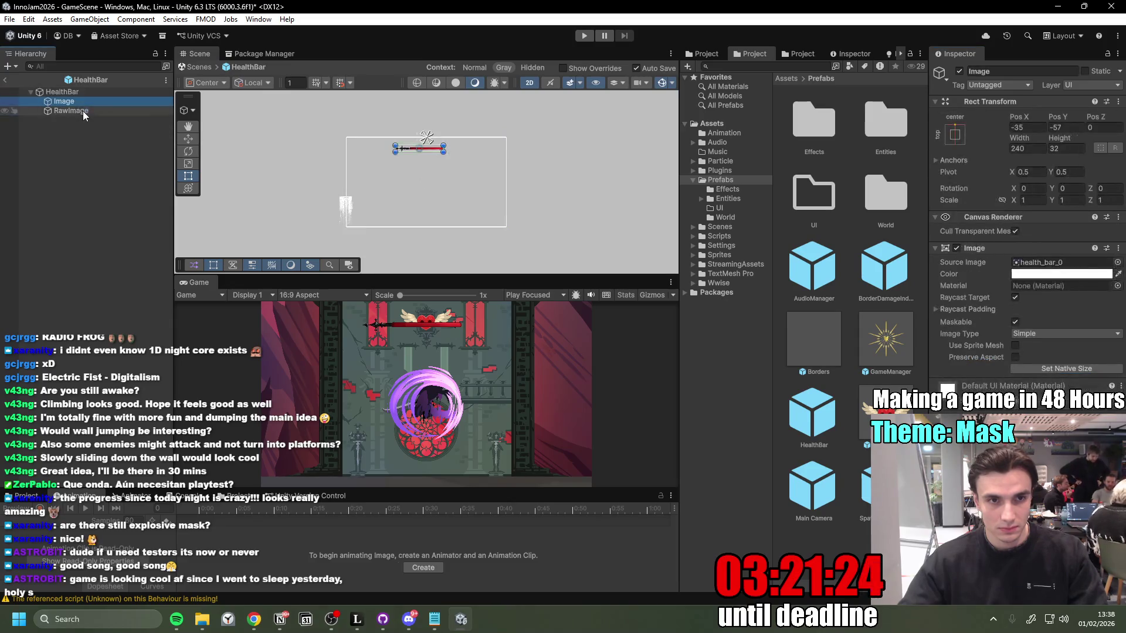
{"action": "left_click", "coordinate": [82, 111], "text": "shift"}
{"action": "left_click", "coordinate": [956, 134]}
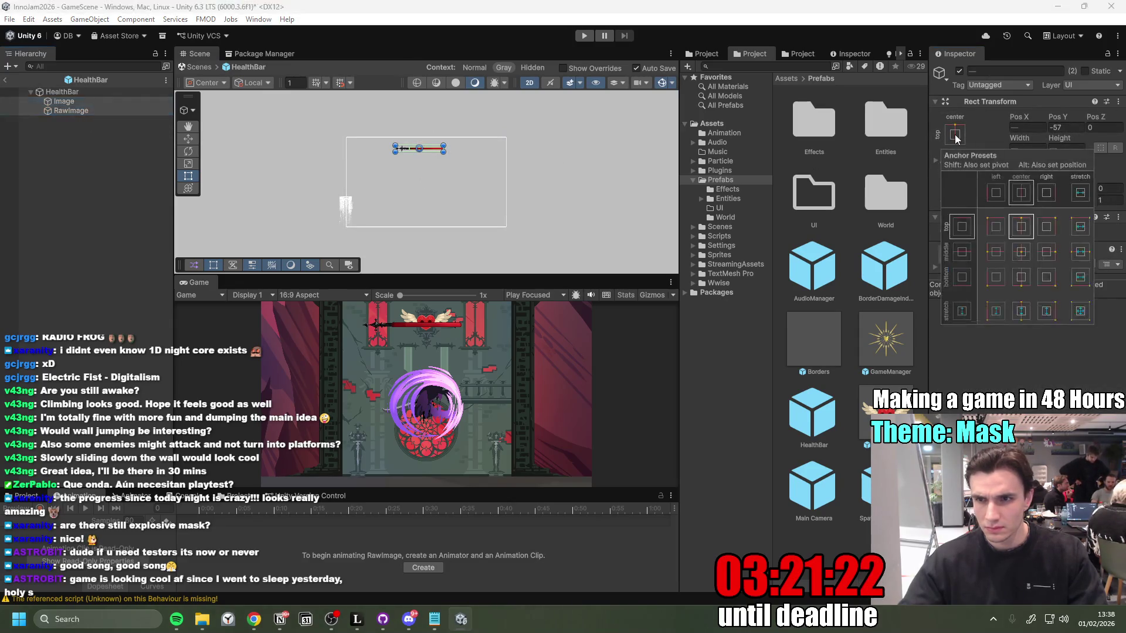
{"action": "left_click", "coordinate": [1022, 228]}
{"action": "key", "text": "shift+alt"}
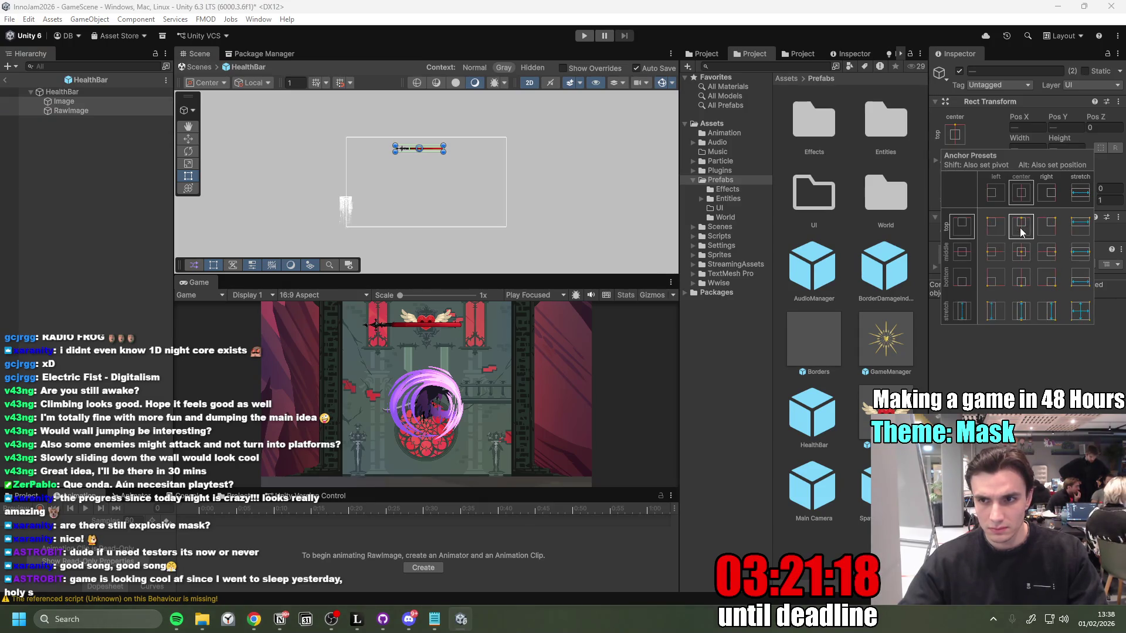
{"action": "left_click", "coordinate": [1022, 227], "text": "alt+shift"}
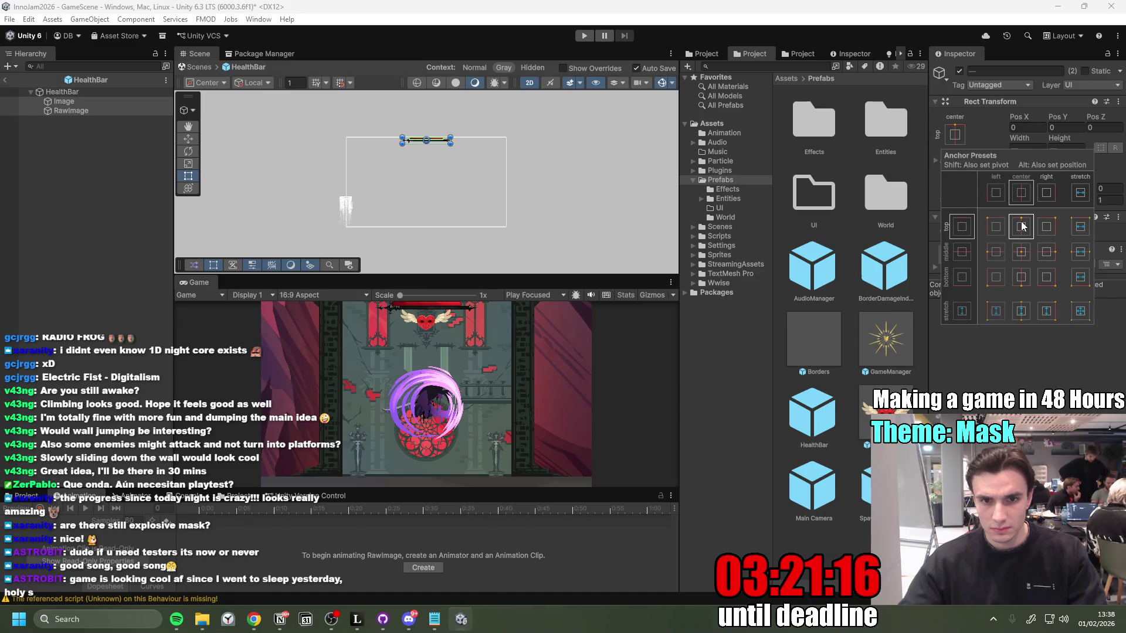
{"action": "key", "text": "shift+alt"}
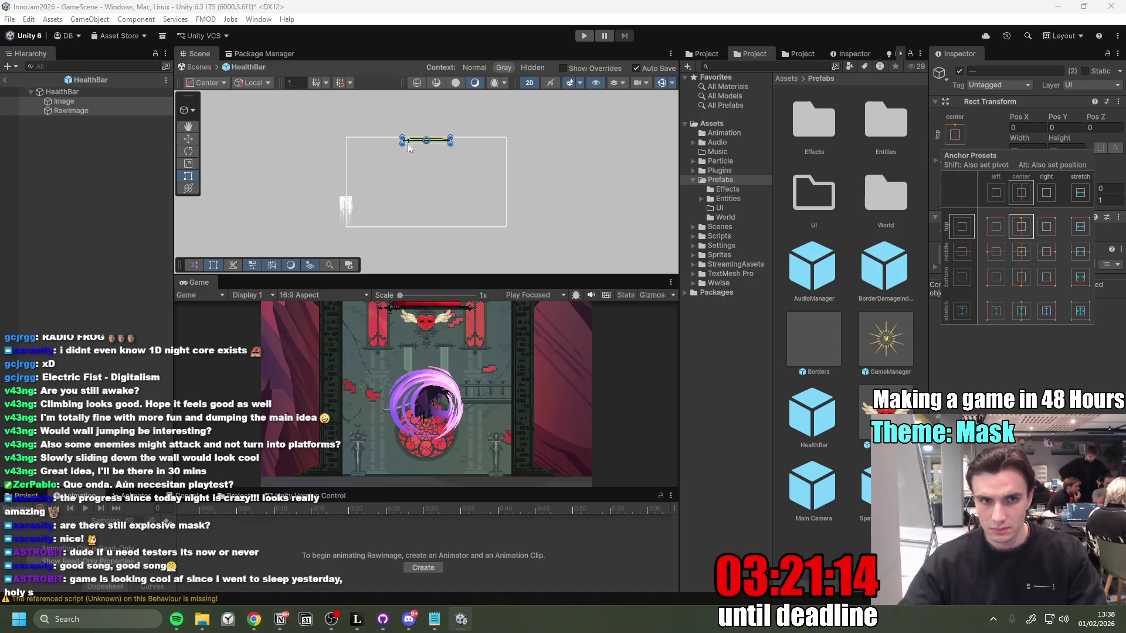
Step: Move the Image frame to Pos Y -383, then return to GameScene
{"action": "left_click", "coordinate": [195, 141]}
{"action": "left_click_drag", "start_coordinate": [428, 97], "coordinate": [426, 178]}
{"action": "key", "text": "ctrl+z"}
{"action": "left_click", "coordinate": [90, 102]}
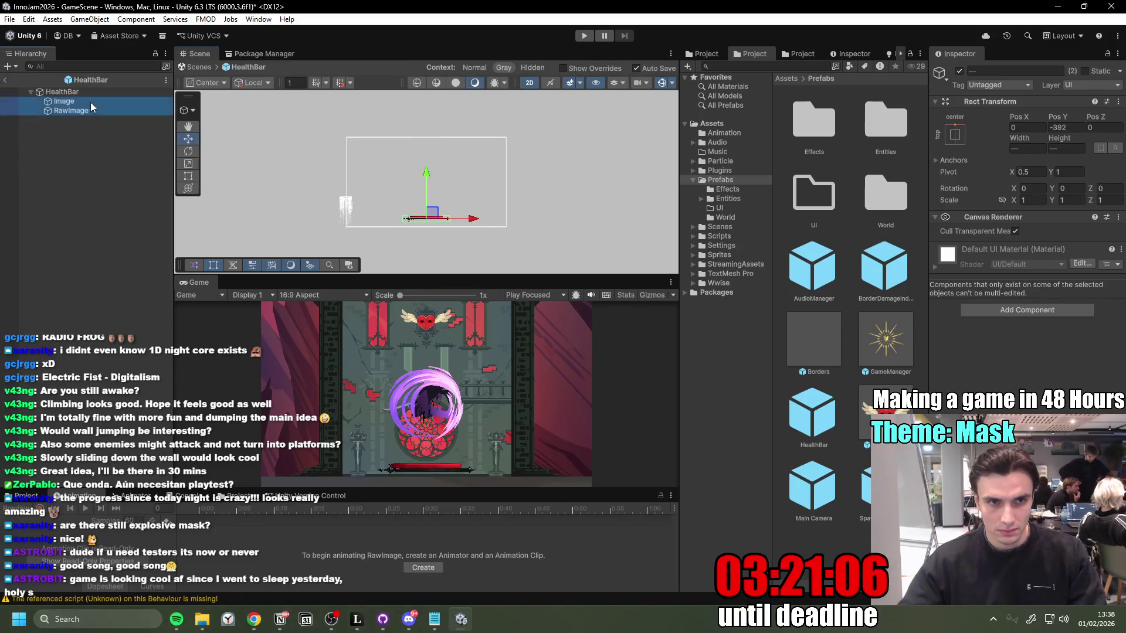
{"action": "key", "text": "f"}
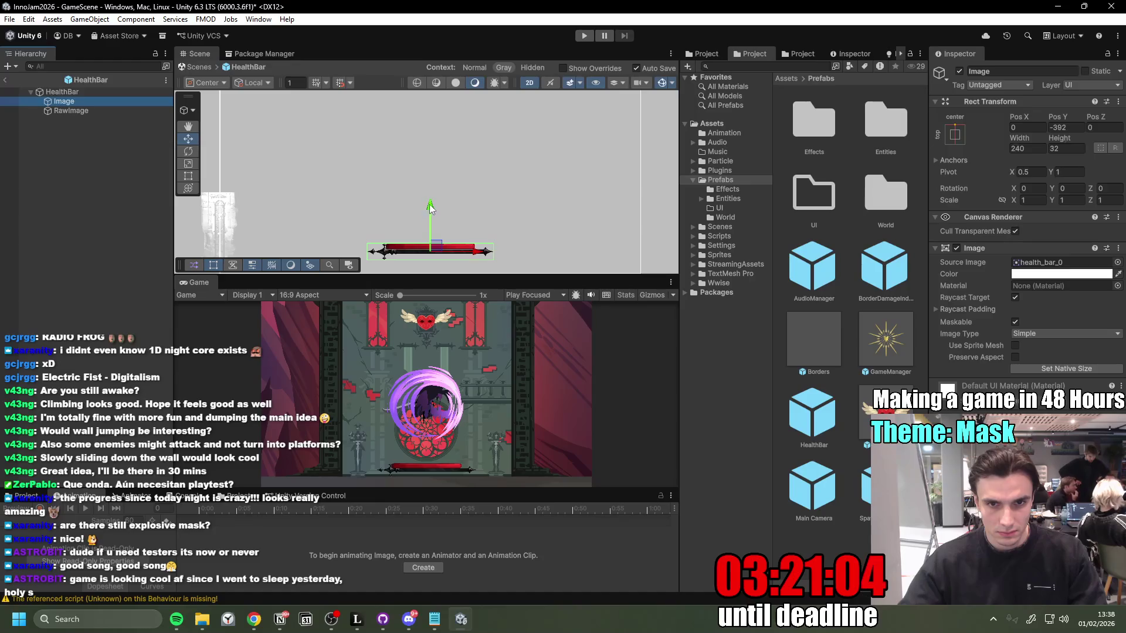
{"action": "left_click_drag", "start_coordinate": [431, 203], "coordinate": [434, 199]}
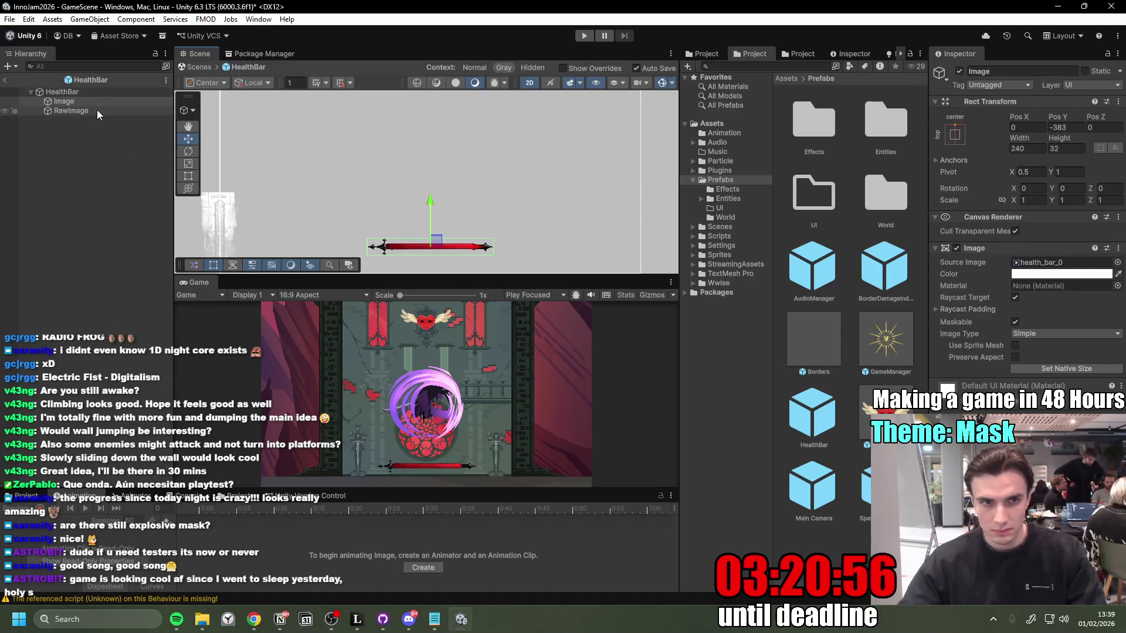
{"action": "left_click", "coordinate": [5, 80]}
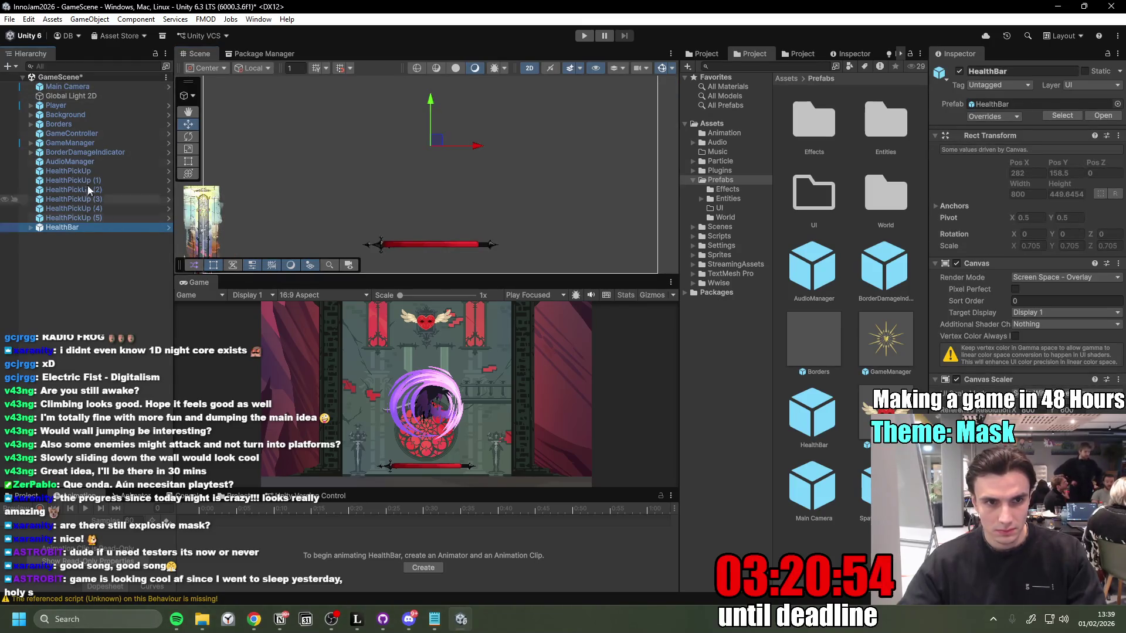
Step: Playtest in the maximized game view, attacking the boss with Space and D until Game Over, then stop
{"action": "double_click", "coordinate": [203, 283]}
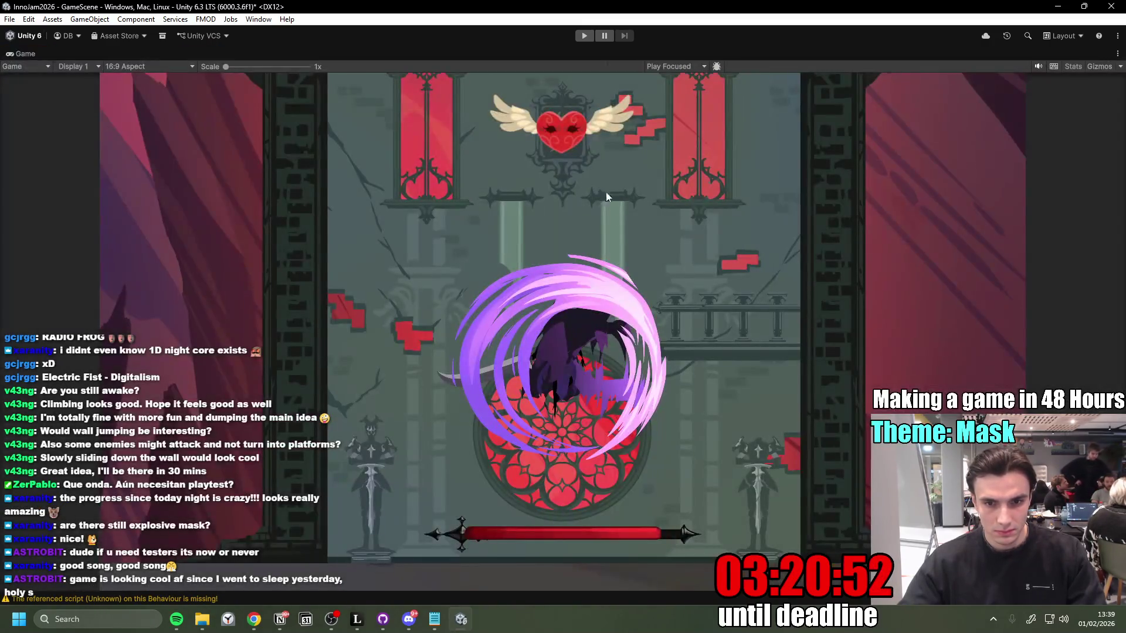
{"action": "left_click", "coordinate": [581, 36]}
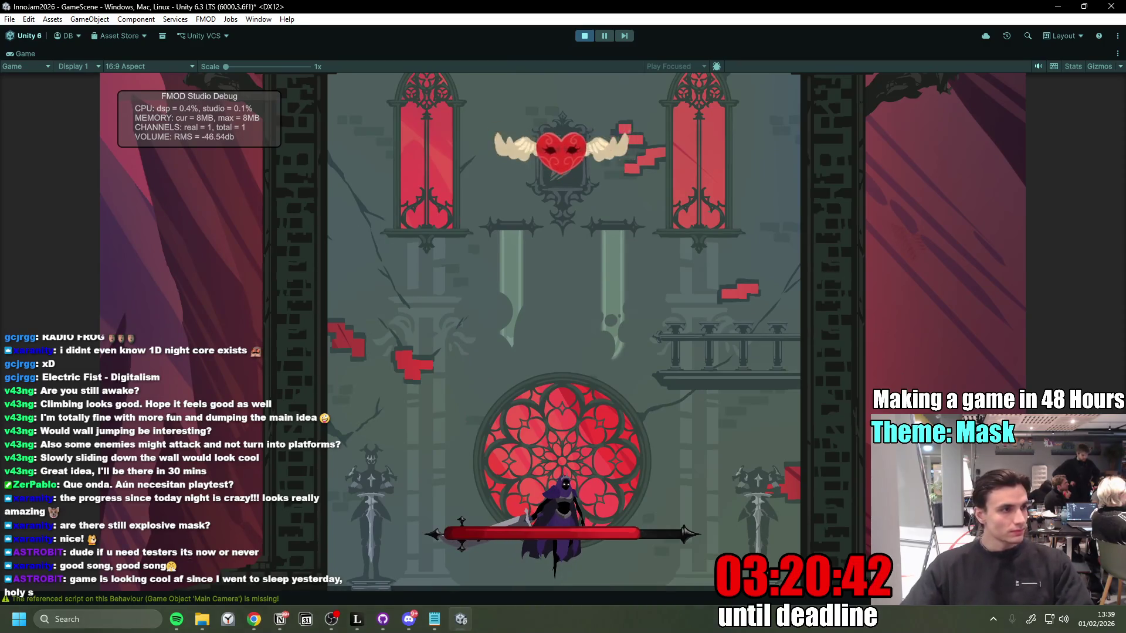
{"action": "key", "text": "space"}
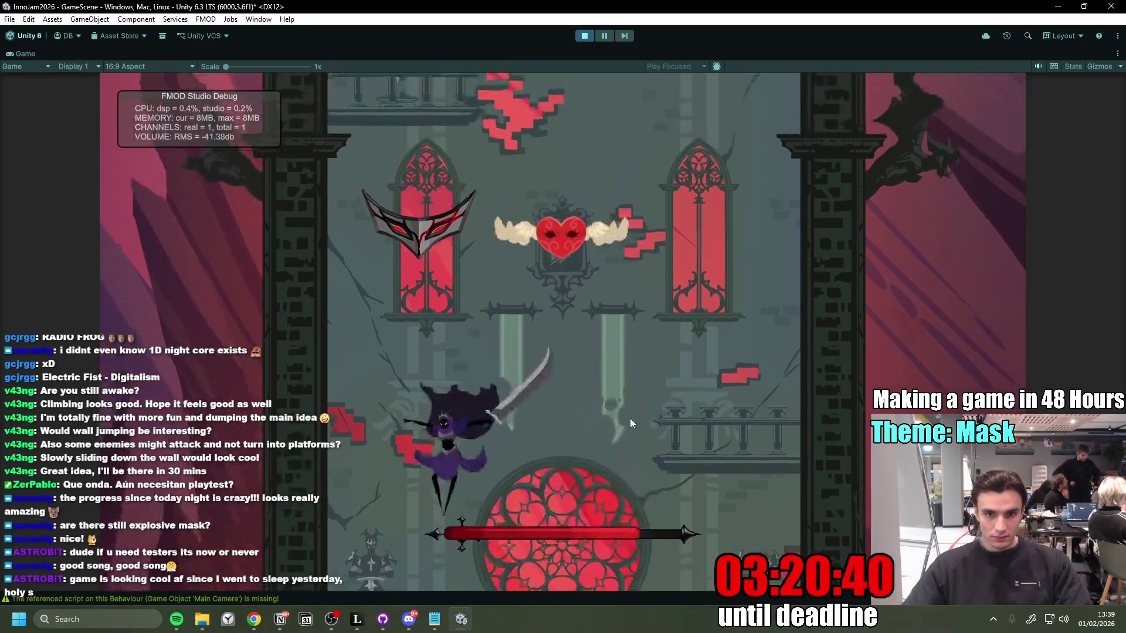
{"action": "key", "text": "space"}
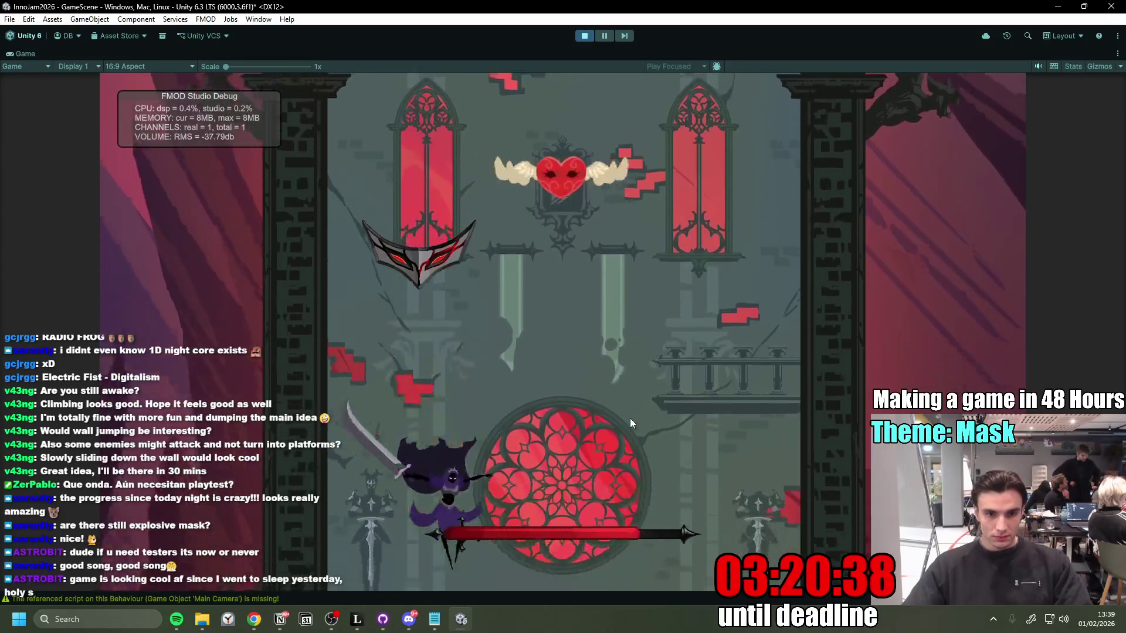
{"action": "key", "text": "space"}
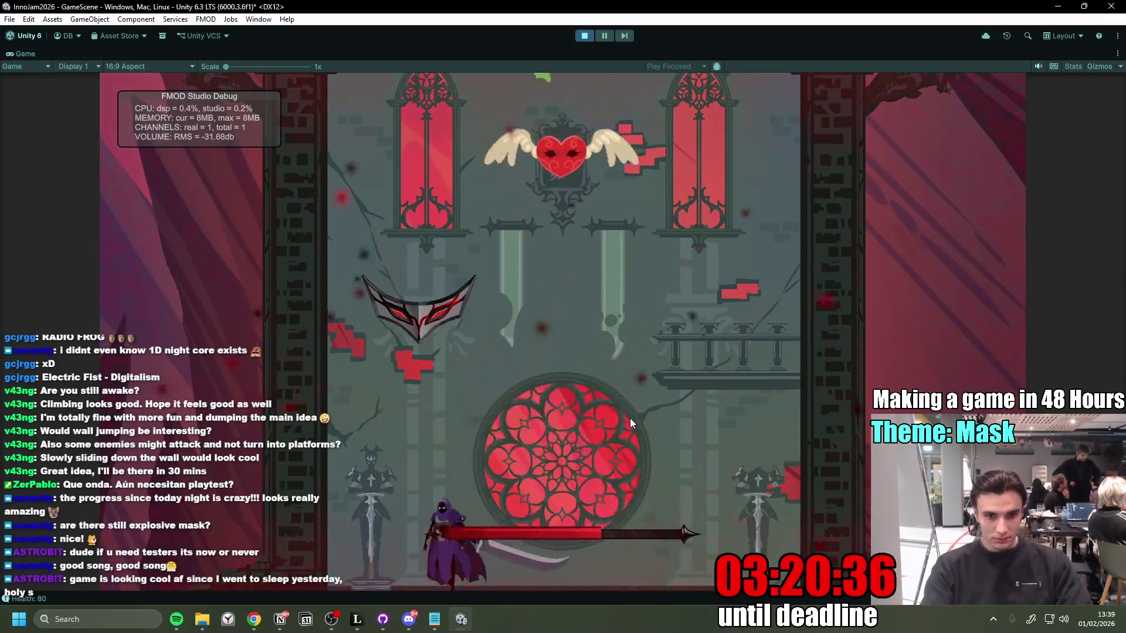
{"action": "key", "text": "space"}
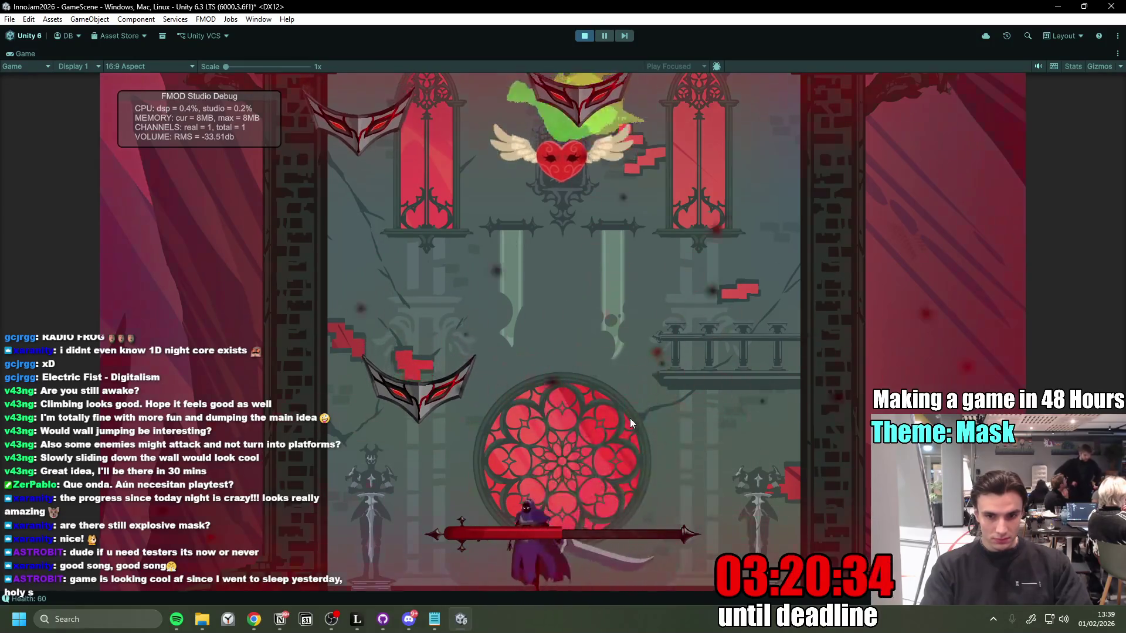
{"action": "key", "text": "space"}
{"action": "key", "text": "d"}
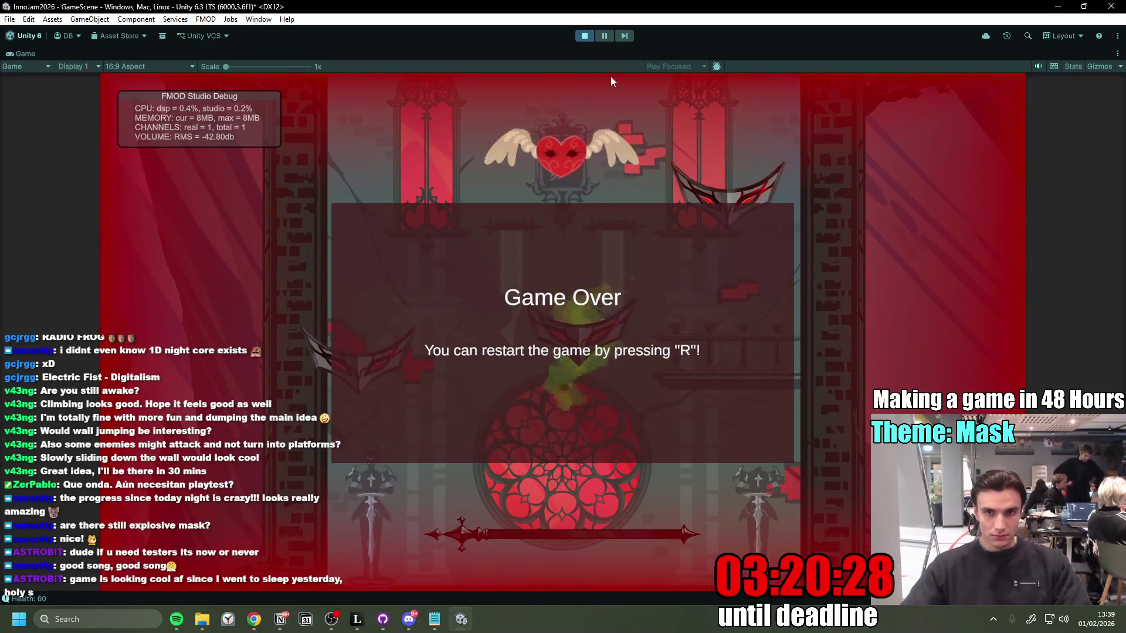
{"action": "left_click", "coordinate": [584, 35]}
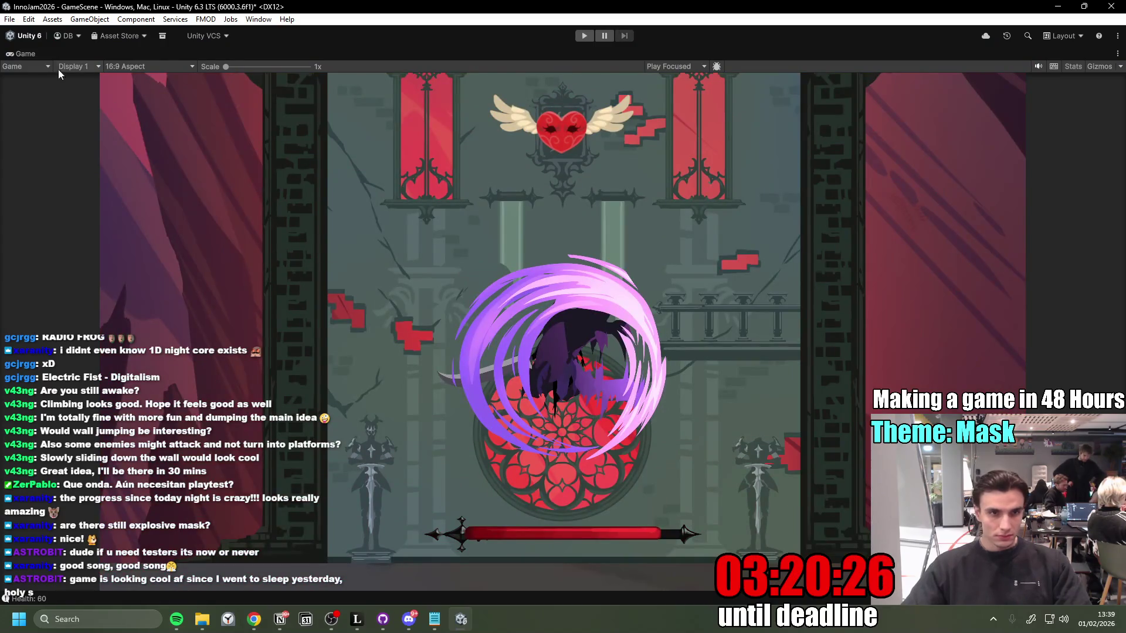
Step: Drag the HealthBar prefab's RawImage fill right to Pos X 16.8, then return to GameScene
{"action": "double_click", "coordinate": [39, 54]}
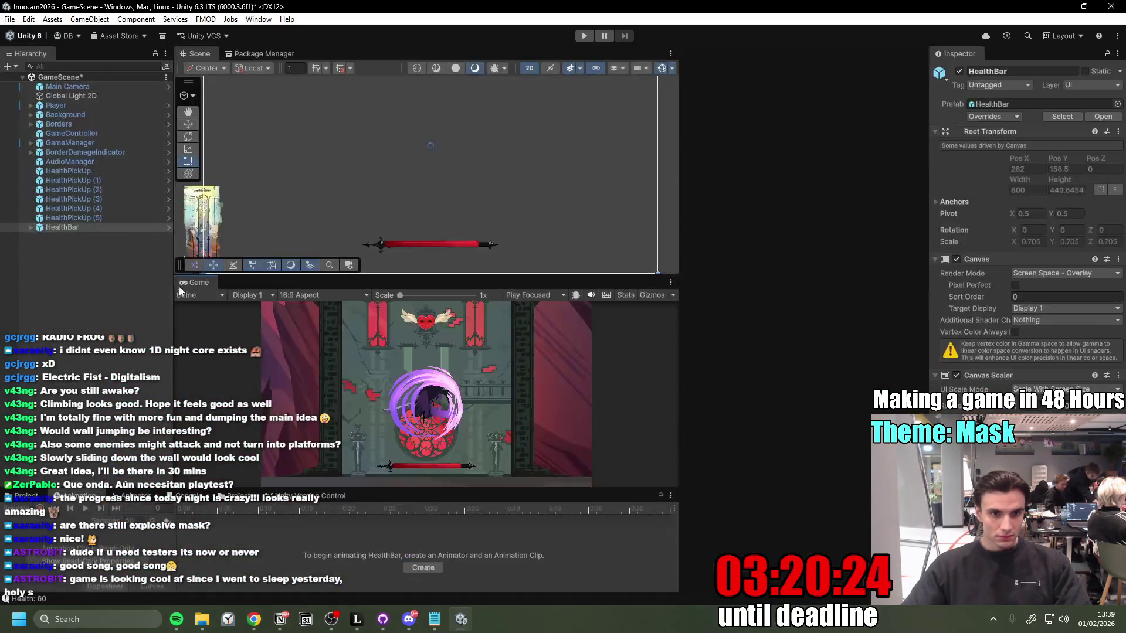
{"action": "left_click", "coordinate": [169, 228]}
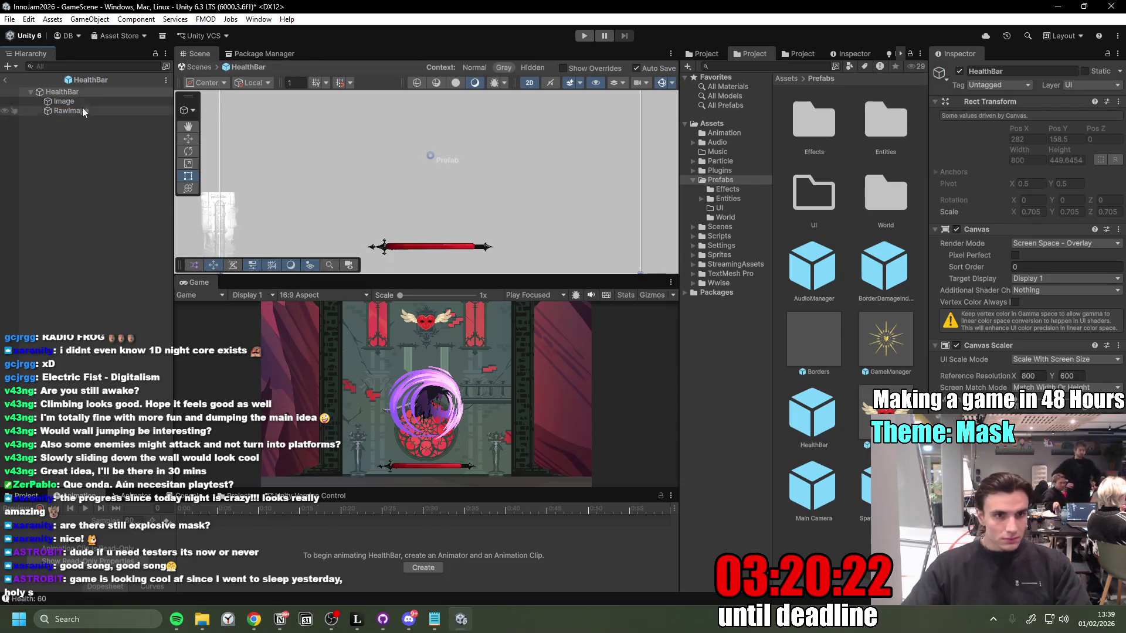
{"action": "left_click", "coordinate": [67, 101]}
{"action": "scroll", "coordinate": [380, 253], "scroll_direction": "up", "scroll_amount": 3}
{"action": "key", "text": "w"}
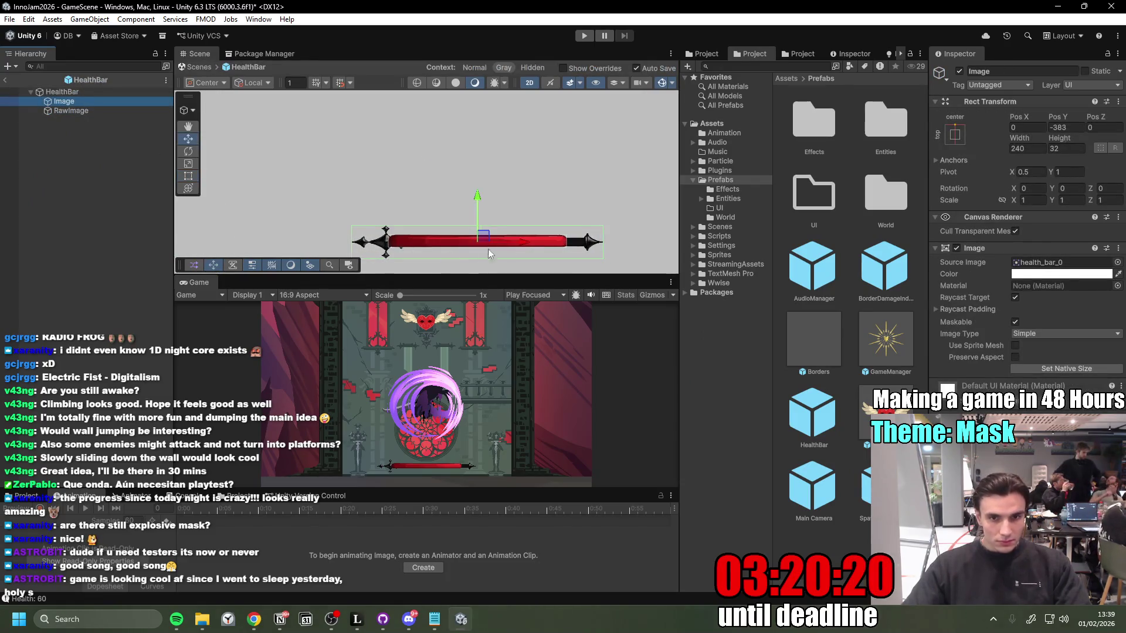
{"action": "left_click", "coordinate": [519, 245]}
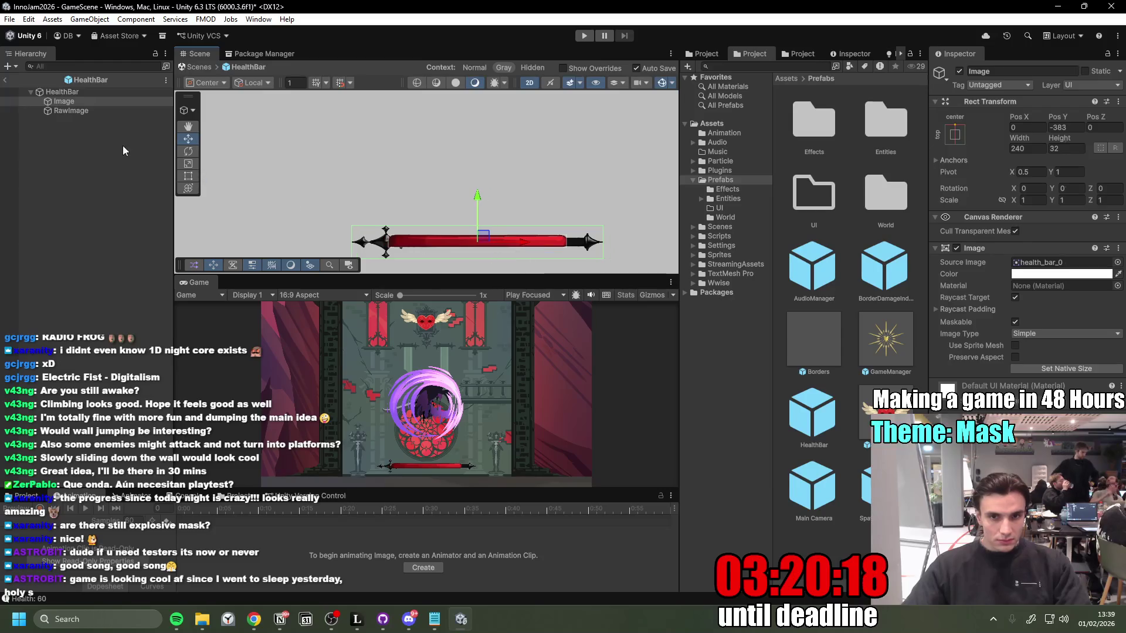
{"action": "left_click", "coordinate": [71, 111]}
{"action": "left_click_drag", "start_coordinate": [519, 245], "coordinate": [540, 246]}
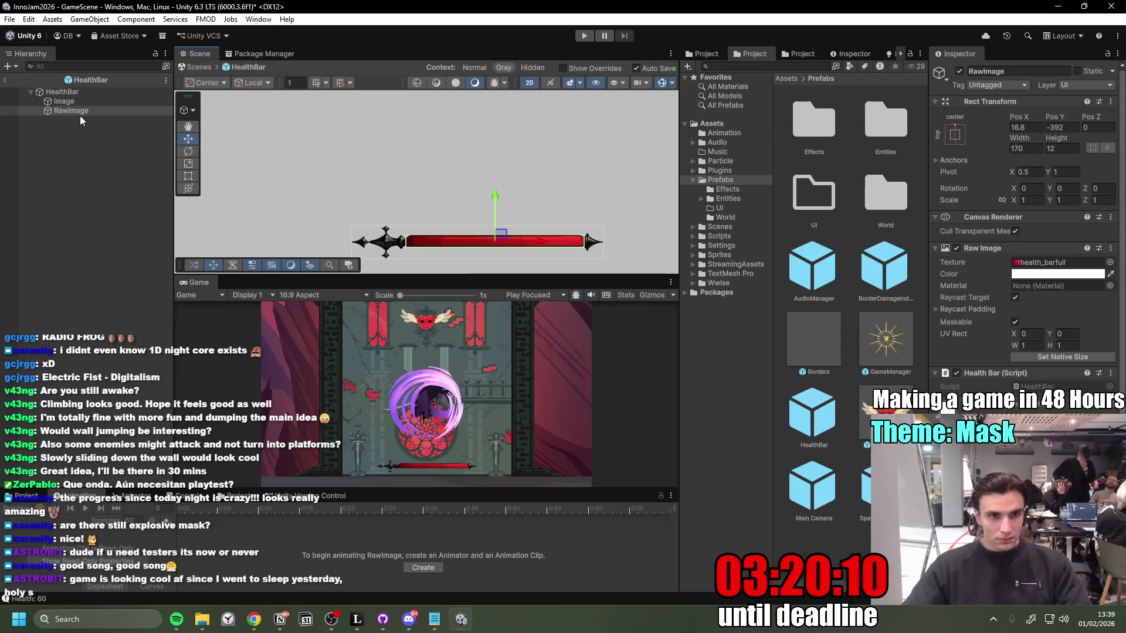
{"action": "left_click", "coordinate": [5, 80]}
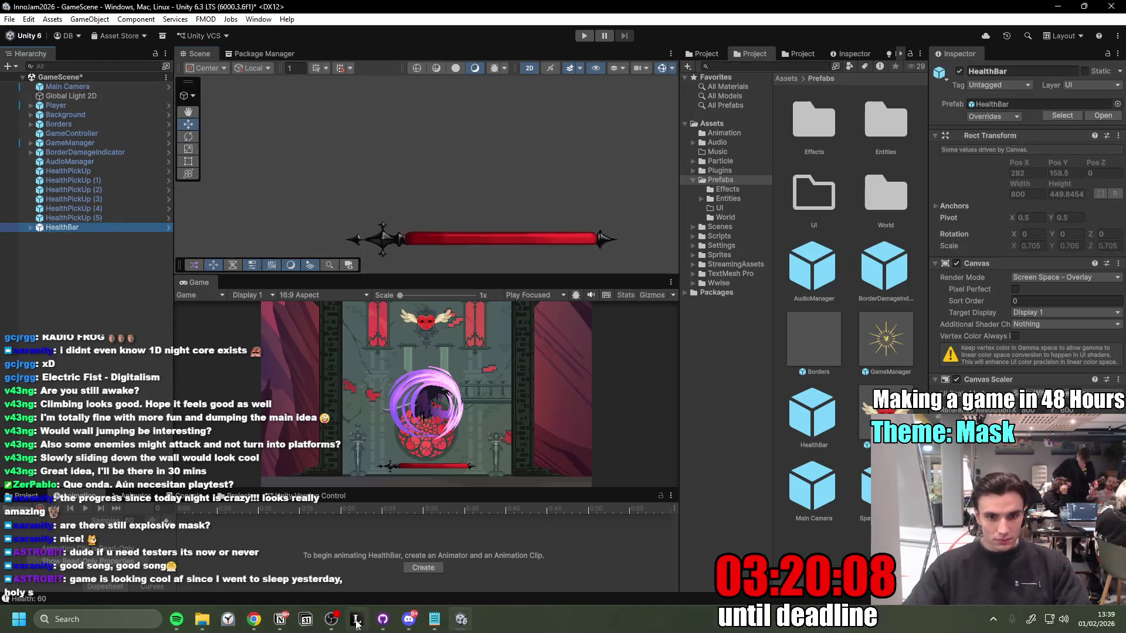
Step: Commit the 10 changed files to main with a summary, push to origin, then bring up Notion
{"action": "left_click", "coordinate": [382, 619]}
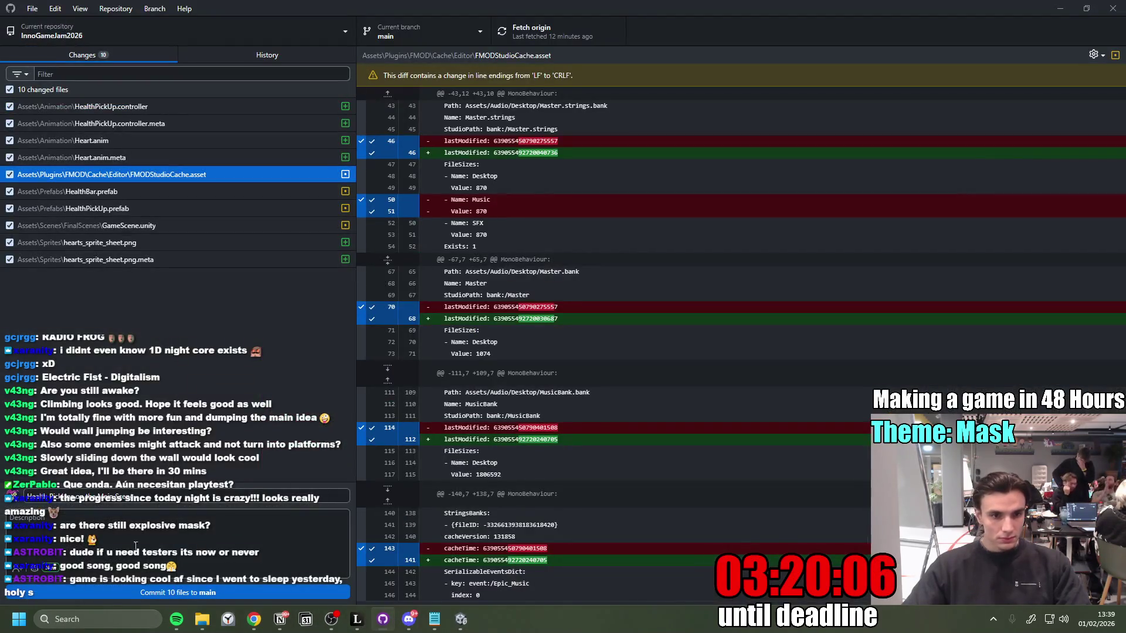
{"action": "left_click", "coordinate": [122, 562]}
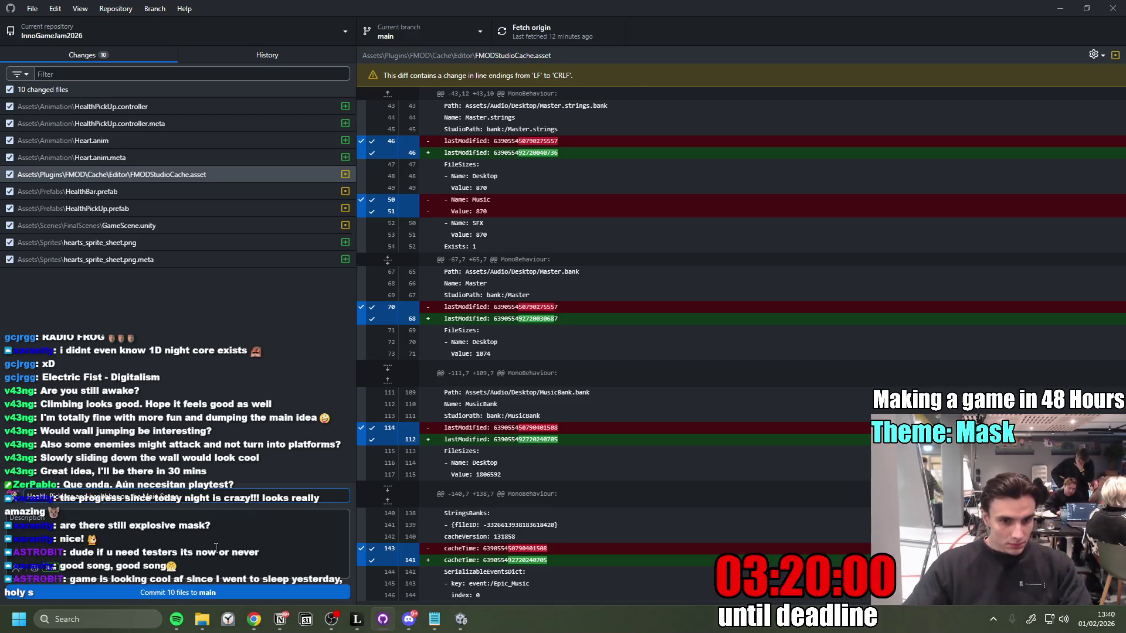
{"action": "left_click", "coordinate": [225, 595]}
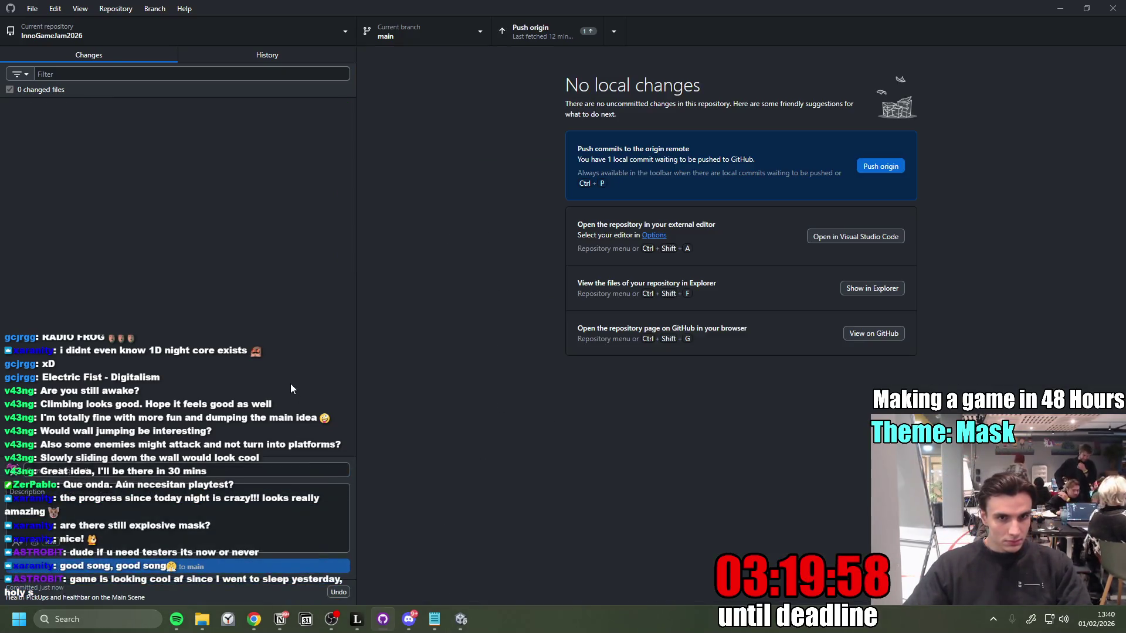
{"action": "left_click", "coordinate": [528, 33]}
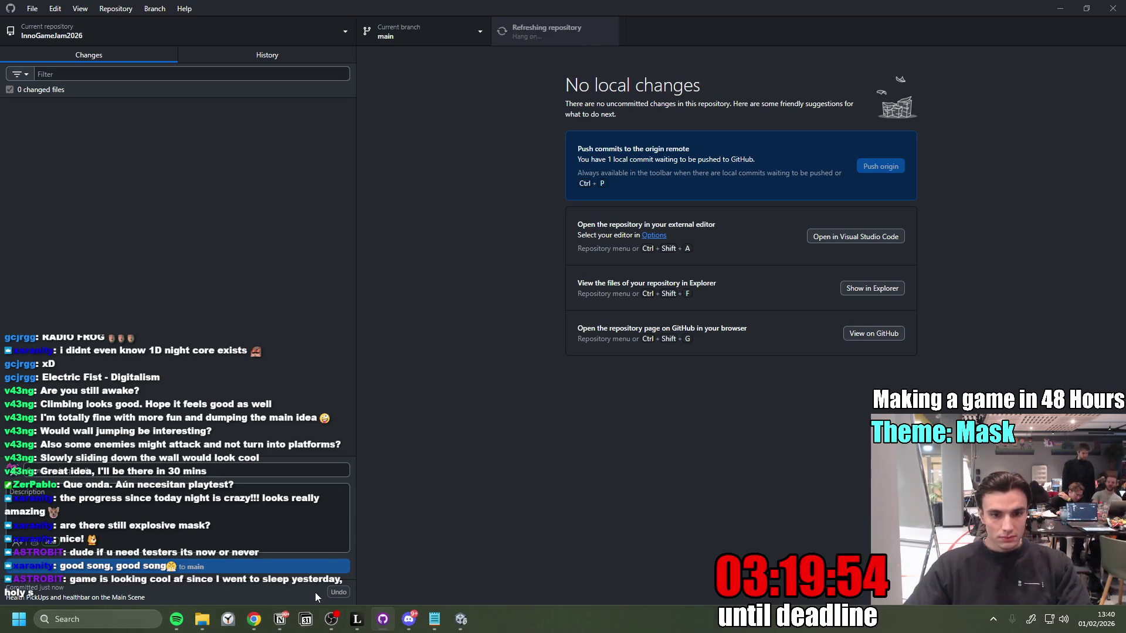
{"action": "left_click", "coordinate": [281, 620]}
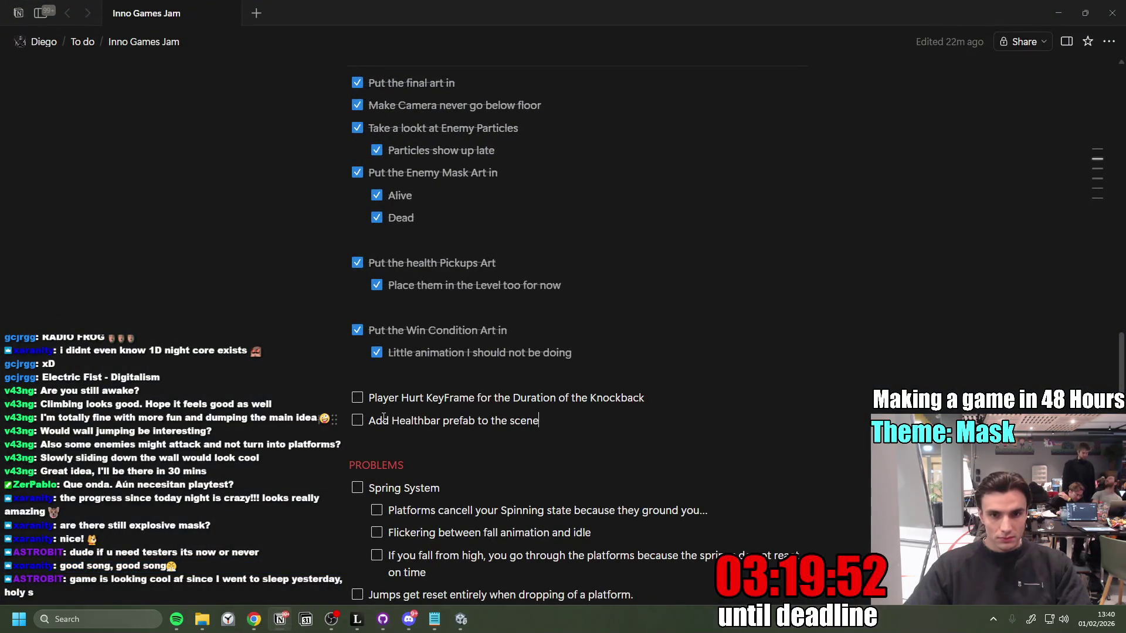
Step: Check off the 'Add Healthbar prefab to the scene' to-do, then minimize Notion and GitHub Desktop
{"action": "left_click", "coordinate": [357, 422]}
{"action": "scroll", "coordinate": [680, 400], "scroll_direction": "up", "scroll_amount": 9}
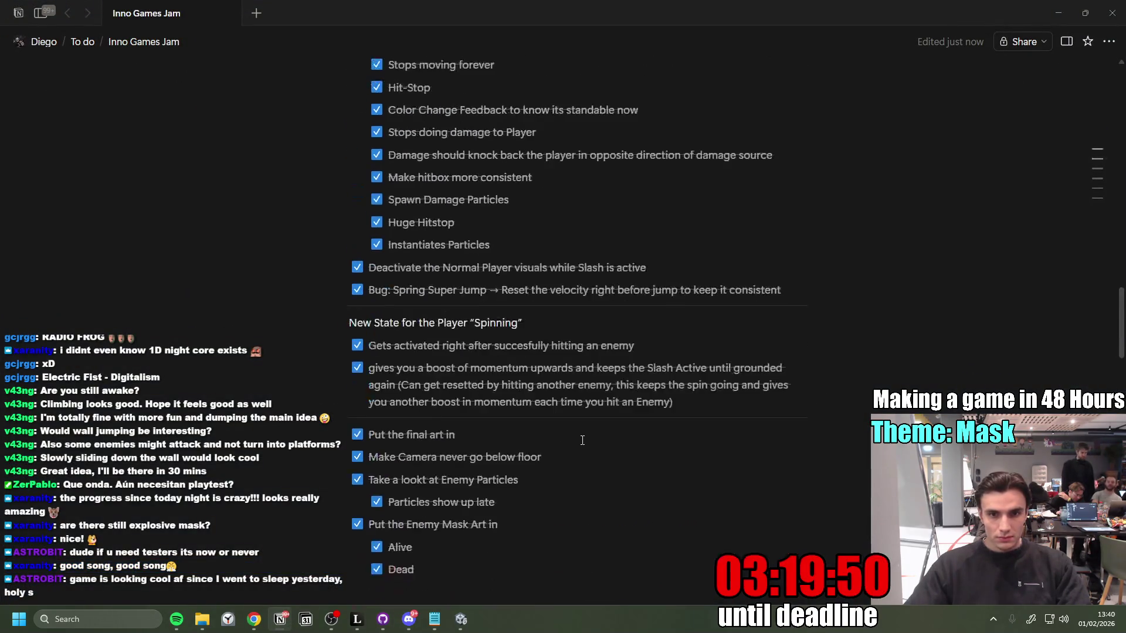
{"action": "scroll", "coordinate": [645, 416], "scroll_direction": "down", "scroll_amount": 10}
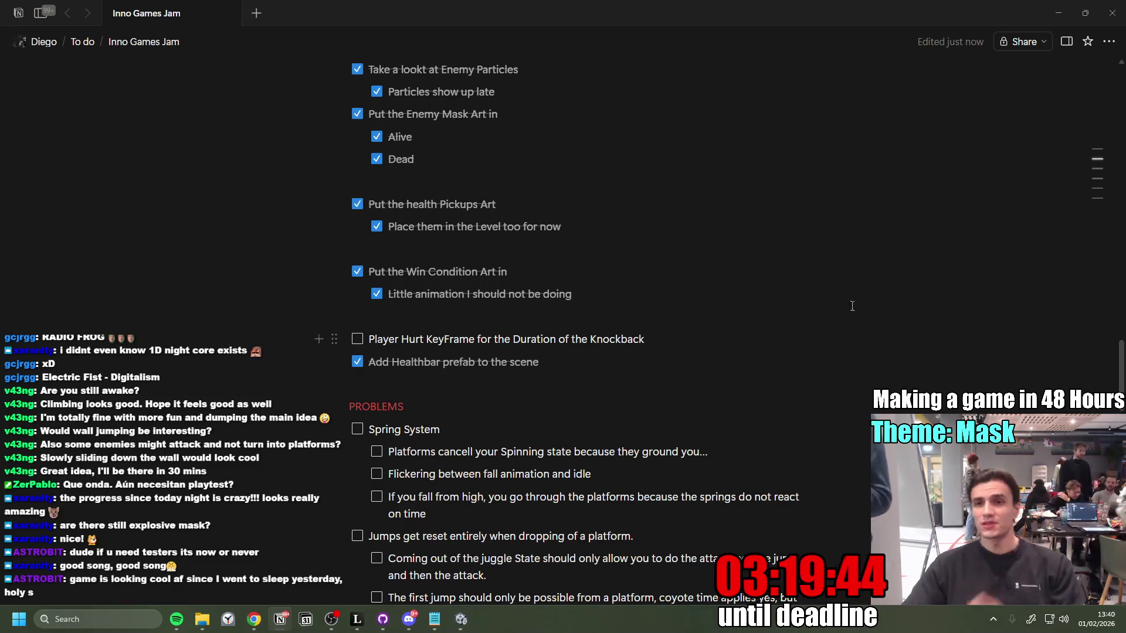
{"action": "left_click", "coordinate": [1056, 14]}
{"action": "left_click", "coordinate": [1061, 9]}
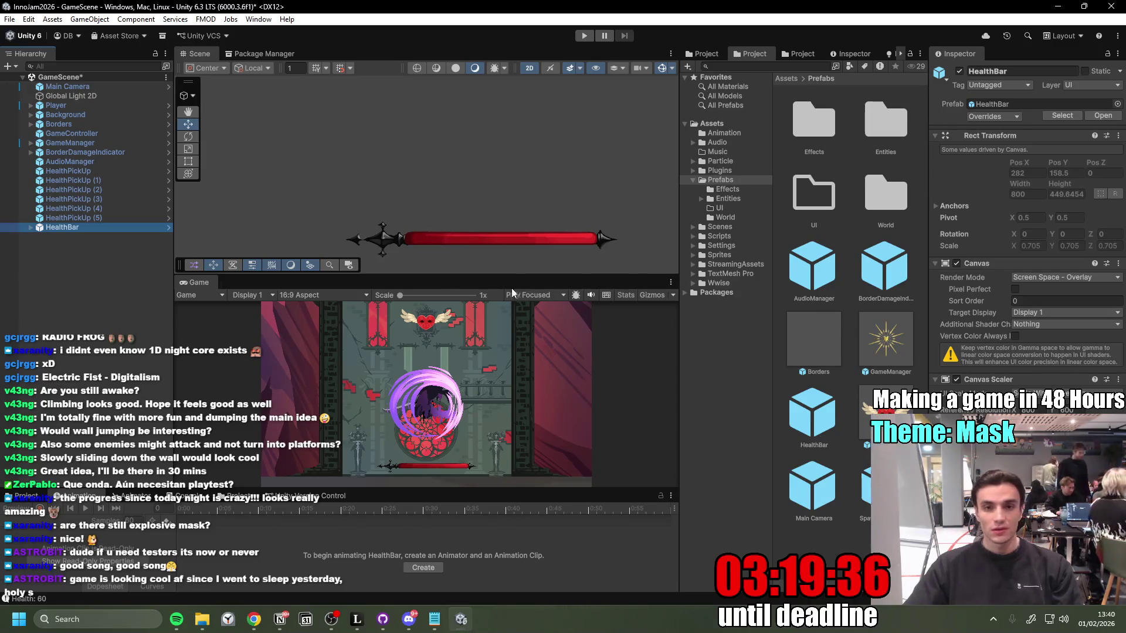
Step: Maximize the game view and play the level, jumping and spin-attacking across the mask platforms
{"action": "left_click_drag", "start_coordinate": [543, 277], "coordinate": [553, 280]}
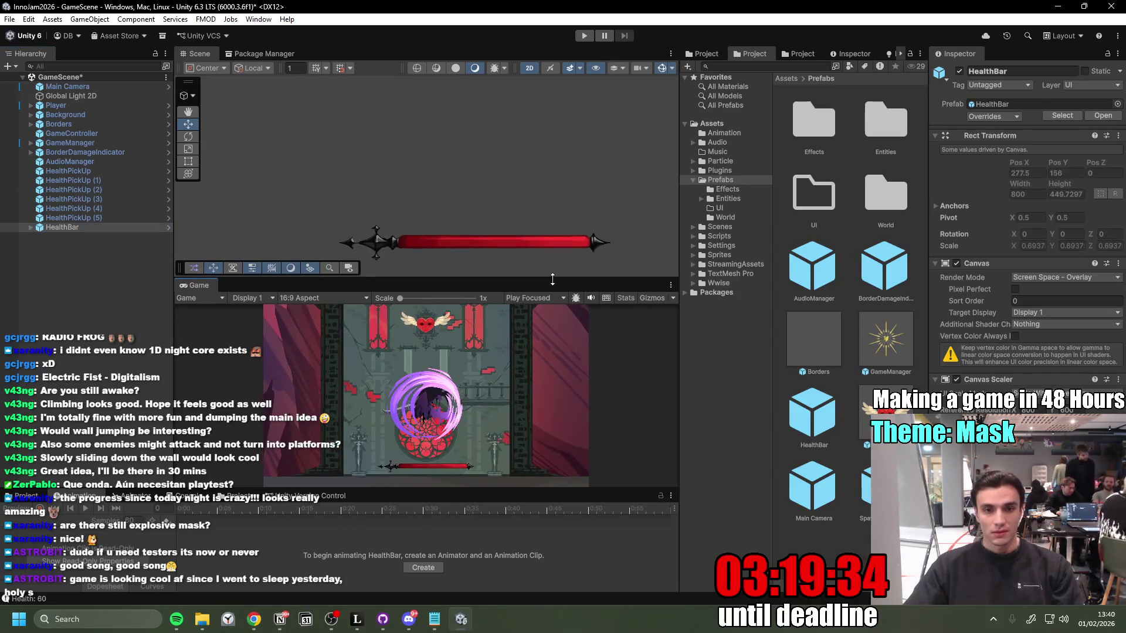
{"action": "double_click", "coordinate": [204, 284]}
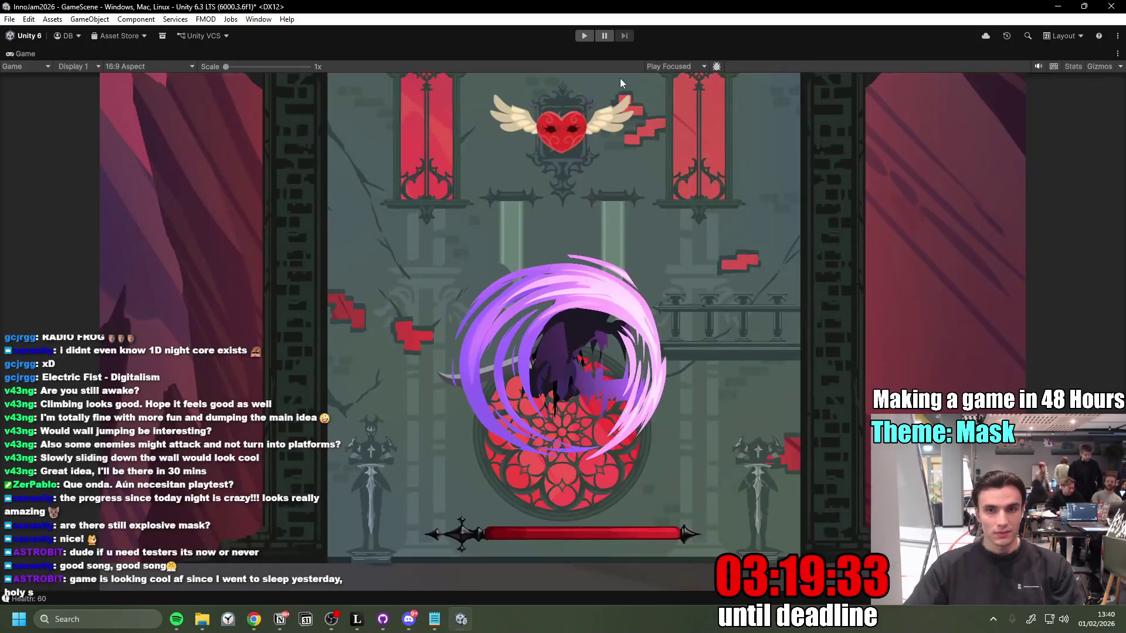
{"action": "left_click", "coordinate": [580, 39]}
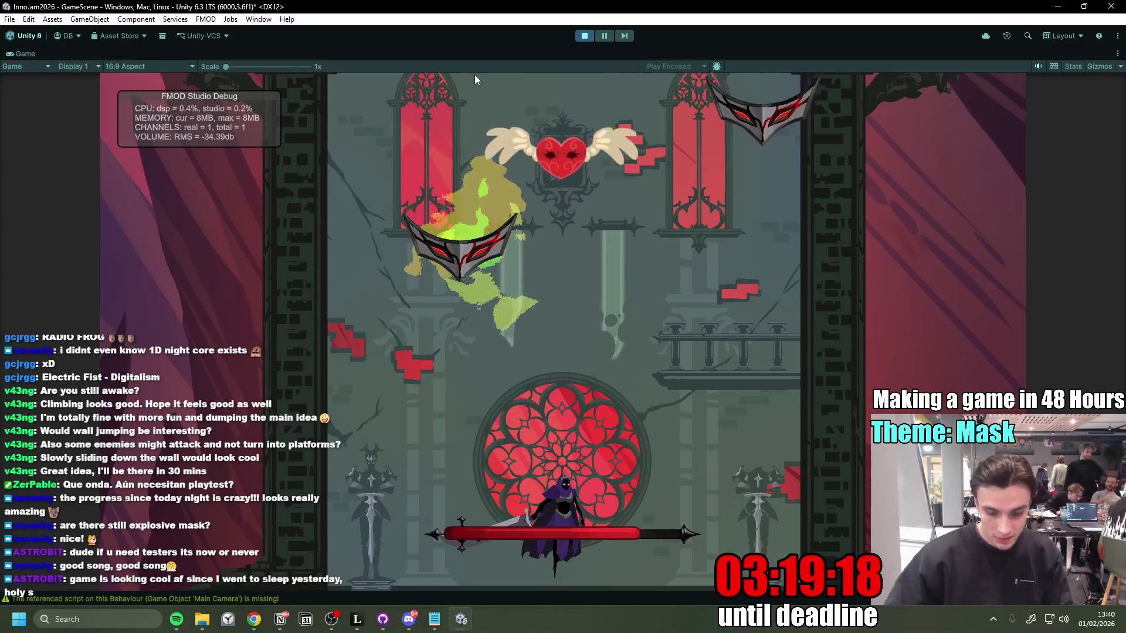
{"action": "key", "text": "space"}
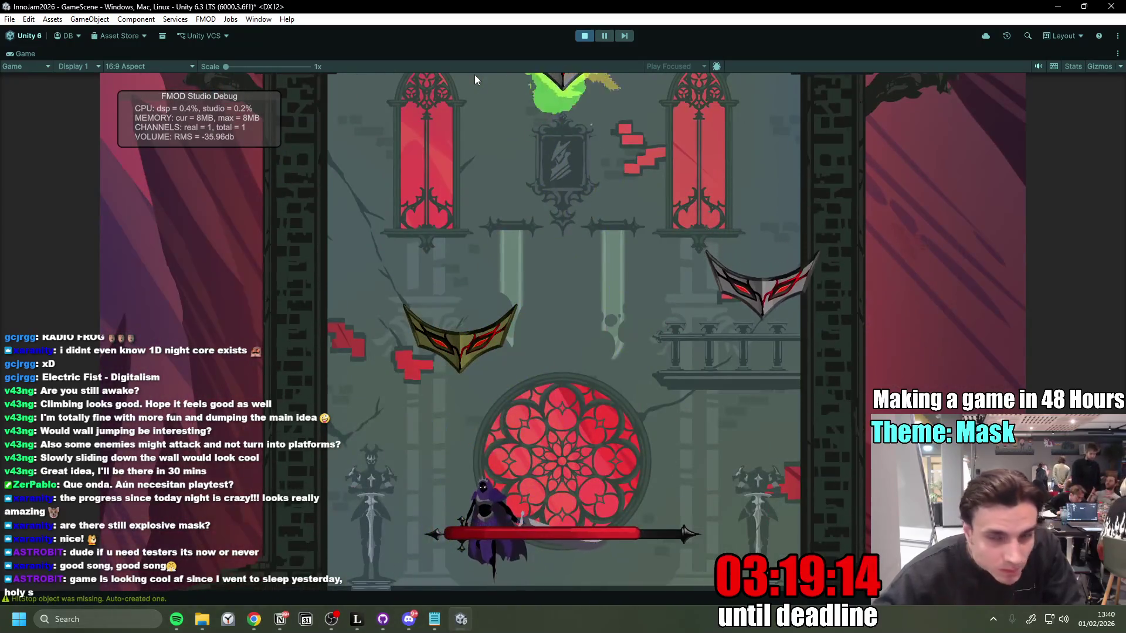
{"action": "key", "text": "a"}
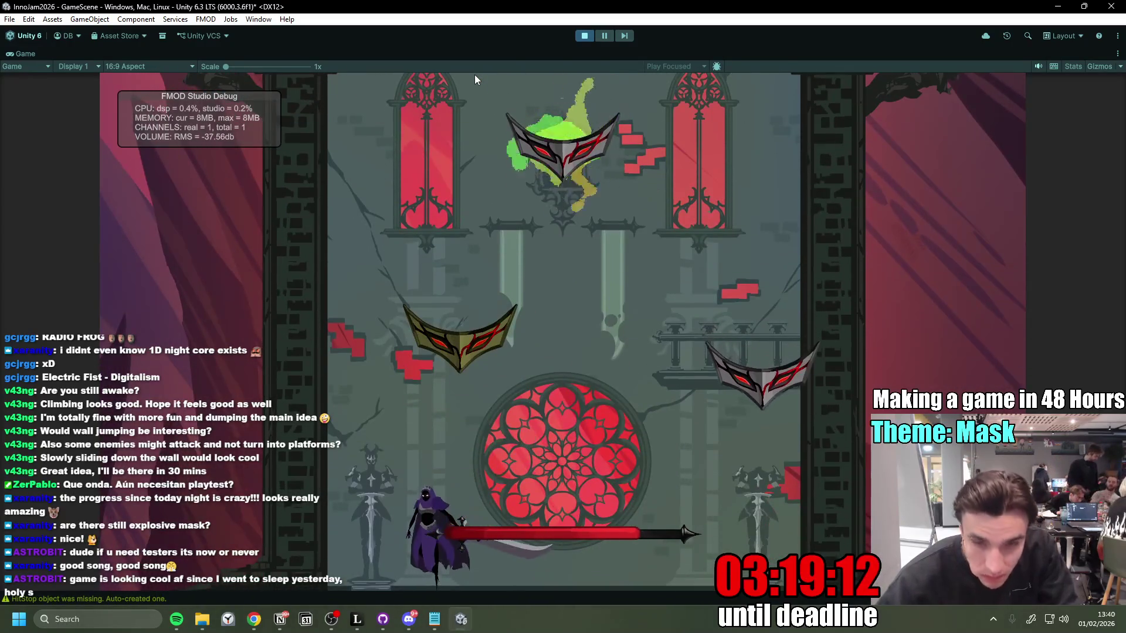
{"action": "key", "text": "space"}
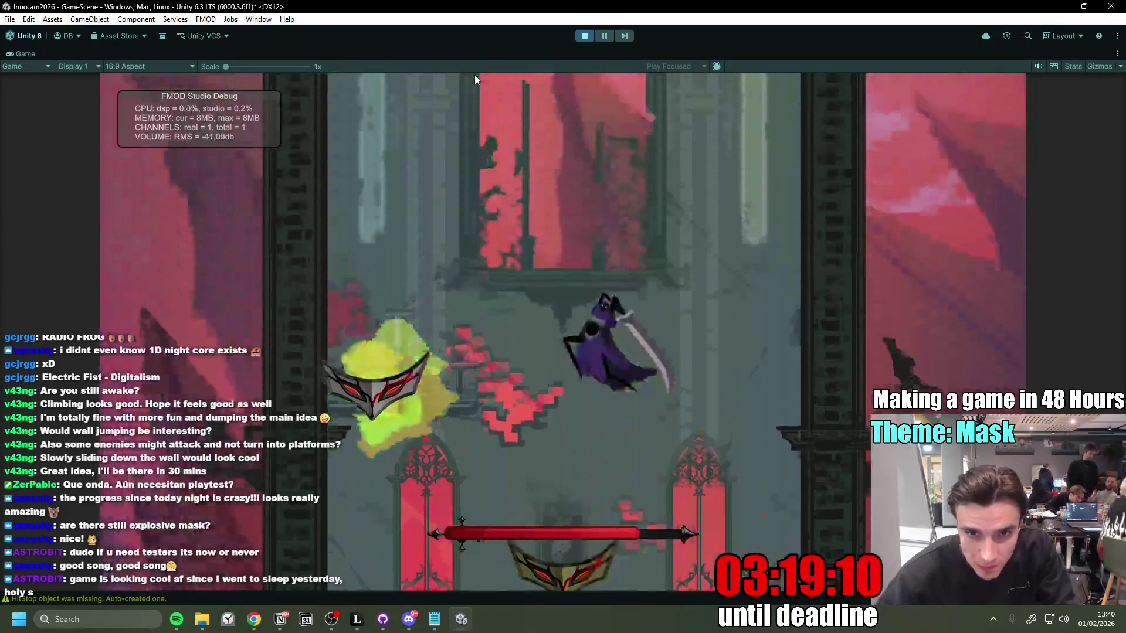
{"action": "key", "text": "a"}
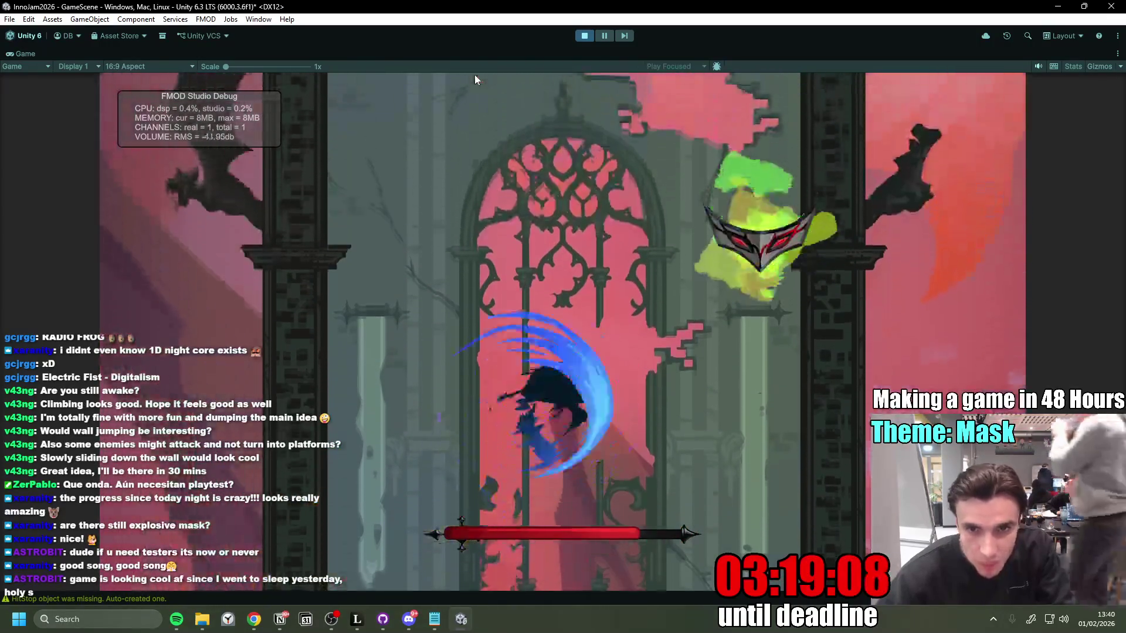
{"action": "key", "text": "space"}
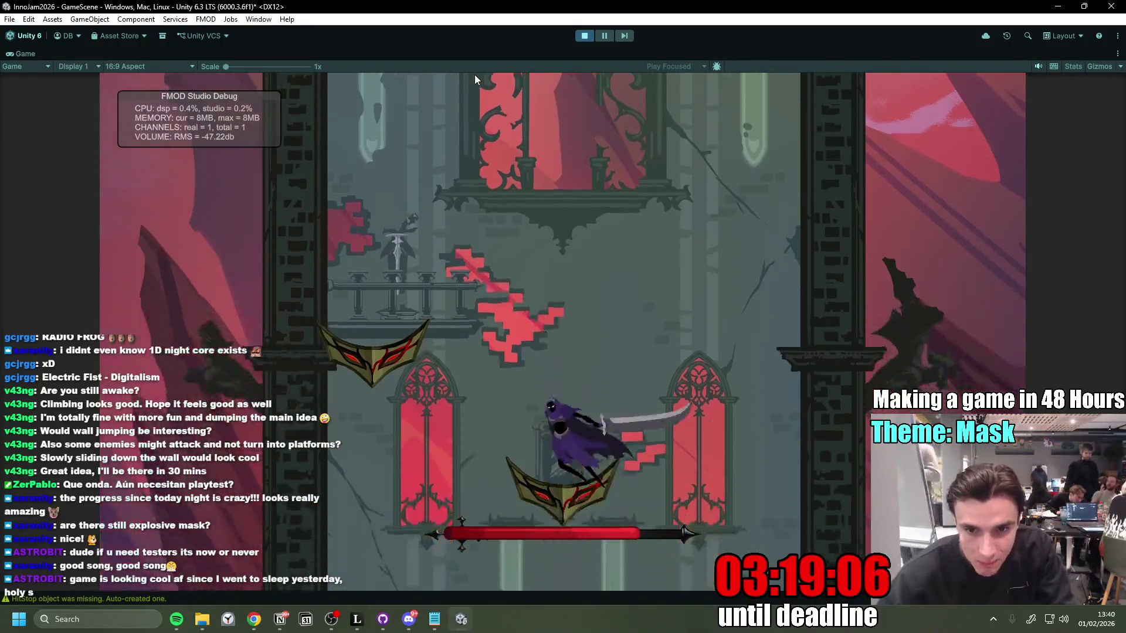
{"action": "key", "text": "space"}
{"action": "key", "text": "d"}
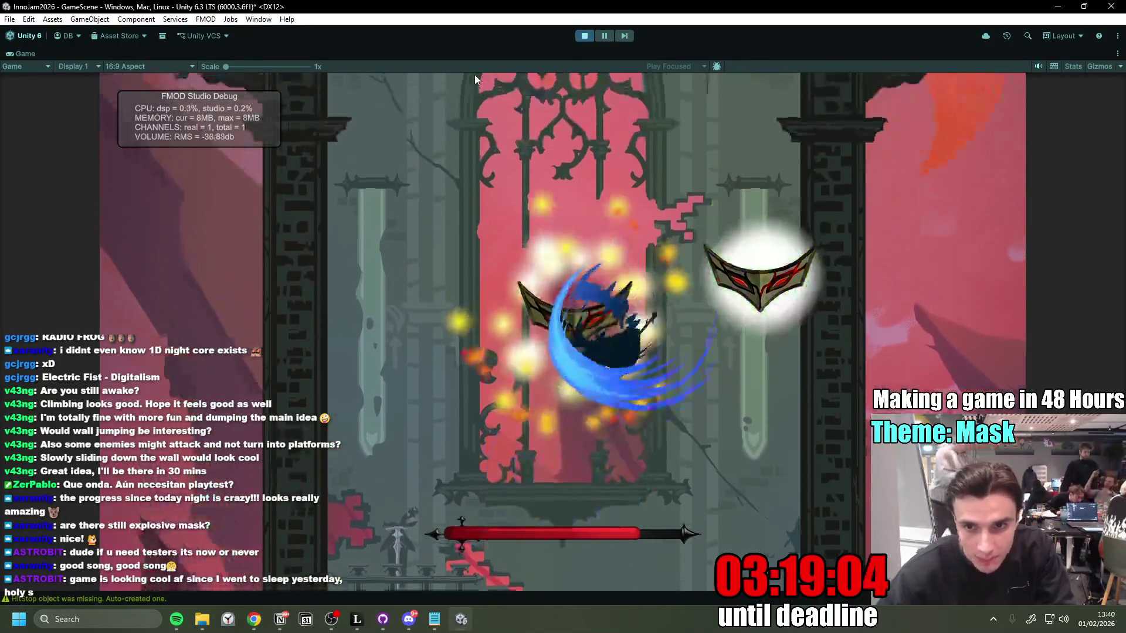
{"action": "key", "text": "a"}
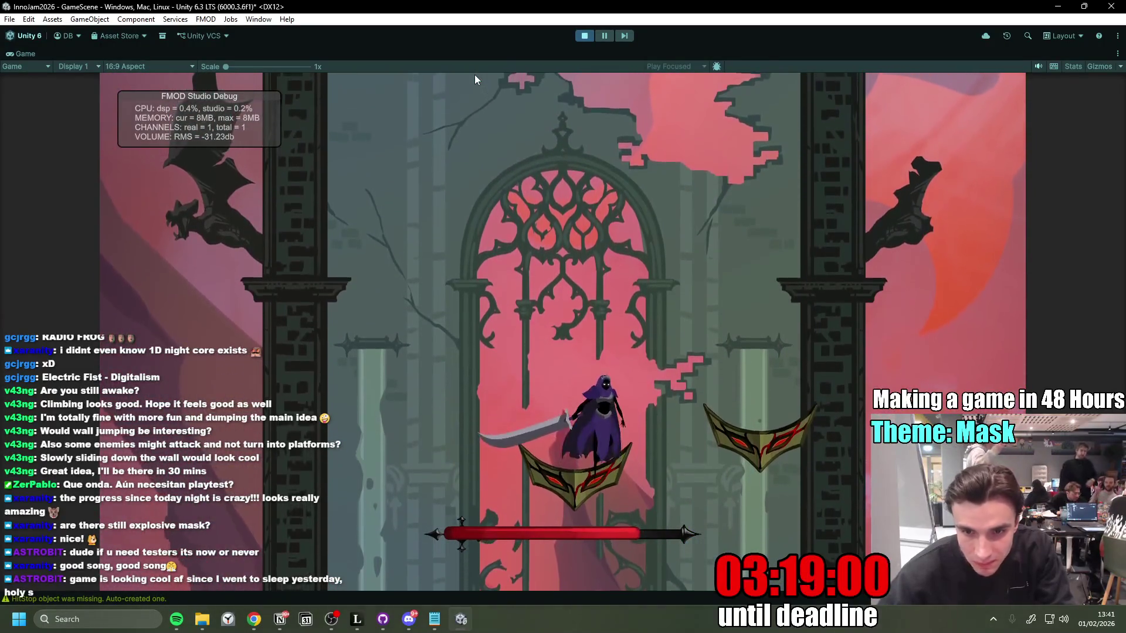
{"action": "key", "text": "space"}
{"action": "key", "text": "d"}
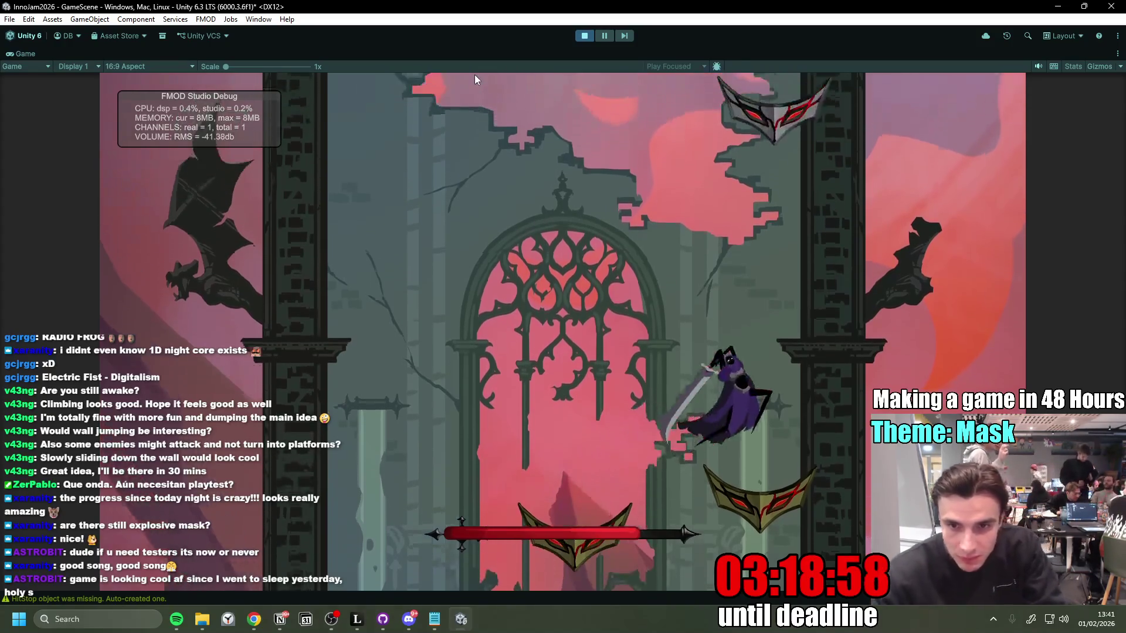
{"action": "key", "text": "space"}
{"action": "key", "text": "space"}
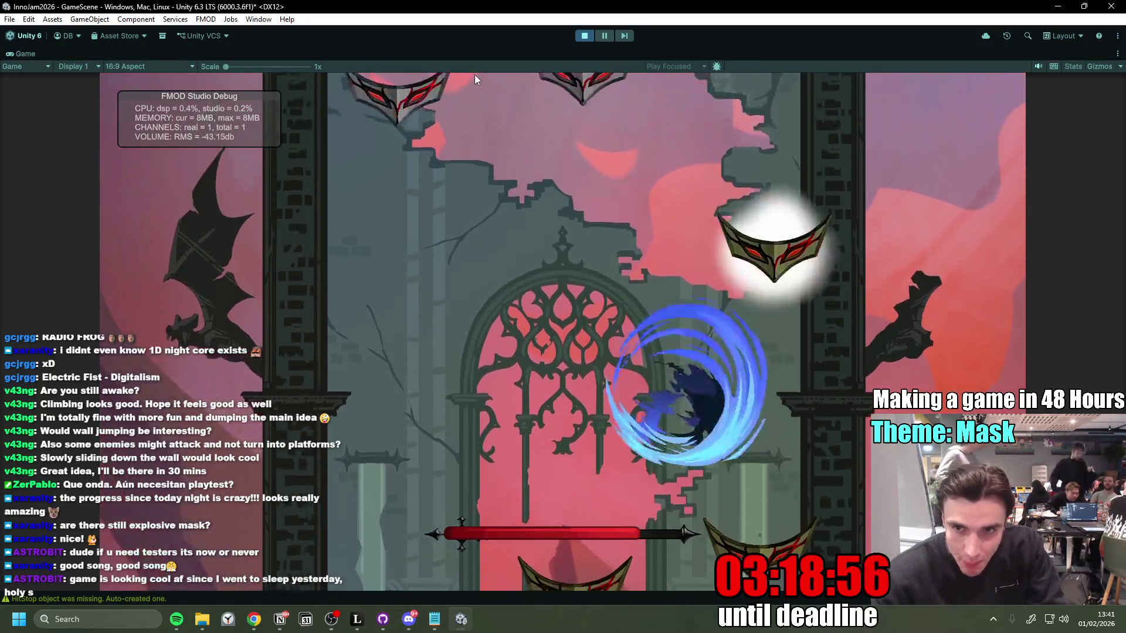
{"action": "key", "text": "a"}
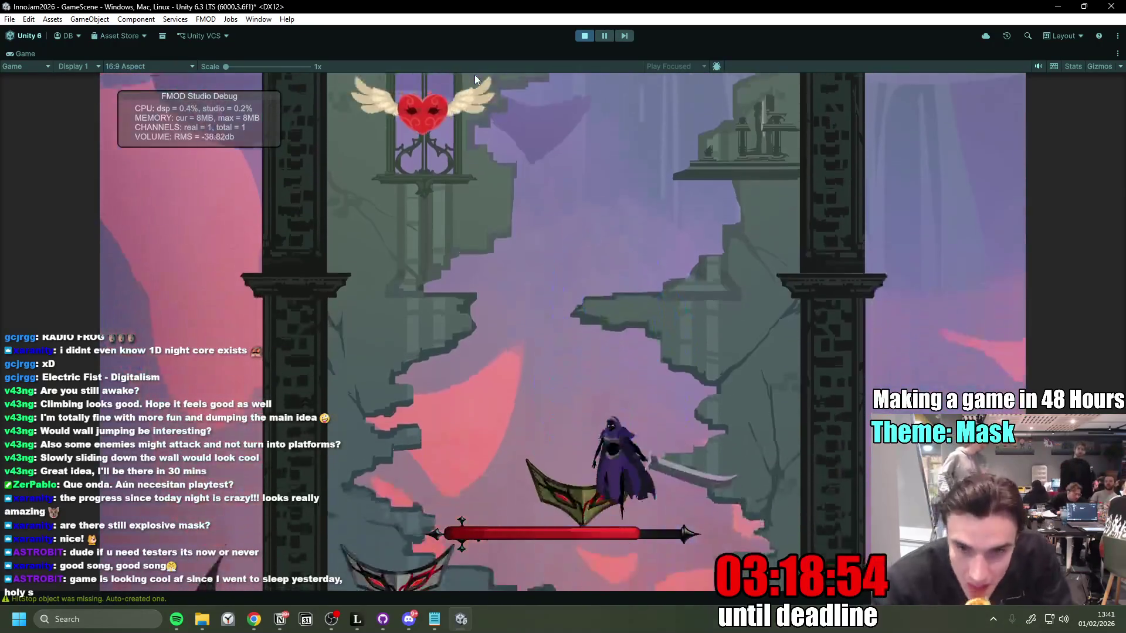
{"action": "key", "text": "a"}
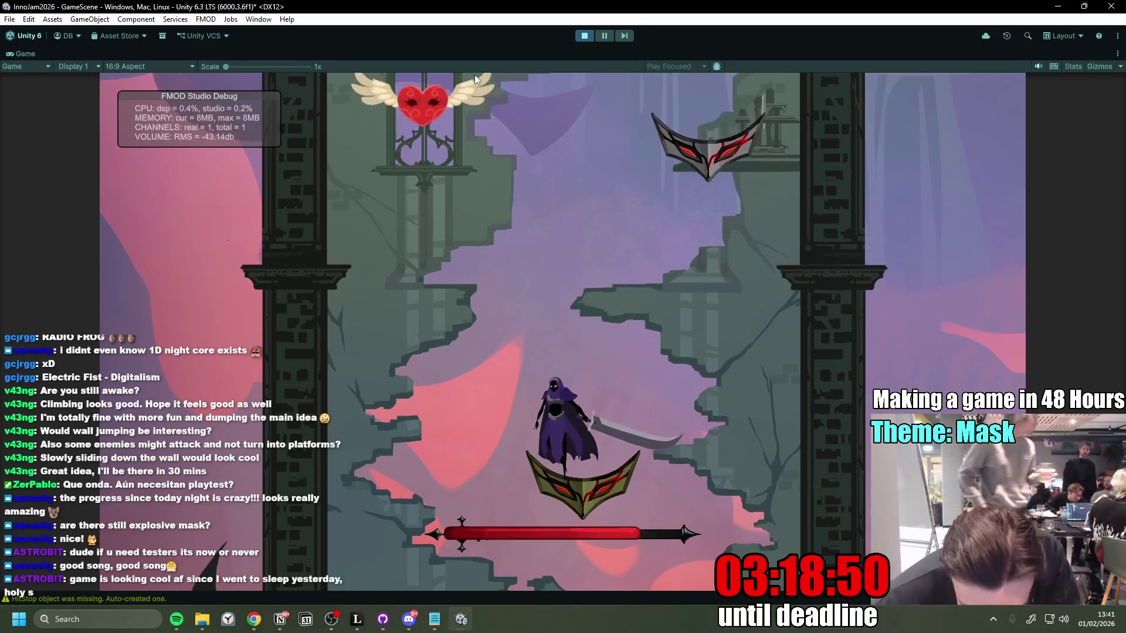
{"action": "key", "text": "space"}
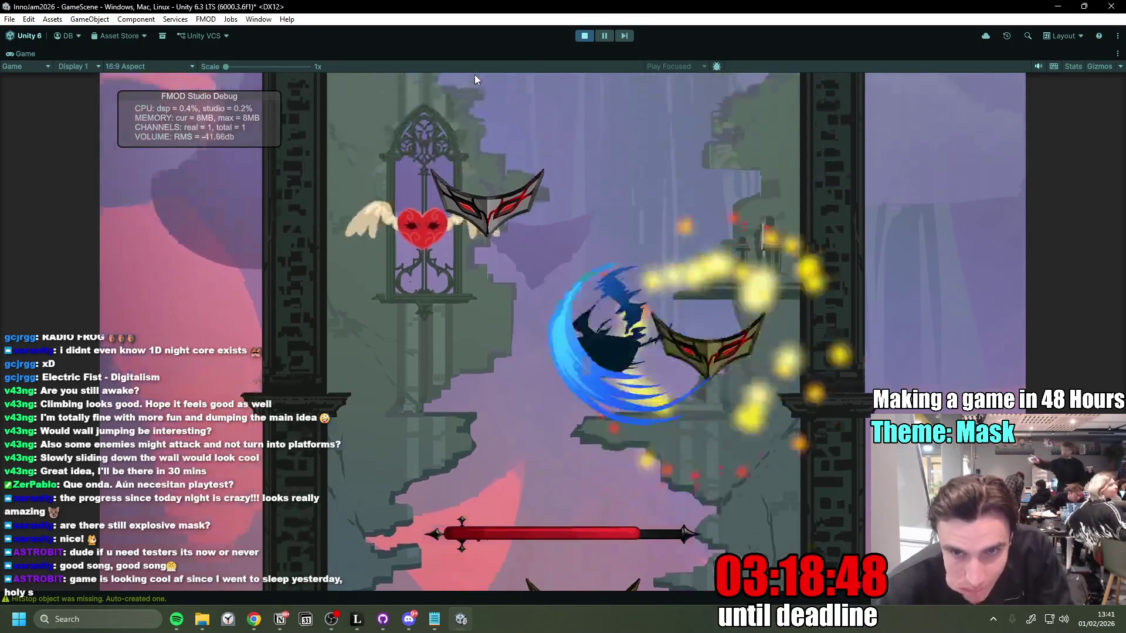
{"action": "key", "text": "a"}
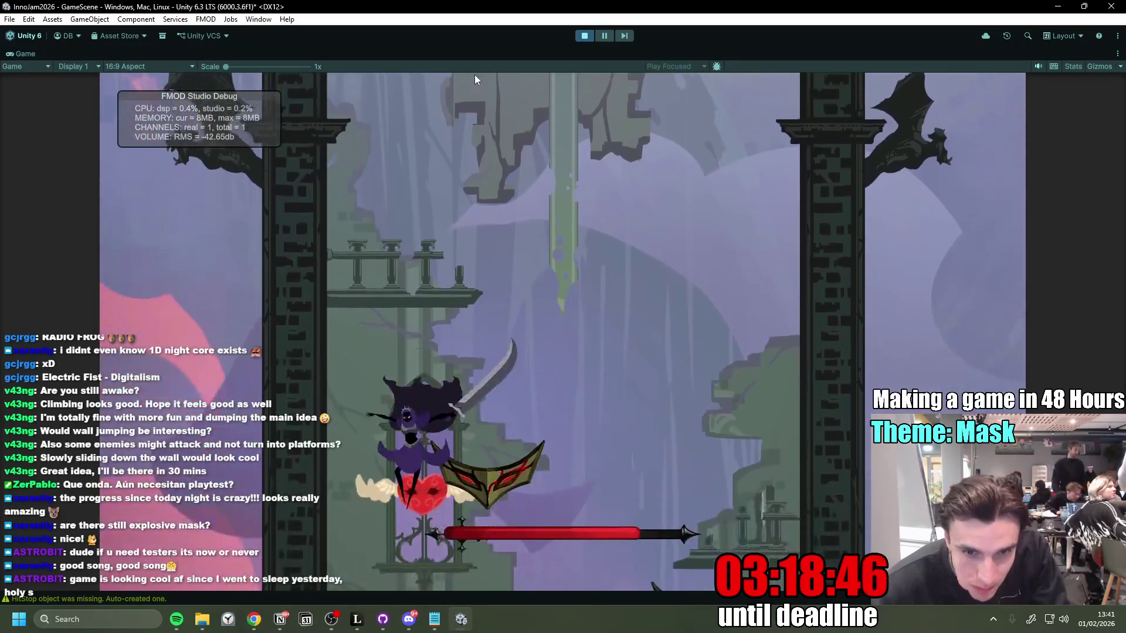
{"action": "key", "text": "d"}
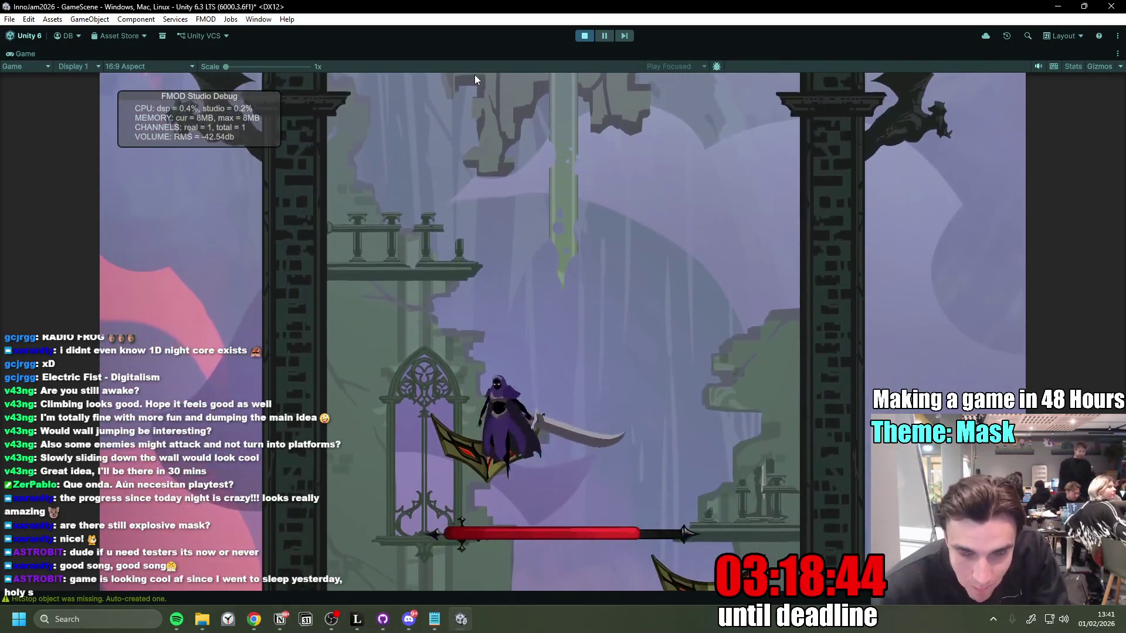
{"action": "key", "text": "space"}
{"action": "key", "text": "a"}
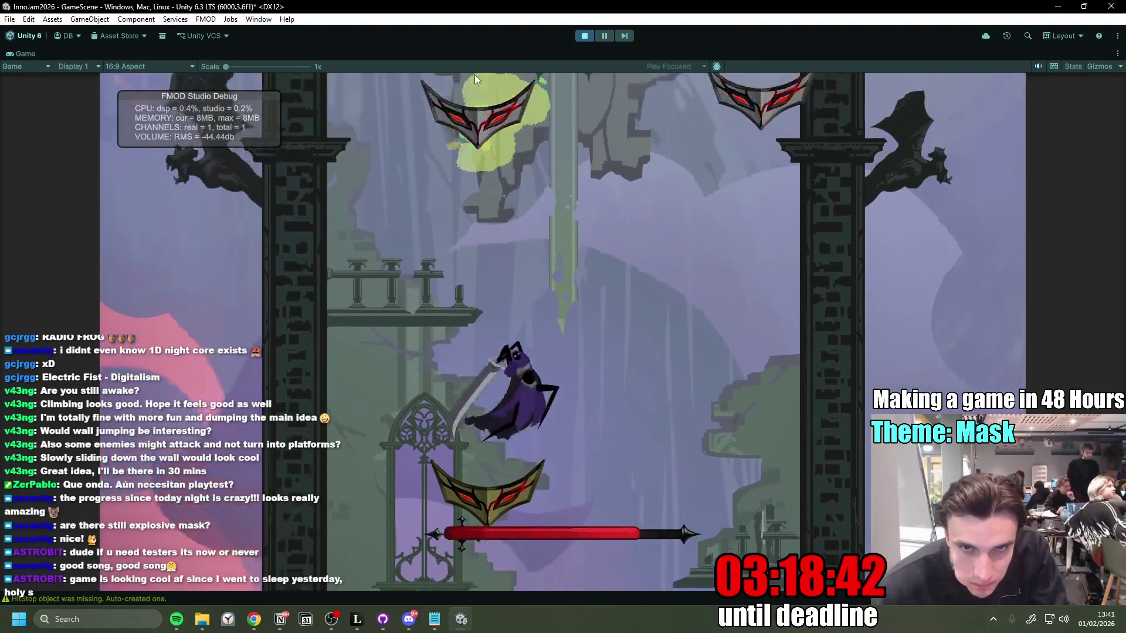
{"action": "key", "text": "space"}
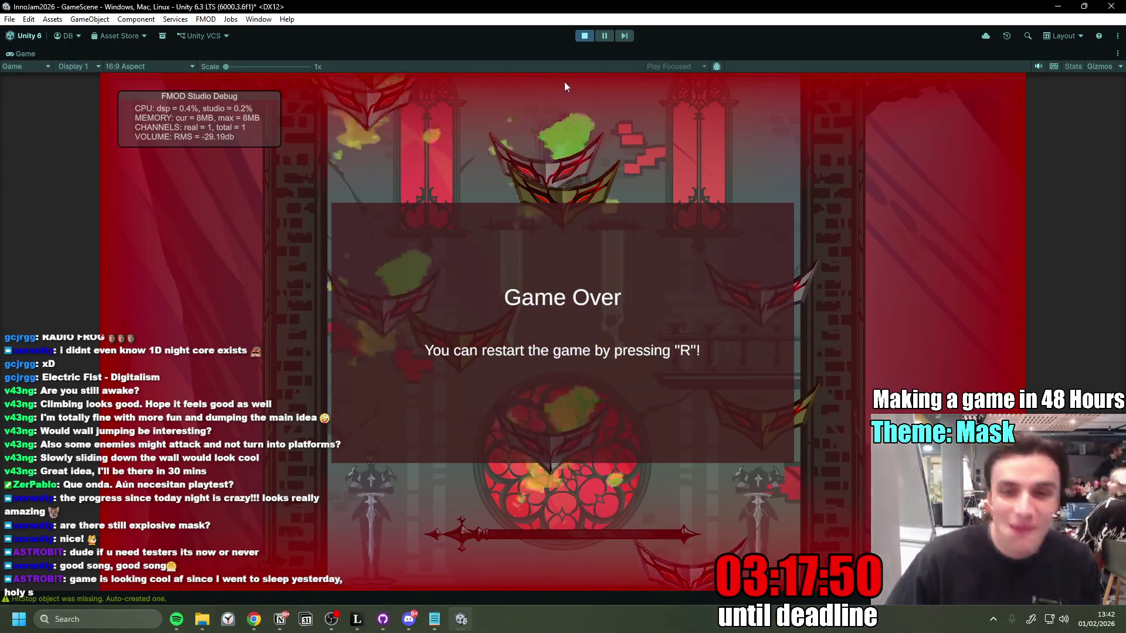
Step: After game over, restart with R, climb to the rose window, then stop play mode
{"action": "key", "text": "r"}
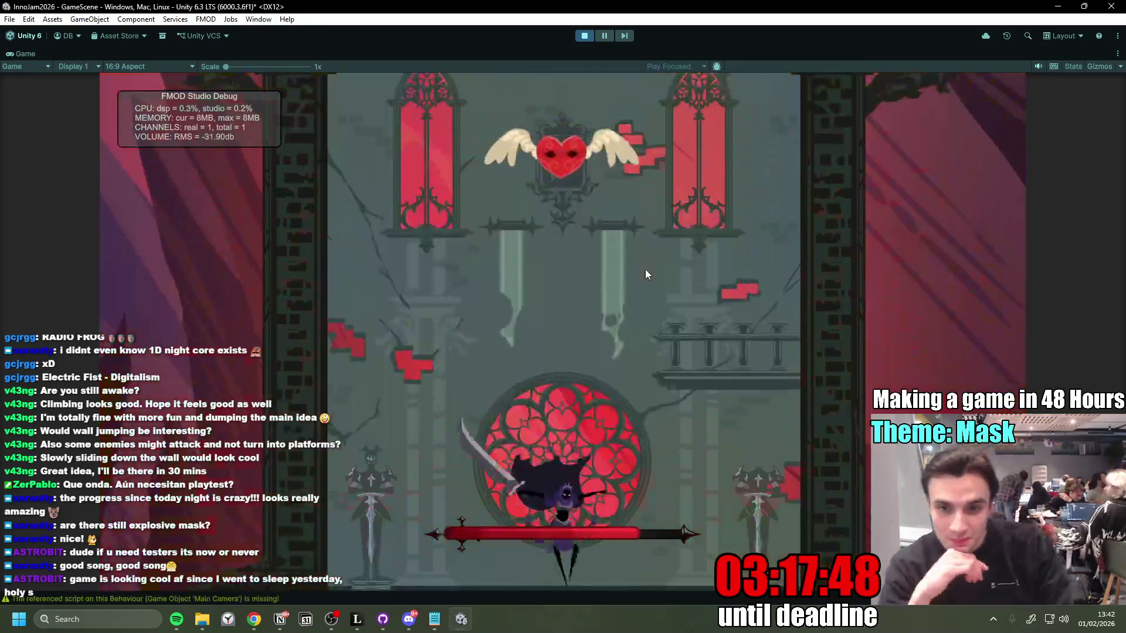
{"action": "key", "text": "space"}
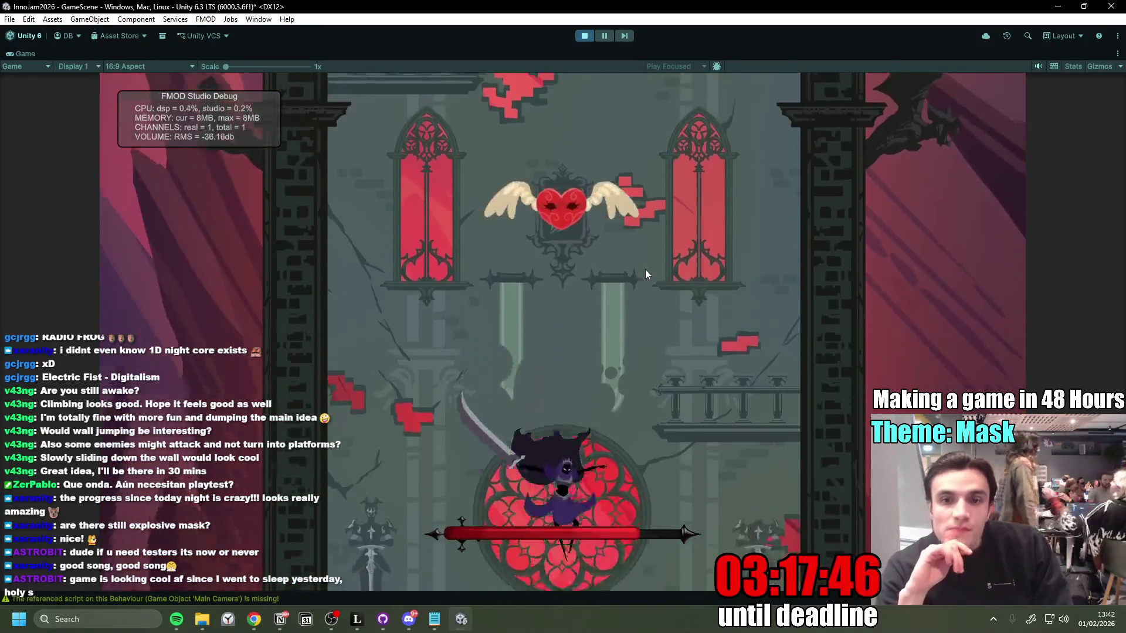
{"action": "key", "text": "space"}
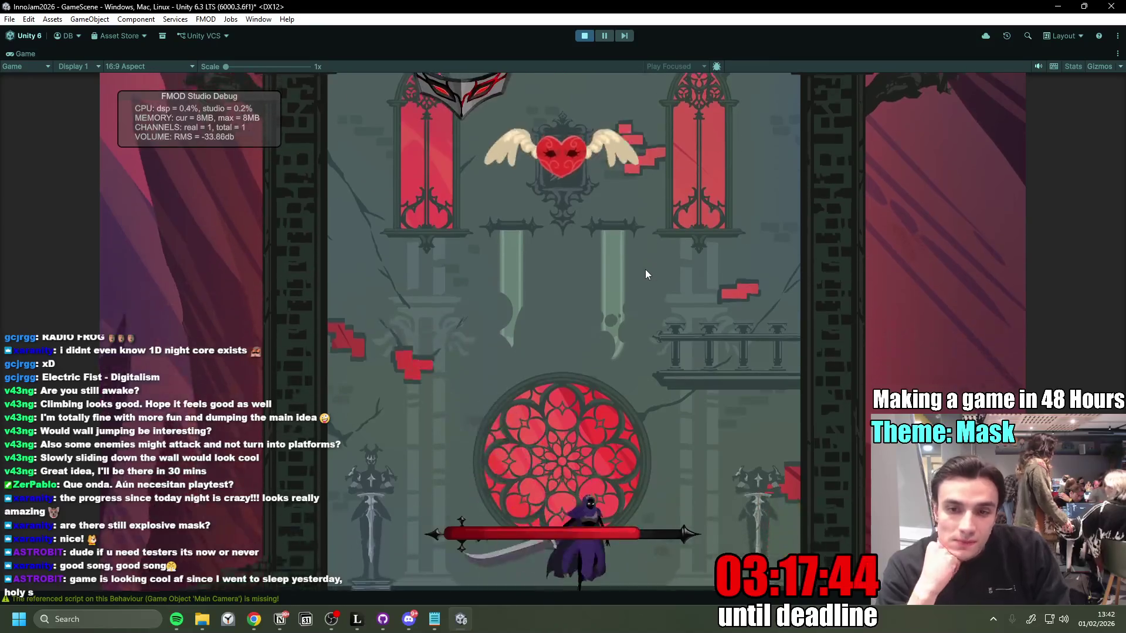
{"action": "key", "text": "space"}
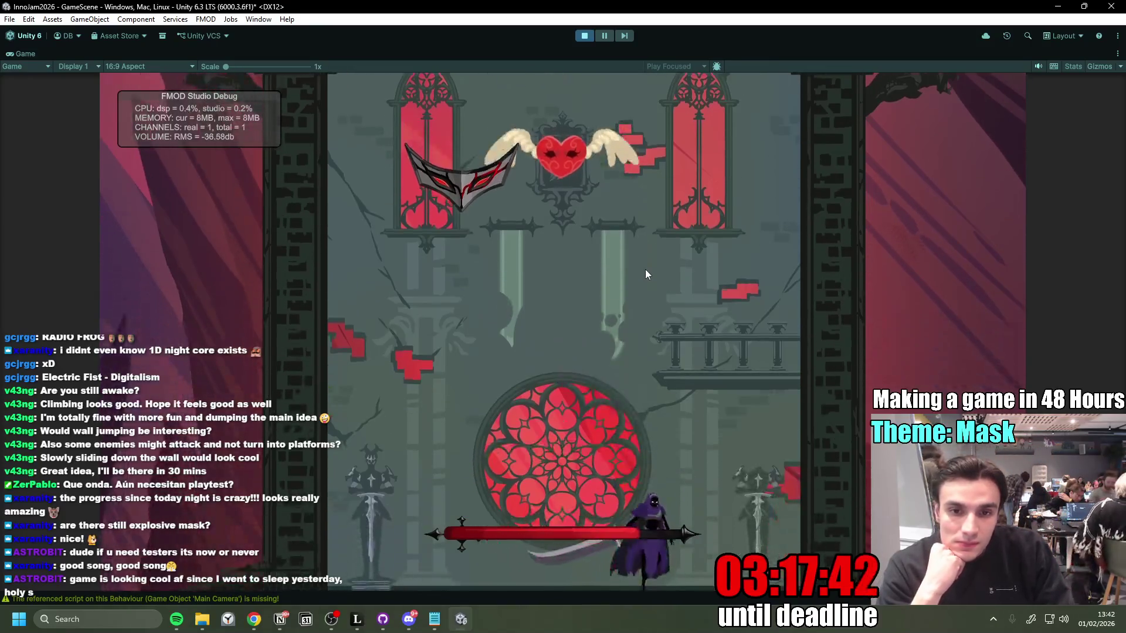
{"action": "key", "text": "space"}
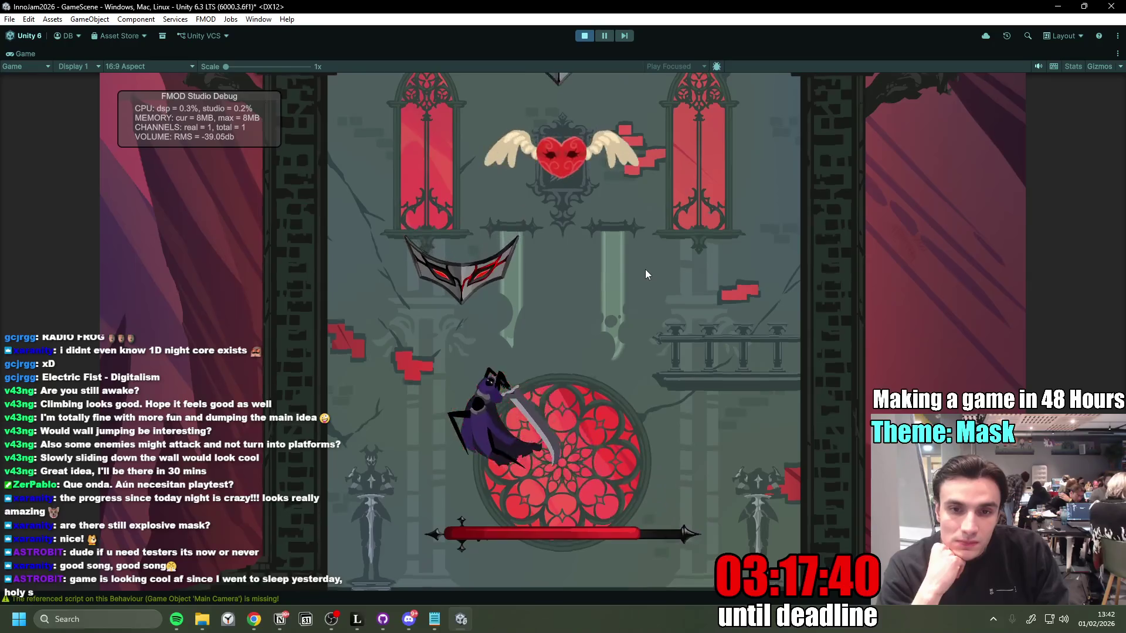
{"action": "key", "text": "space"}
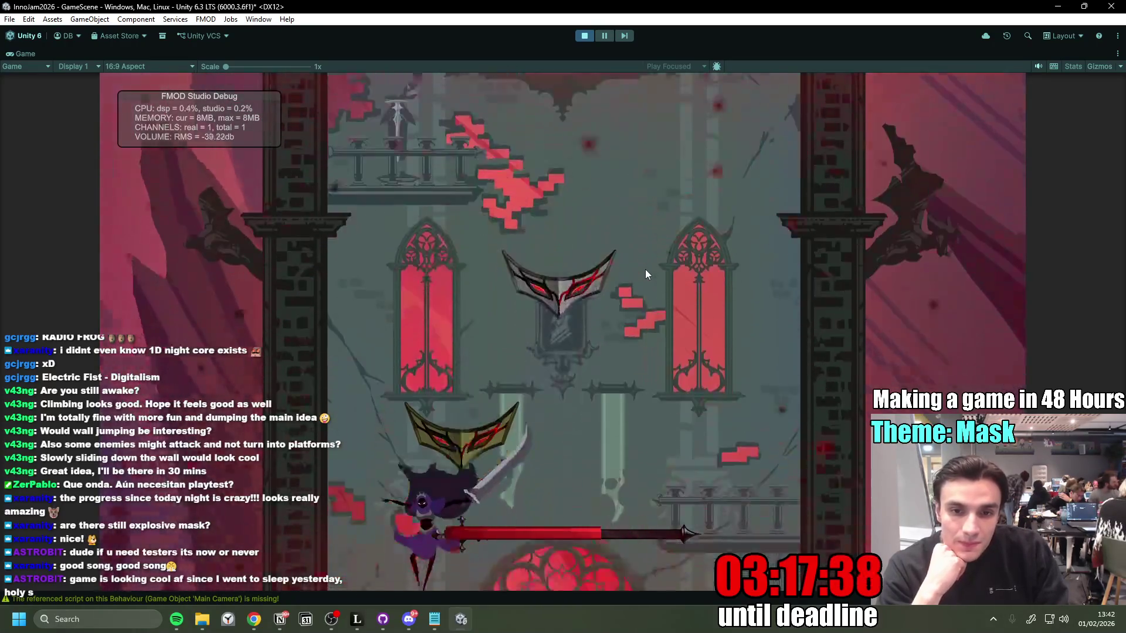
{"action": "key", "text": "space"}
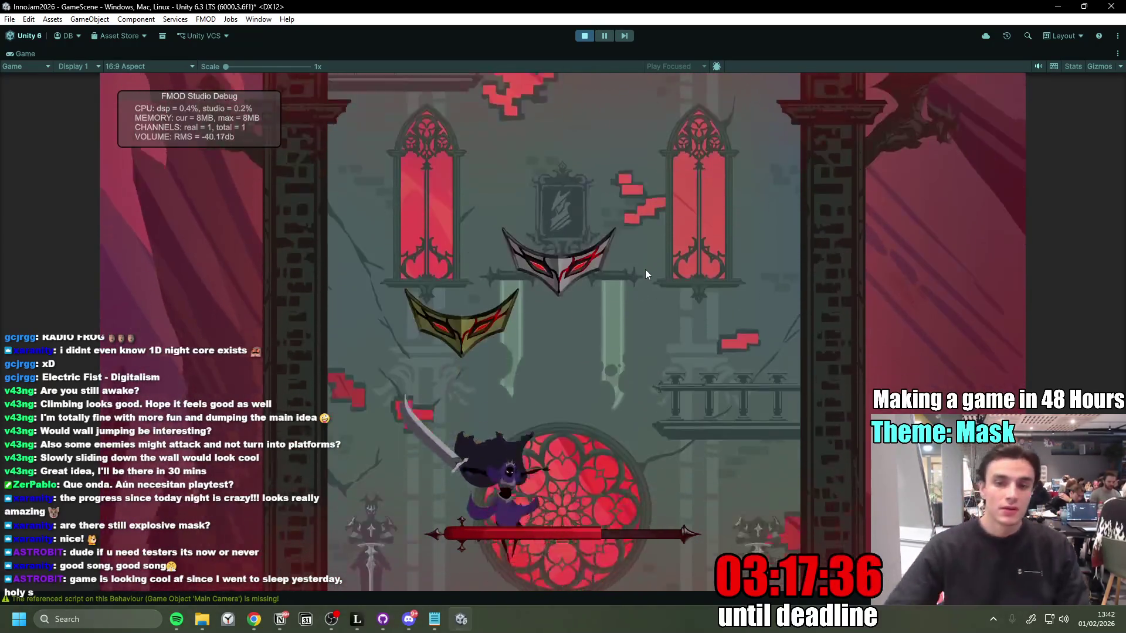
{"action": "left_click", "coordinate": [584, 36]}
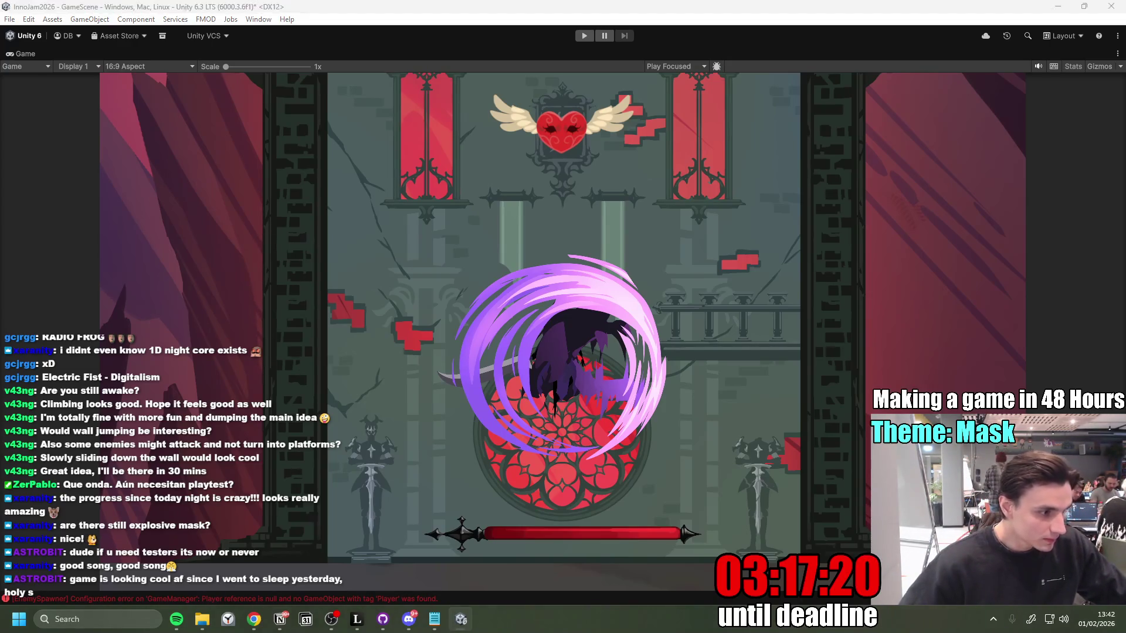
{"action": "key", "text": "alt+Tab"}
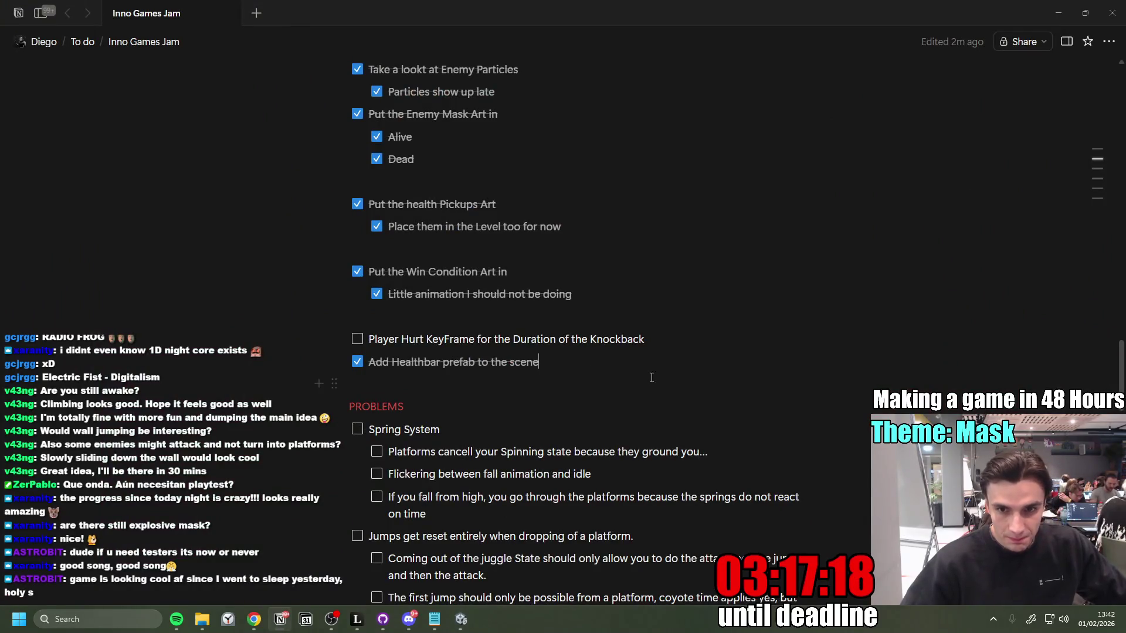
Step: Add a to-do under the hurt keyframe task reporting that the health bar is offset left
{"action": "scroll", "coordinate": [652, 379], "scroll_direction": "up", "scroll_amount": 10}
{"action": "scroll", "coordinate": [578, 410], "scroll_direction": "down", "scroll_amount": 9}
{"action": "scroll", "coordinate": [578, 410], "scroll_direction": "down", "scroll_amount": 1}
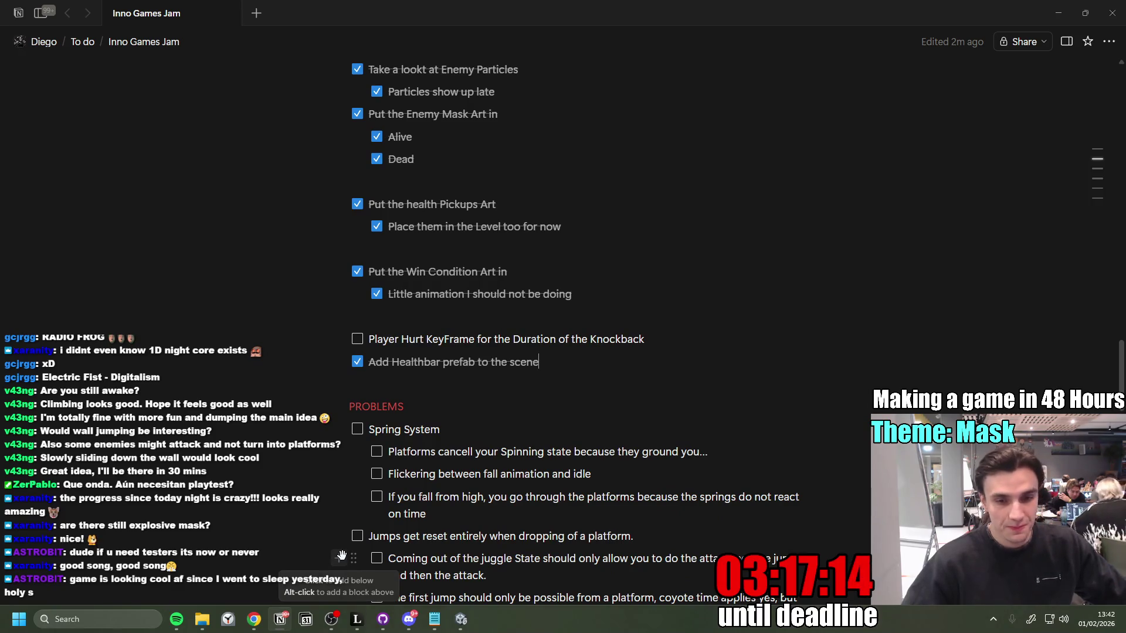
{"action": "left_click", "coordinate": [652, 345]}
{"action": "key", "text": "Return"}
{"action": "type", "text": "Te"}
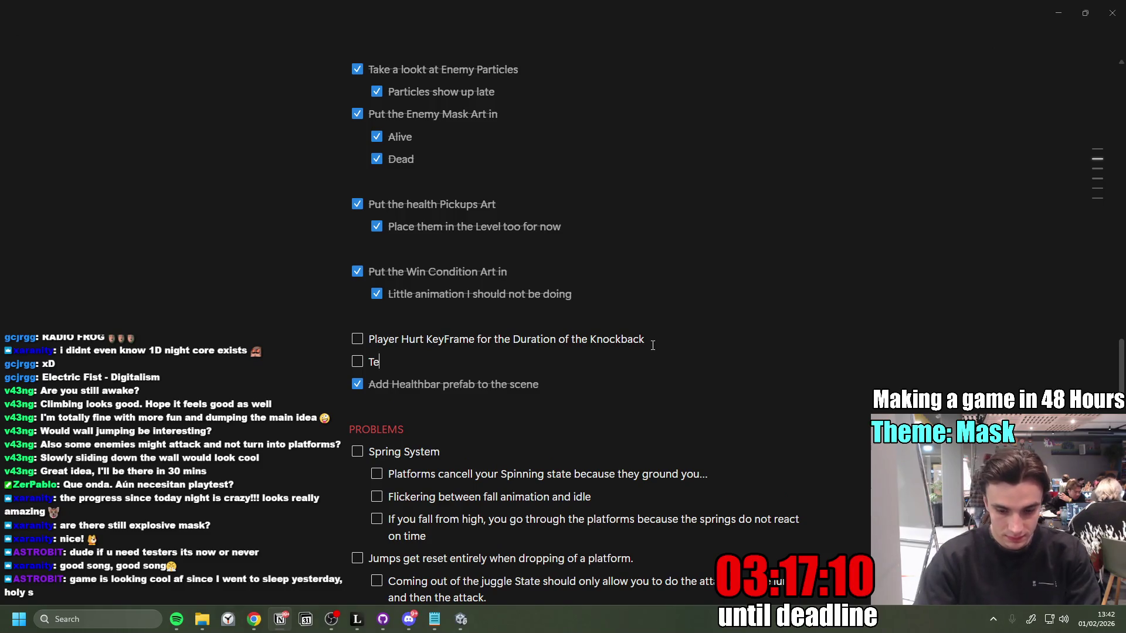
{"action": "type", "text": "ll Nik the Healthbar is kinda"}
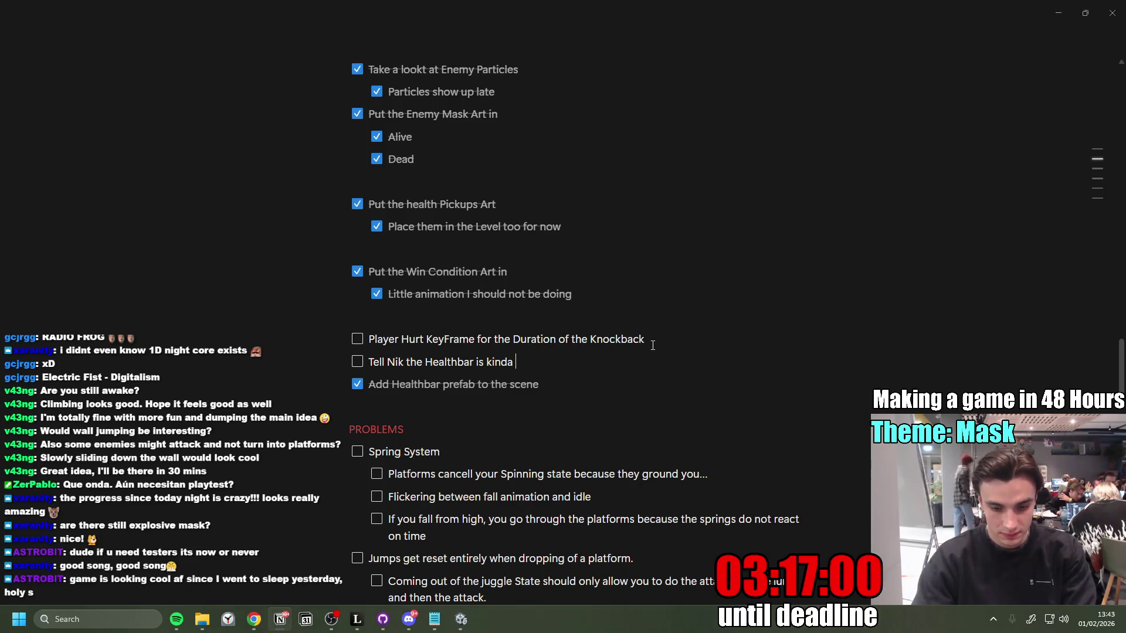
{"action": "type", "text": "fset to the left"}
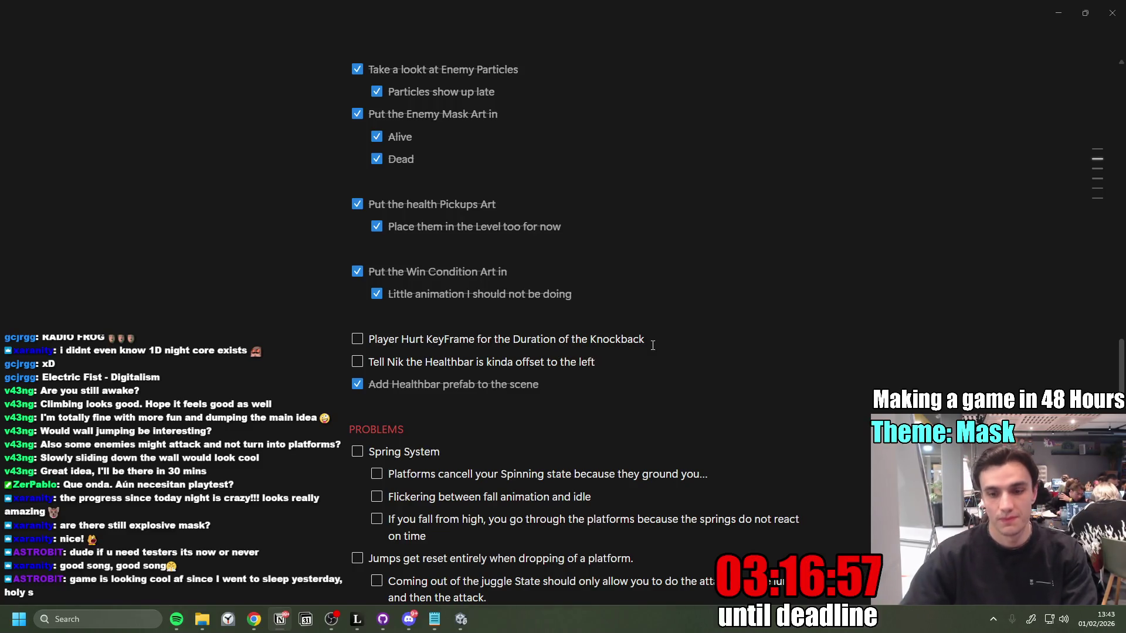
Step: Insert blank lines below the Knockback to-do, then return to Unity
{"action": "left_click", "coordinate": [653, 345]}
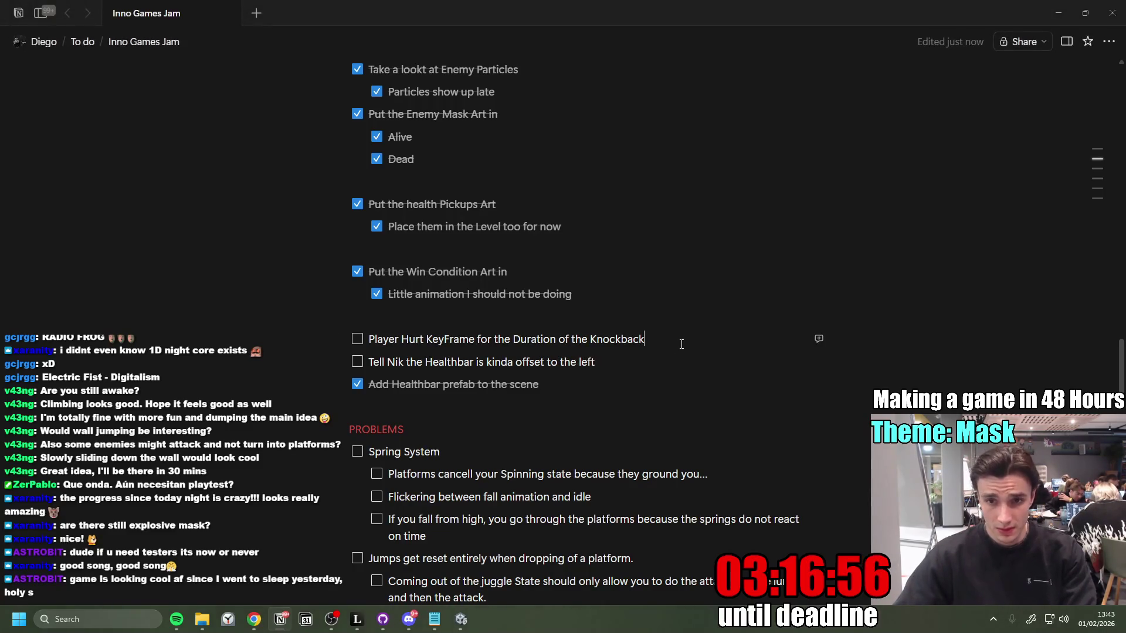
{"action": "key", "text": "Return"}
{"action": "key", "text": "Return"}
{"action": "key", "text": "Up"}
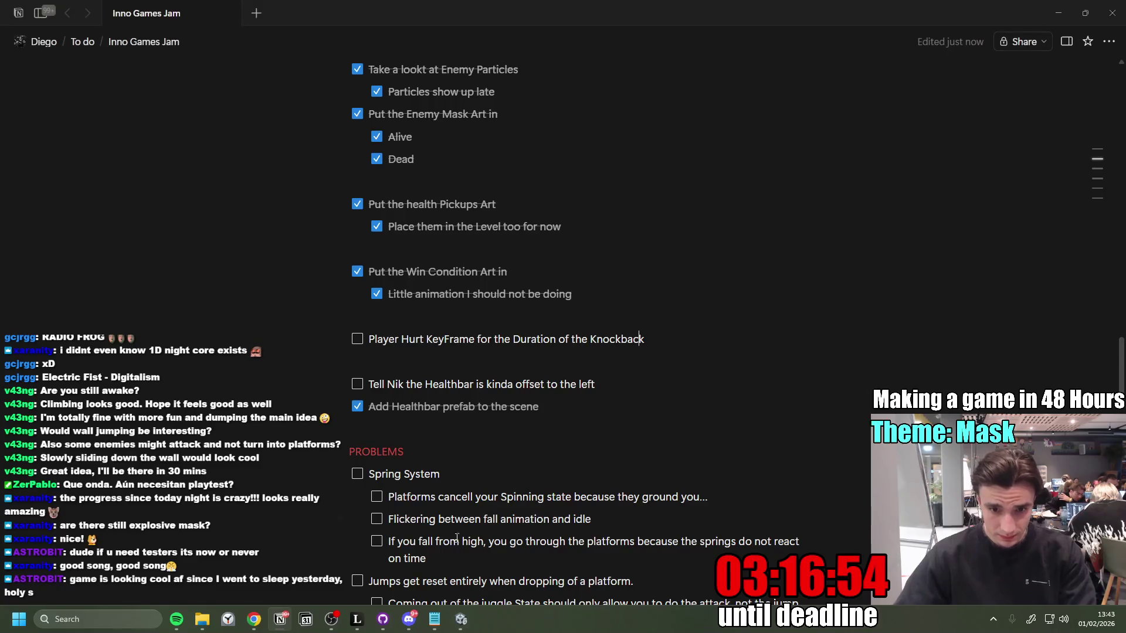
{"action": "mouse_move", "coordinate": [381, 621]}
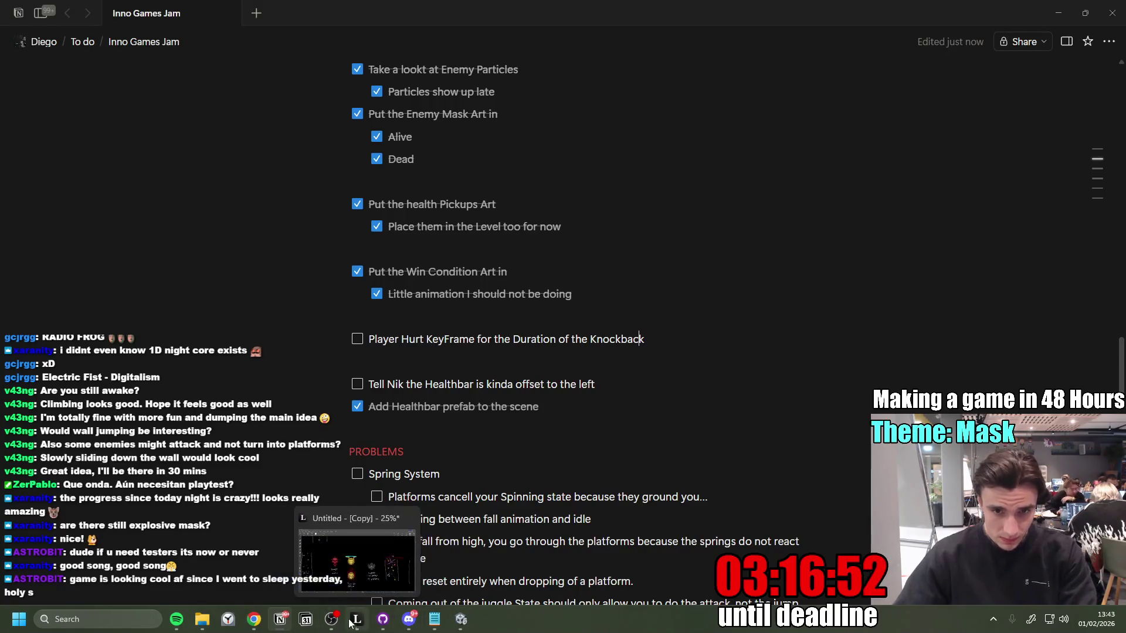
{"action": "left_click", "coordinate": [463, 623]}
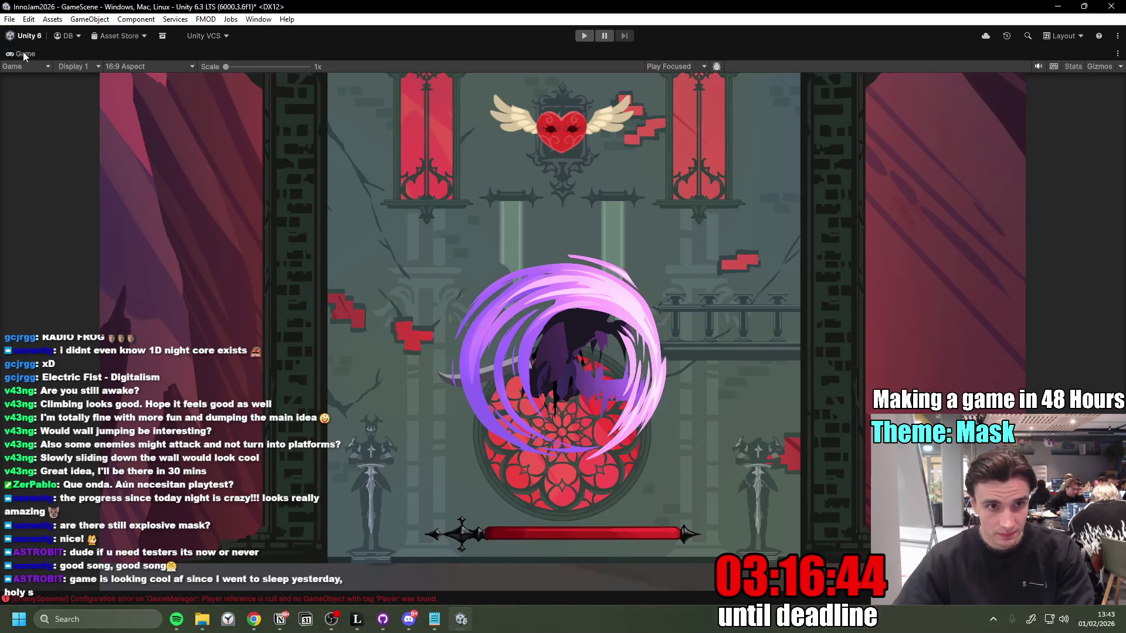
Step: Open the Player prefab, enlarge the bottom panel, and select PlayerVisuals in the Animation timeline
{"action": "double_click", "coordinate": [22, 51]}
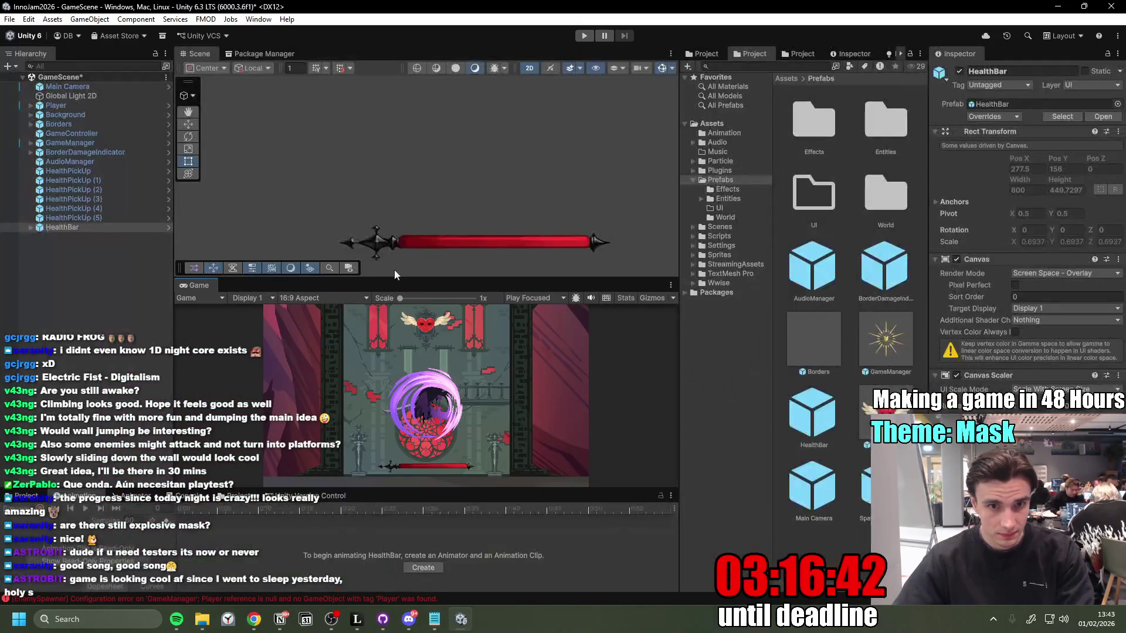
{"action": "left_click", "coordinate": [169, 105]}
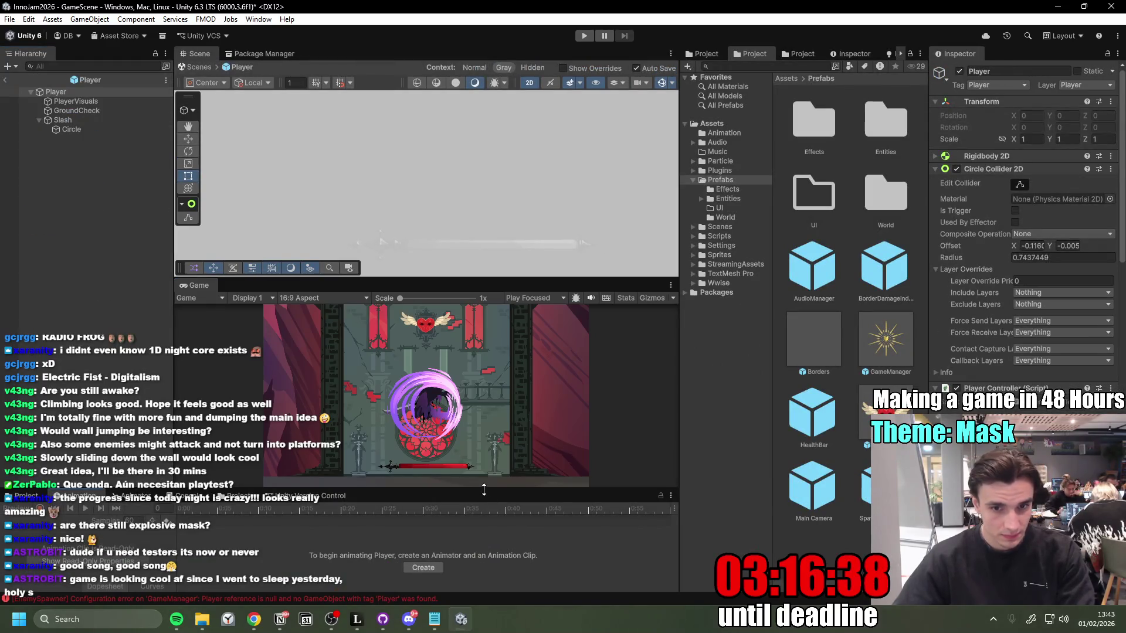
{"action": "left_click_drag", "start_coordinate": [484, 490], "coordinate": [484, 371]}
{"action": "left_click", "coordinate": [136, 377]}
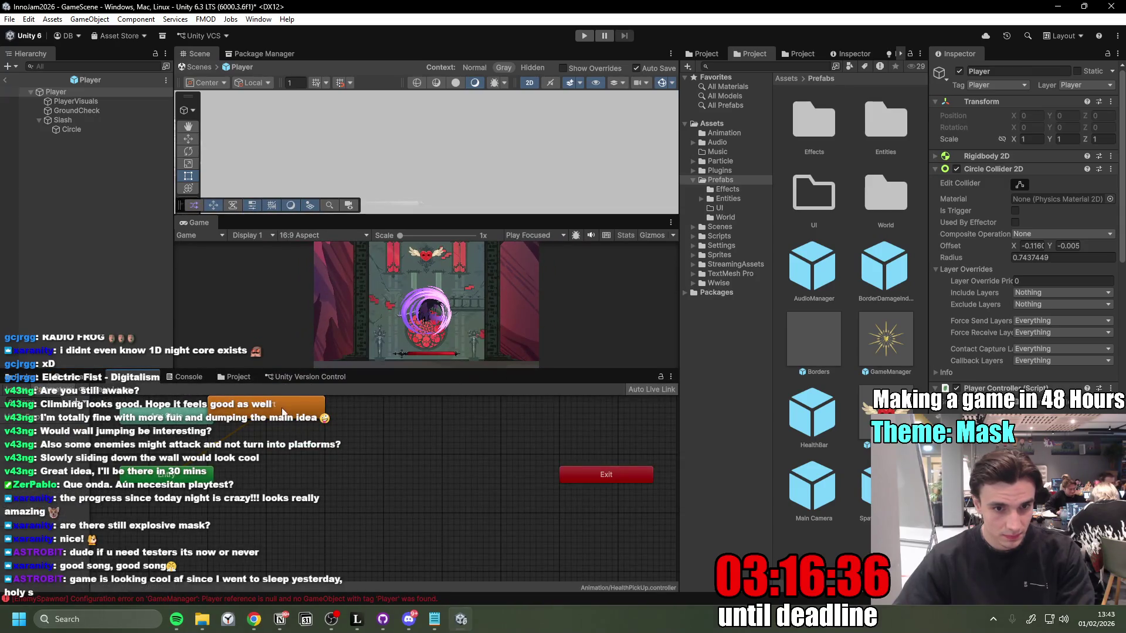
{"action": "left_click", "coordinate": [104, 101]}
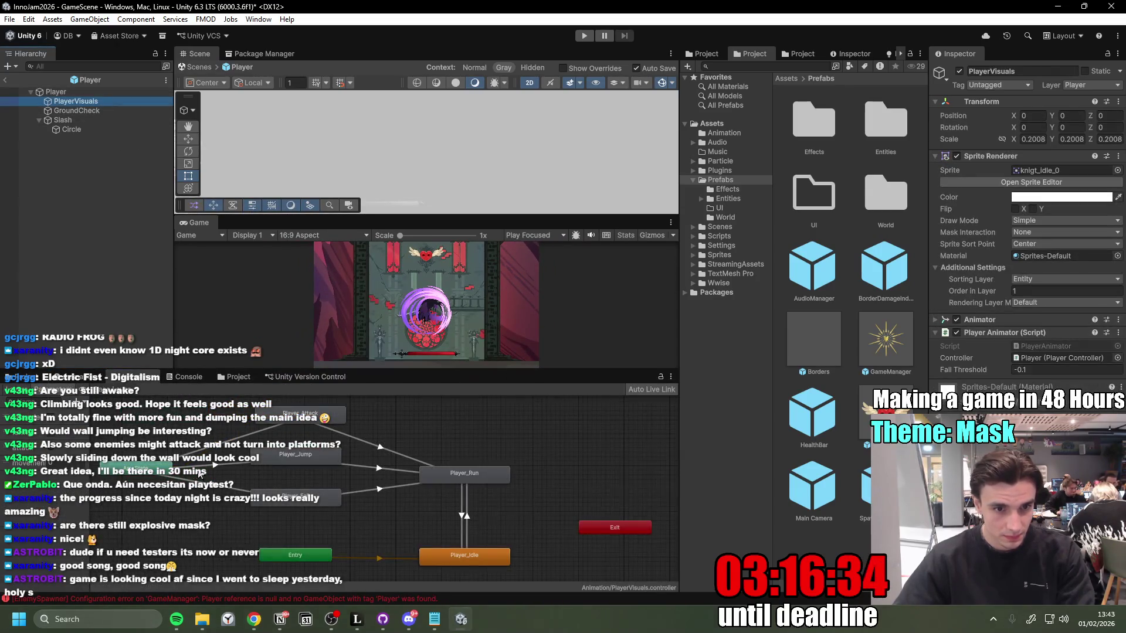
{"action": "left_click", "coordinate": [88, 377]}
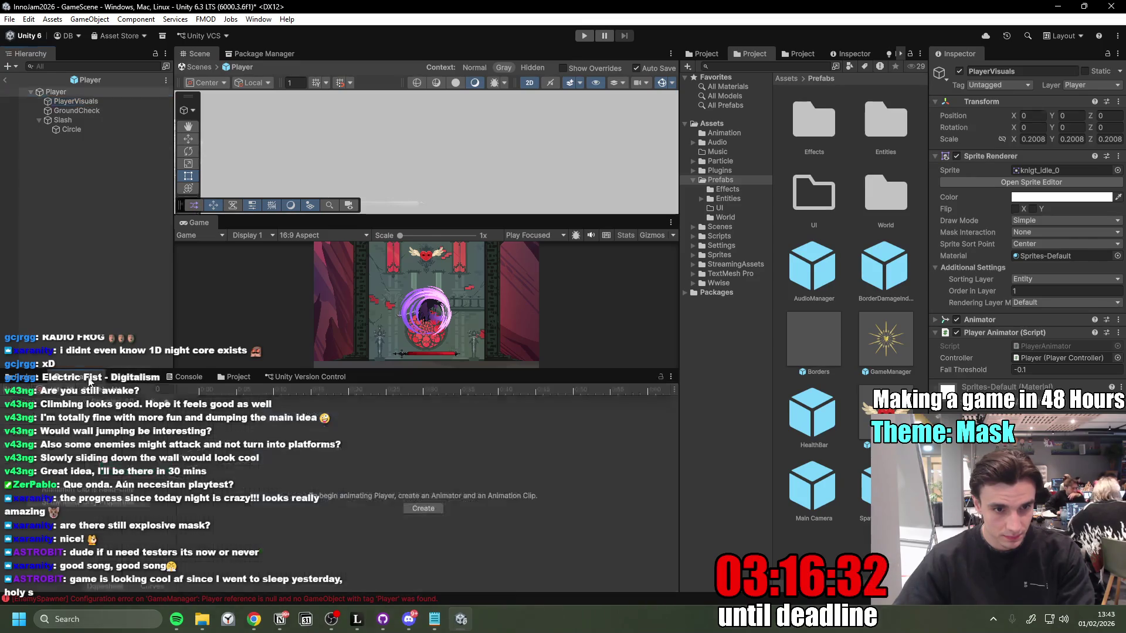
{"action": "left_click", "coordinate": [76, 100]}
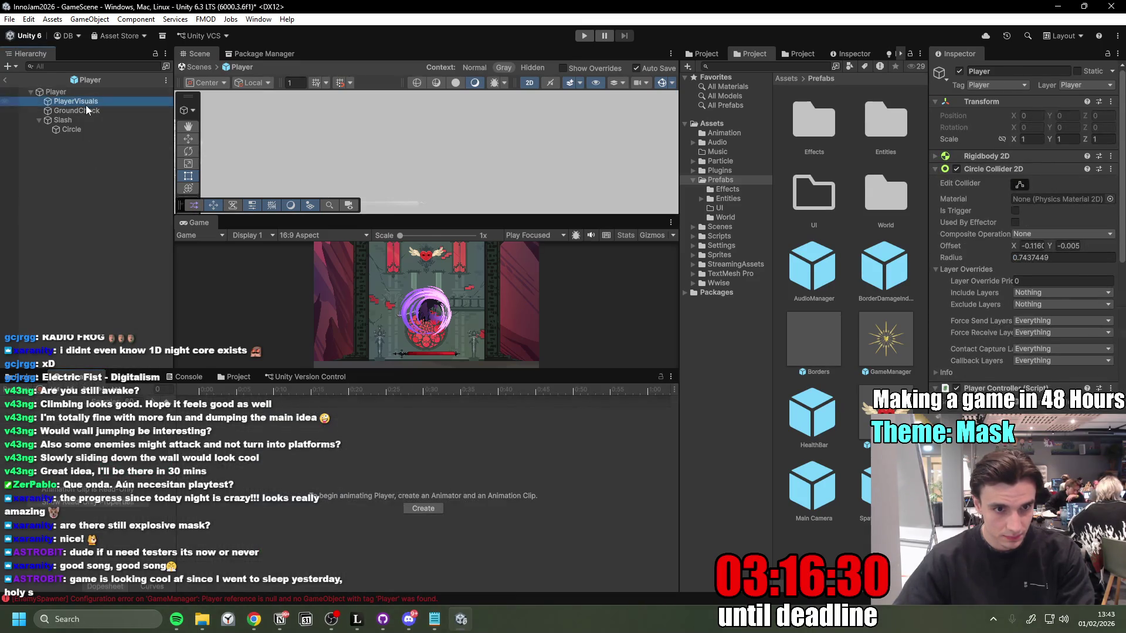
Step: Create a new animation clip for PlayerVisuals named 'Attack' and save it
{"action": "left_click", "coordinate": [62, 491]}
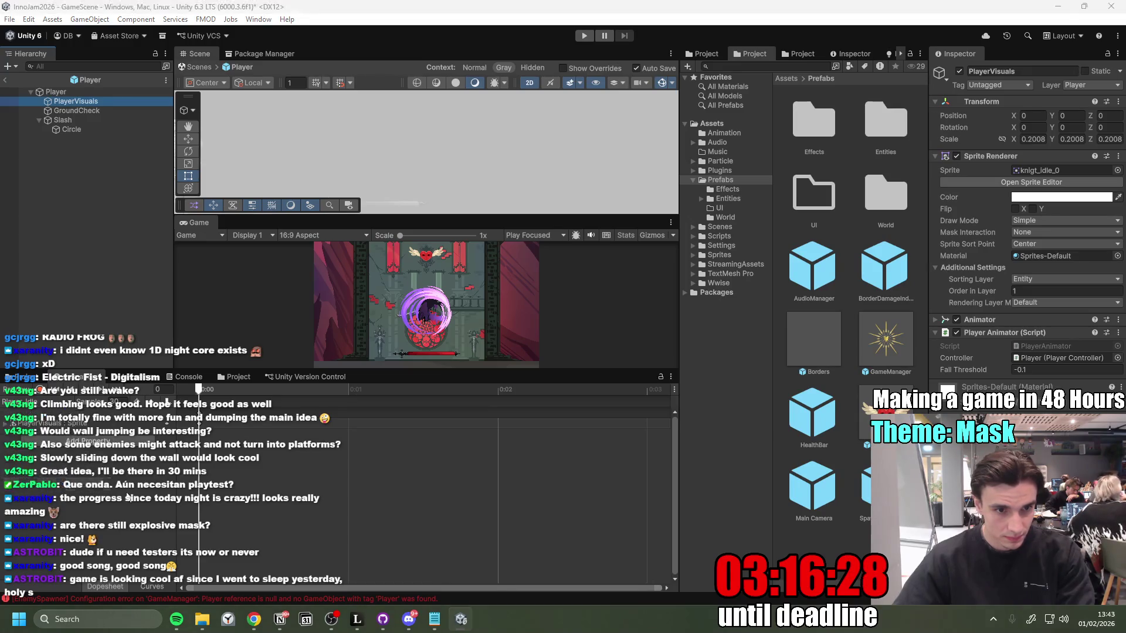
{"action": "left_click", "coordinate": [280, 361]}
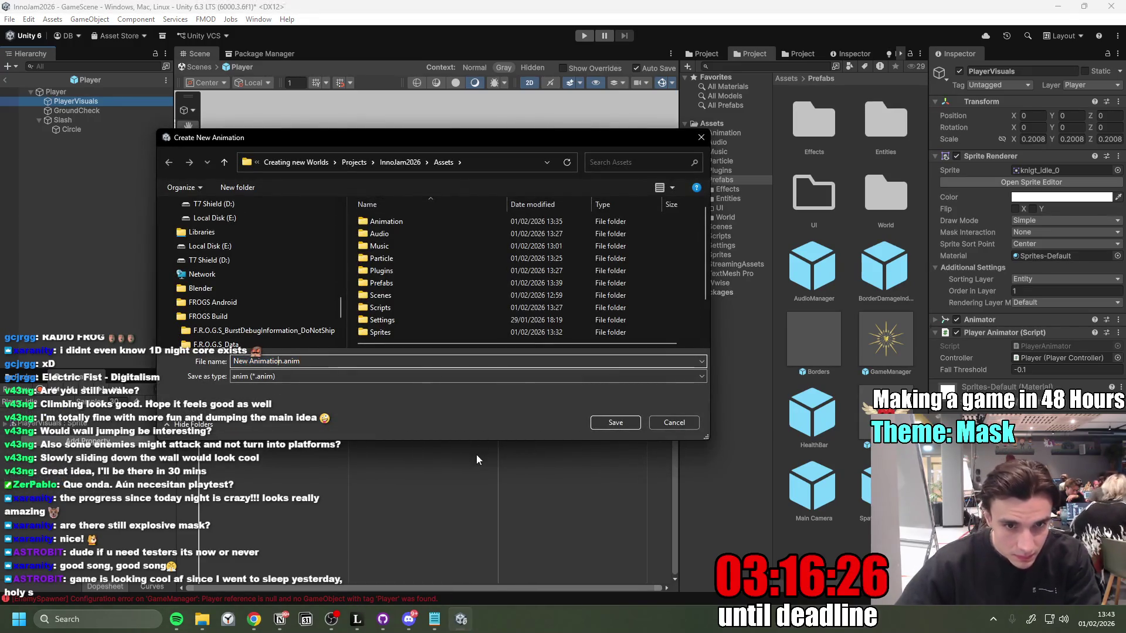
{"action": "key", "text": "ctrl+BackSpace"}
{"action": "key", "text": "ctrl+BackSpace"}
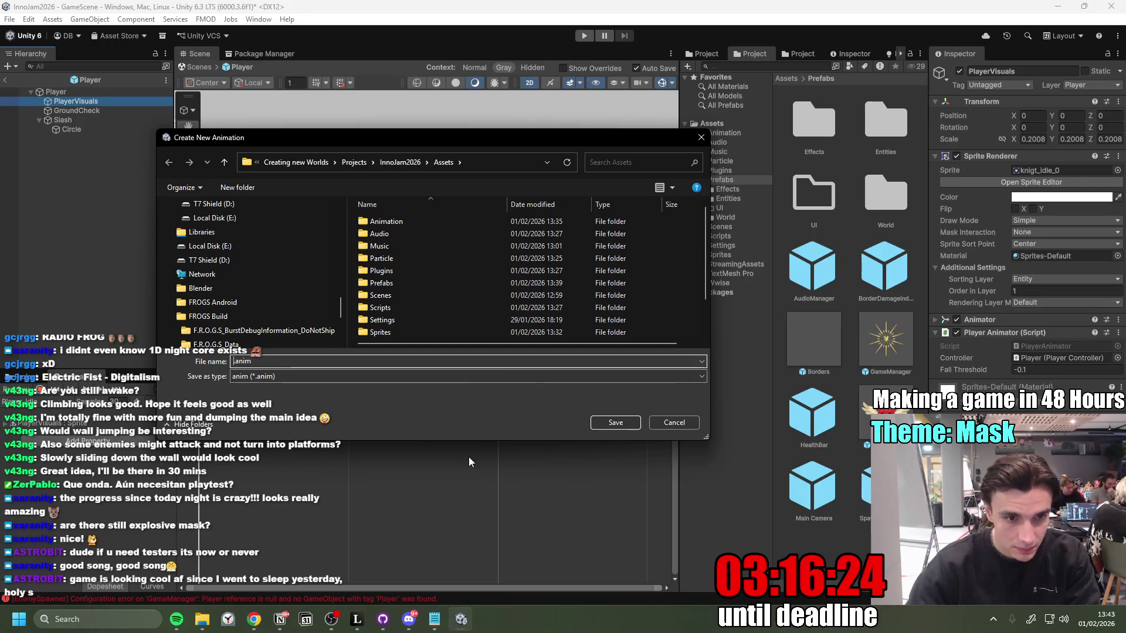
{"action": "type", "text": "Attack"}
{"action": "key", "text": "Return"}
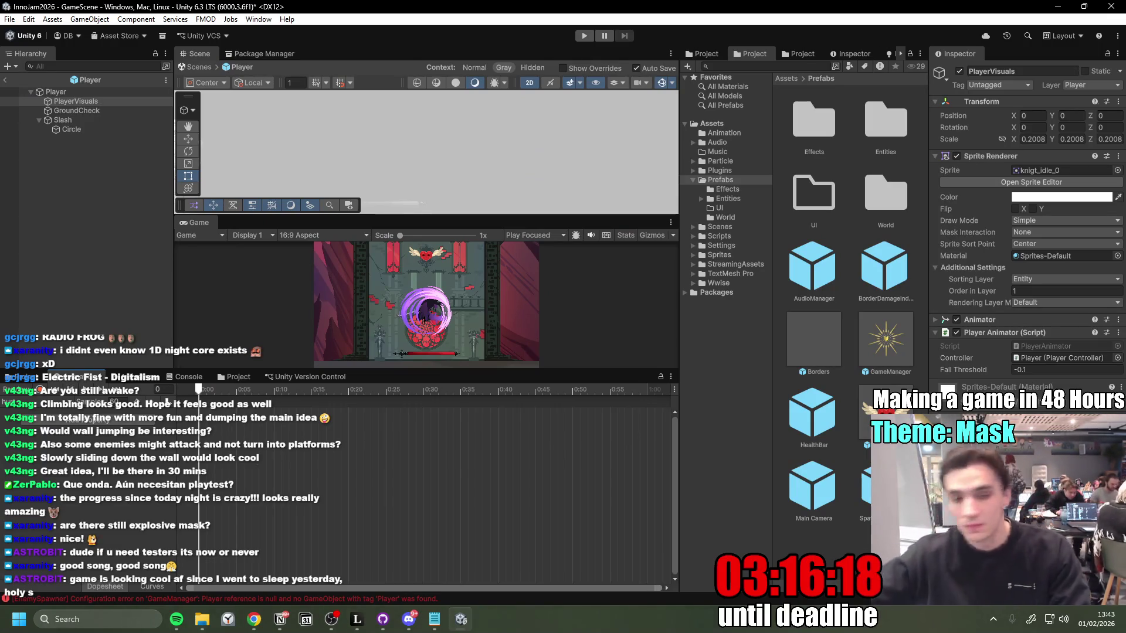
{"action": "key", "text": "alt+Tab"}
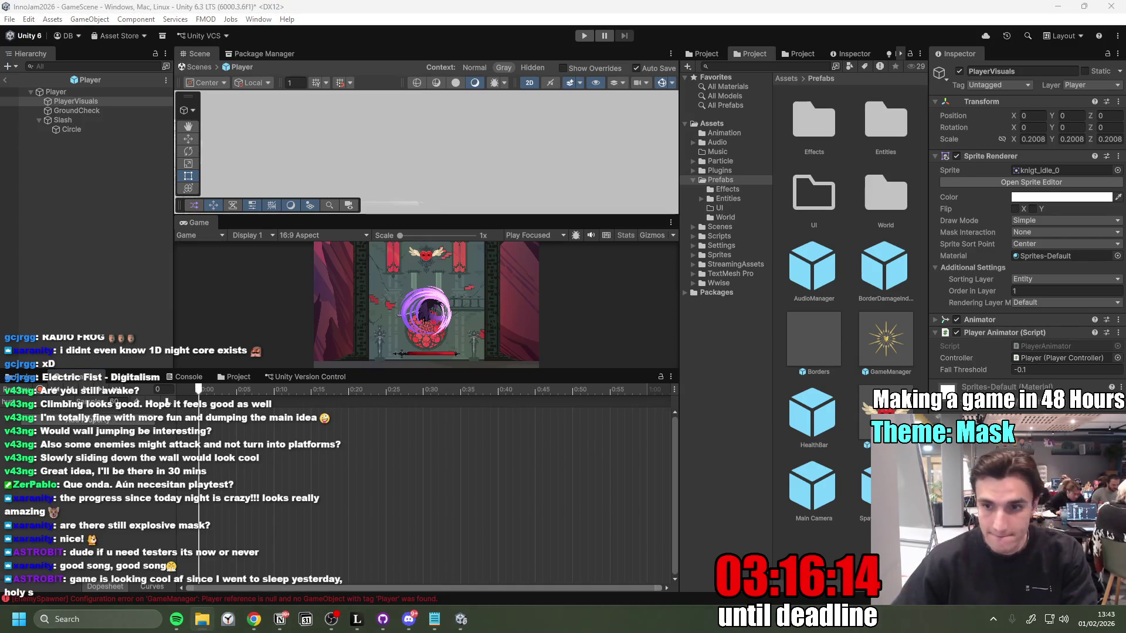
{"action": "mouse_move", "coordinate": [874, 209]}
{"action": "left_mouse_down"}
{"action": "mouse_move", "coordinate": [881, 124]}
{"action": "mouse_move", "coordinate": [880, 139]}
{"action": "left_mouse_up"}
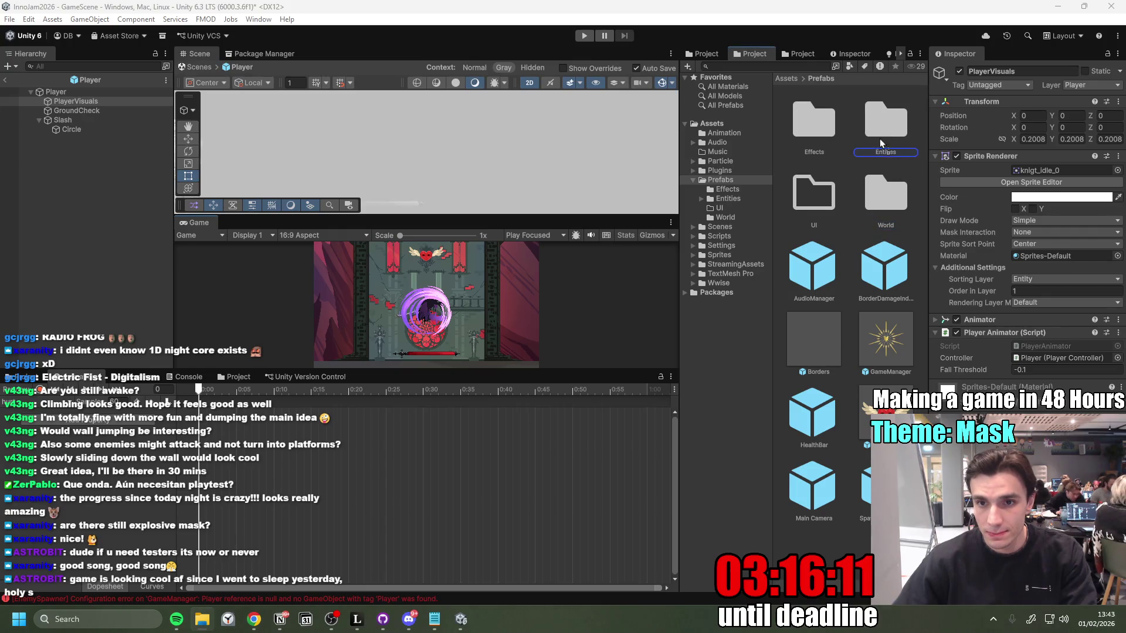
Step: Drag the knight_damage sprite frames from Sprites/Player into the clip and step through them
{"action": "left_click", "coordinate": [724, 254]}
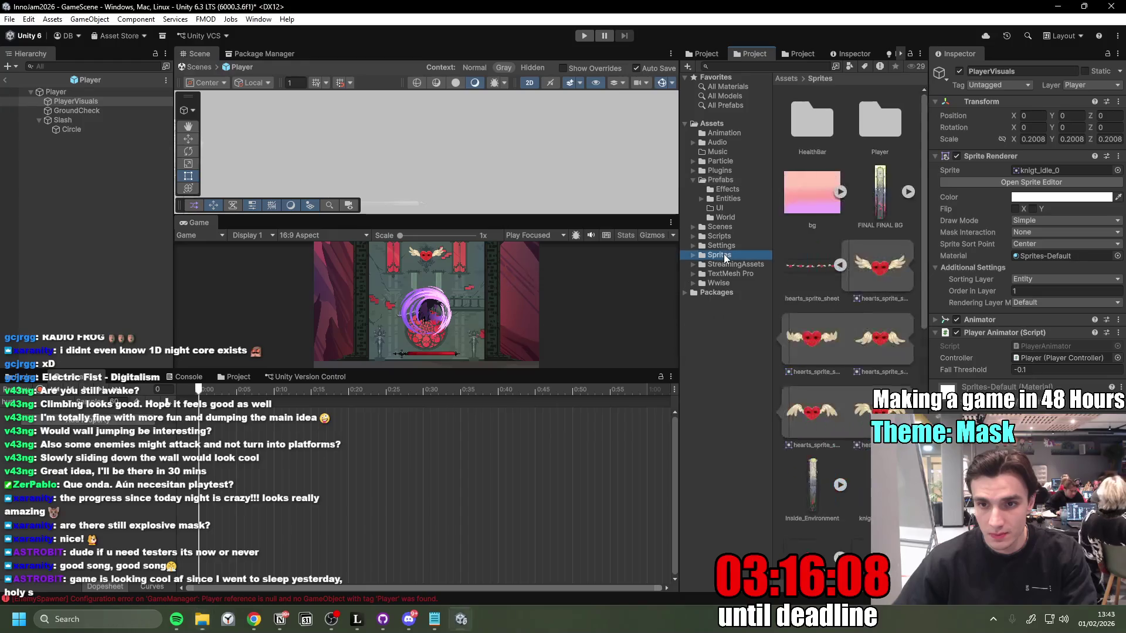
{"action": "left_click_drag", "start_coordinate": [847, 74], "coordinate": [865, 141]}
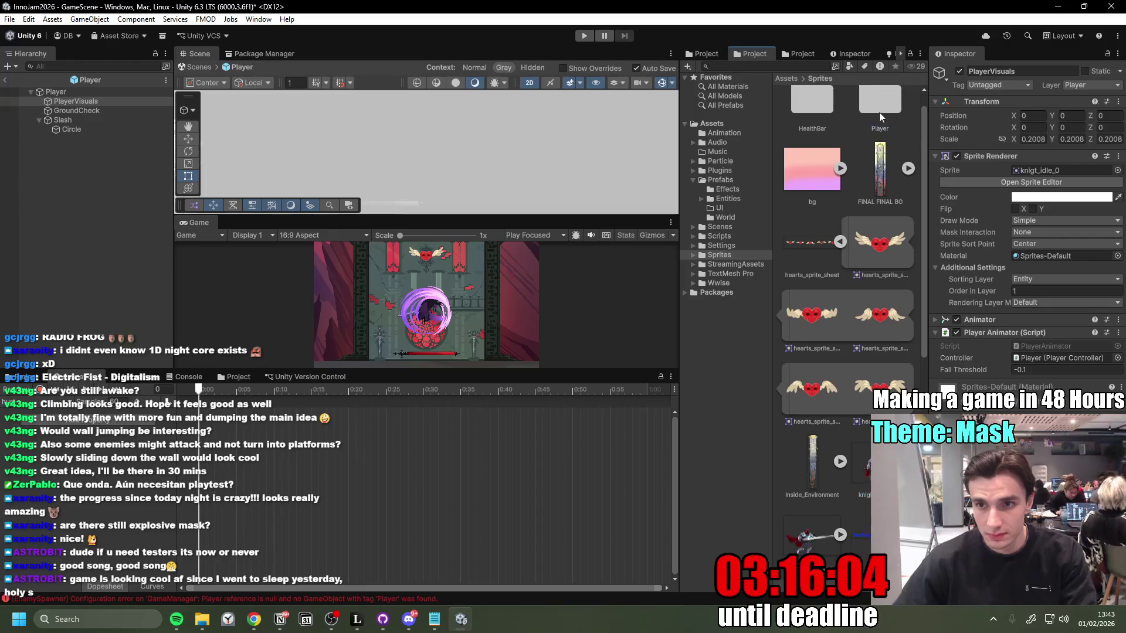
{"action": "double_click", "coordinate": [878, 112]}
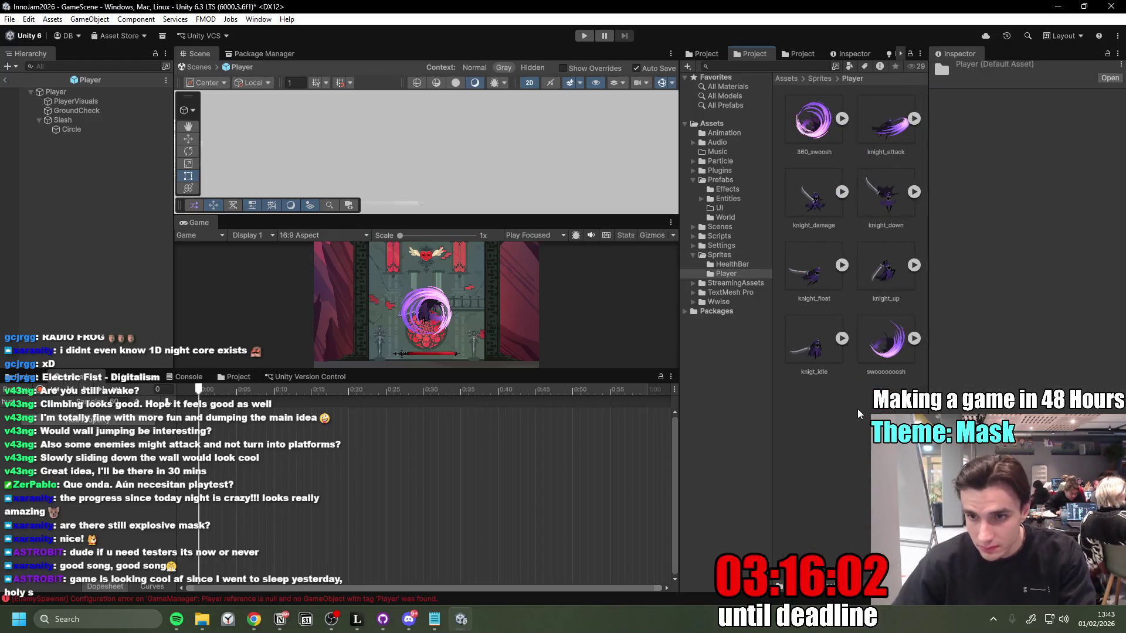
{"action": "left_click", "coordinate": [857, 355]}
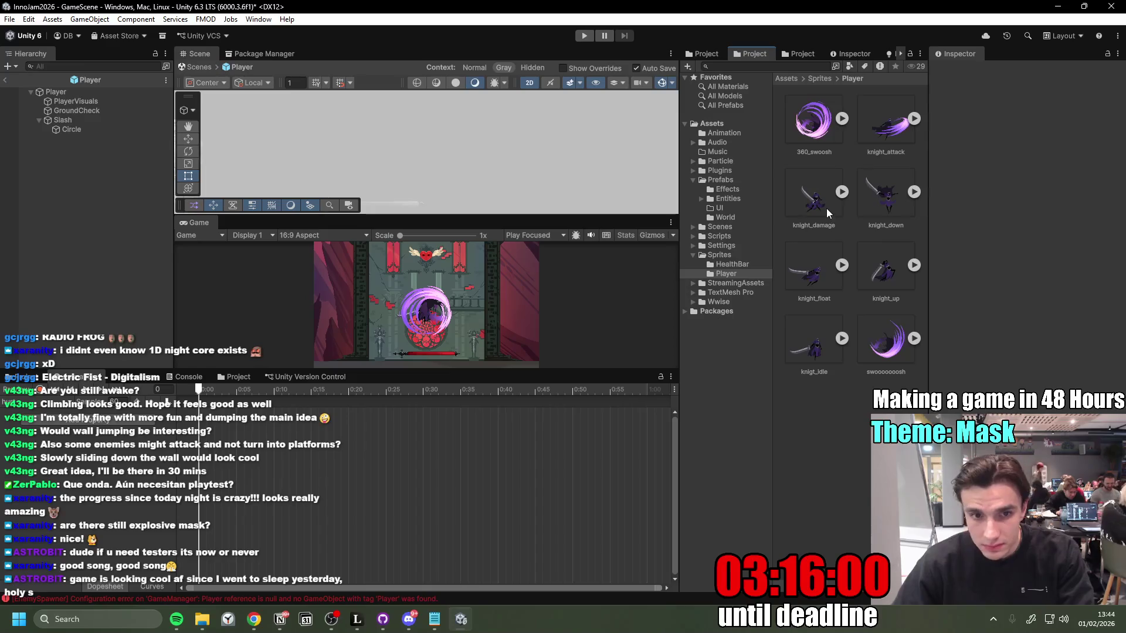
{"action": "left_click_drag", "start_coordinate": [821, 203], "coordinate": [132, 414]}
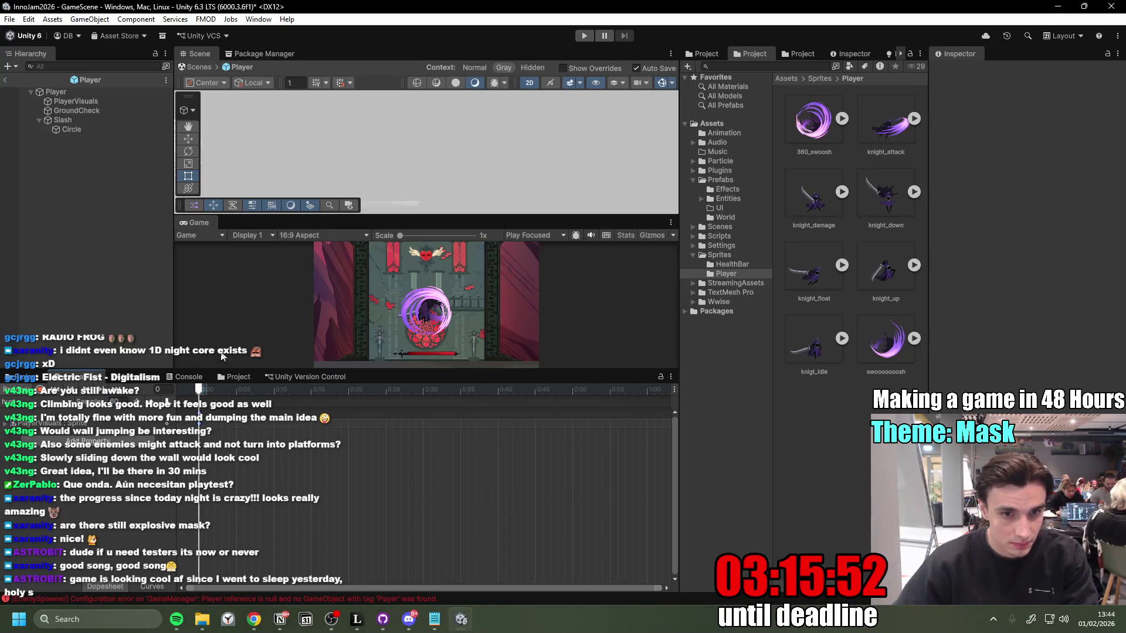
{"action": "left_click", "coordinate": [76, 101]}
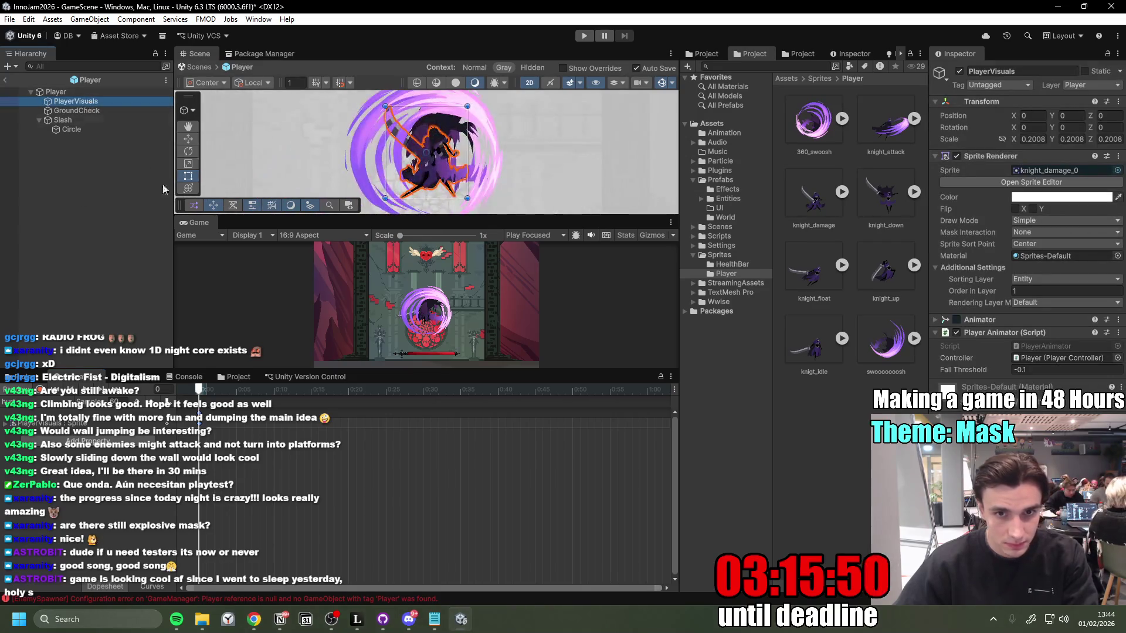
{"action": "left_click", "coordinate": [85, 391]}
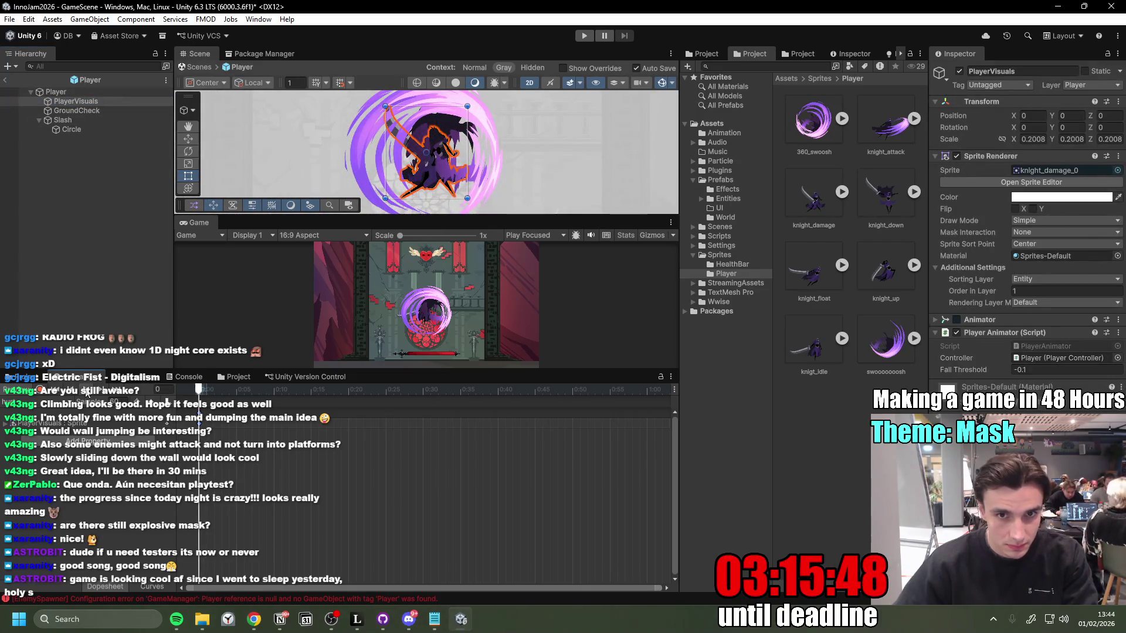
{"action": "left_click", "coordinate": [103, 388]}
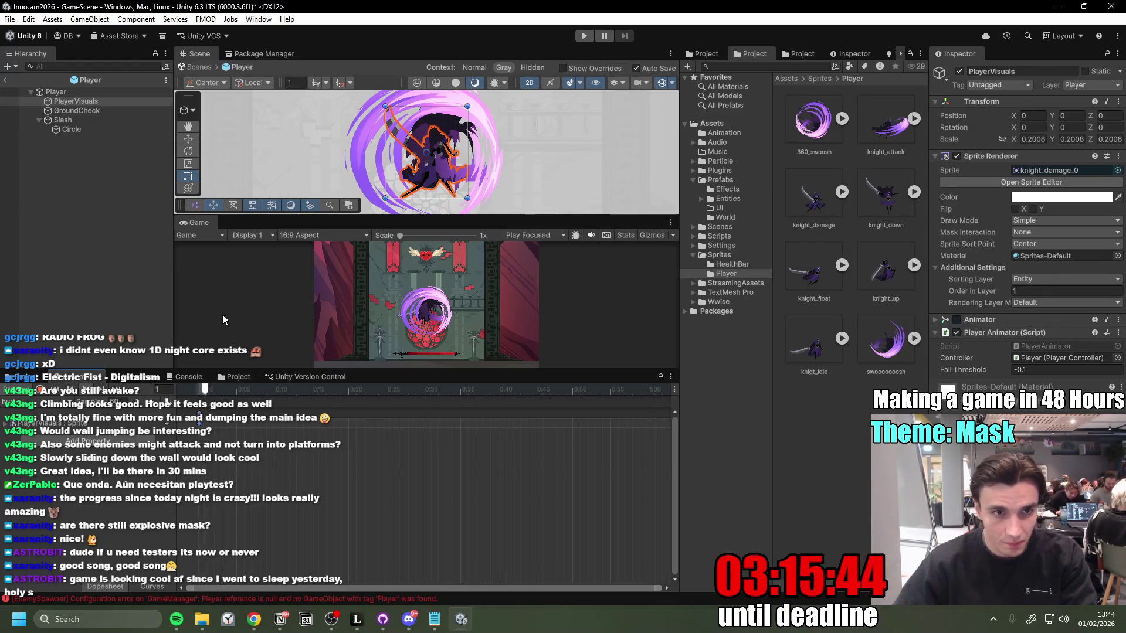
{"action": "left_click", "coordinate": [129, 377]}
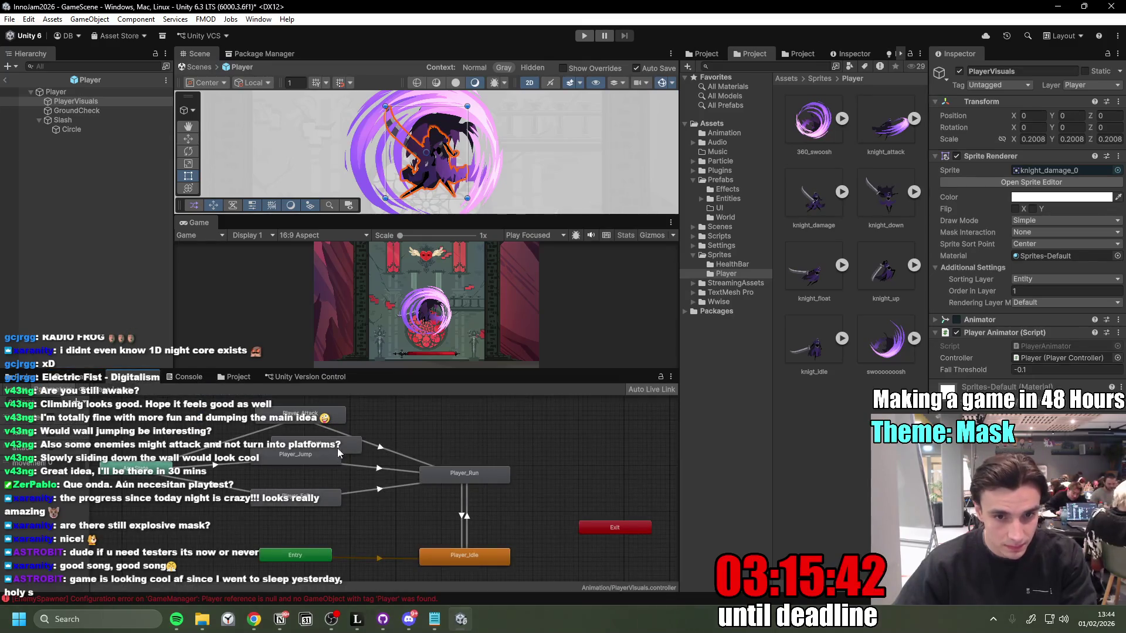
Step: Move the hurt state up and add a transition from Any State into hurt
{"action": "left_click", "coordinate": [338, 451]}
{"action": "left_click_drag", "start_coordinate": [299, 446], "coordinate": [420, 415]}
{"action": "right_click", "coordinate": [230, 514]}
{"action": "left_click", "coordinate": [276, 506]}
{"action": "left_click", "coordinate": [363, 412]}
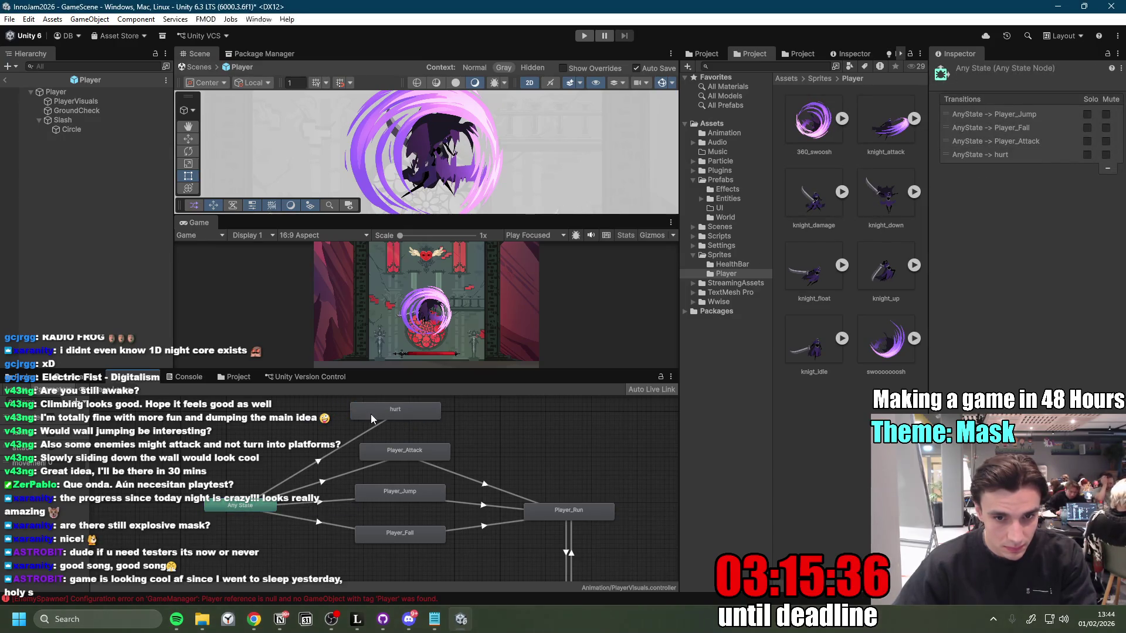
Step: Add a hurt to Player_Run transition with no exit time, no fixed duration, and duration 0
{"action": "left_click", "coordinate": [418, 410]}
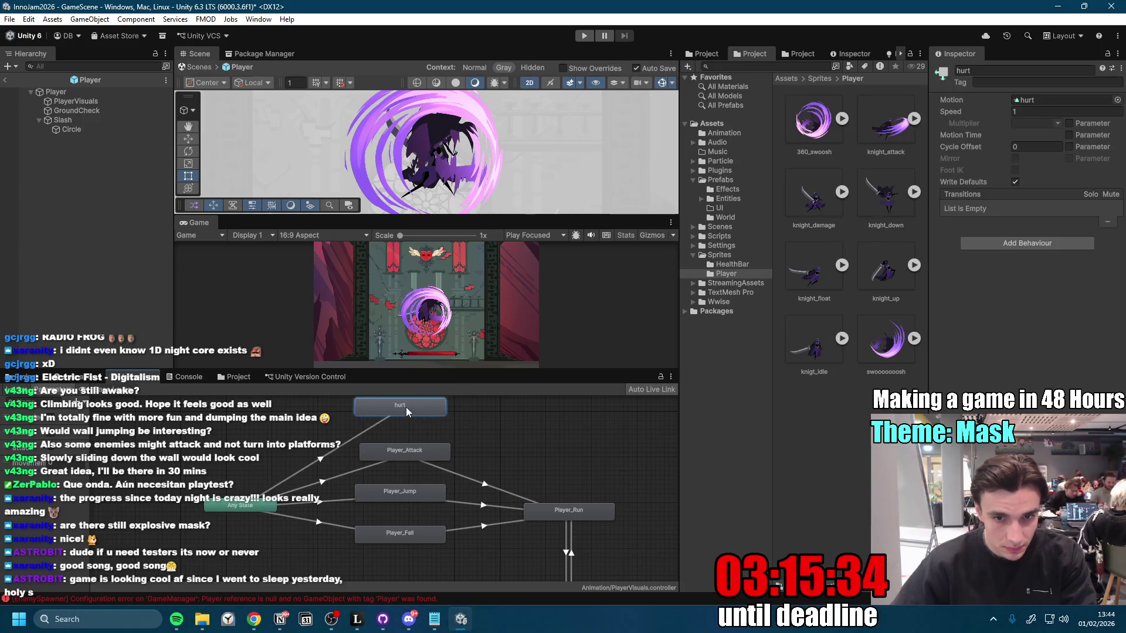
{"action": "right_click", "coordinate": [406, 407]}
{"action": "left_click", "coordinate": [460, 416]}
{"action": "left_click", "coordinate": [565, 510]}
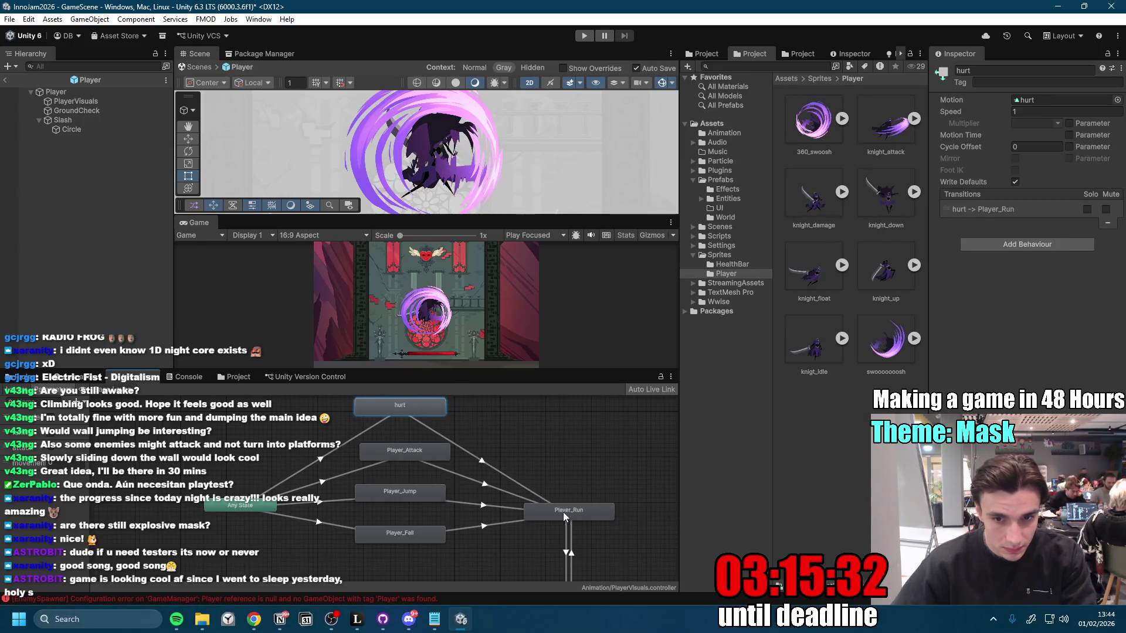
{"action": "left_click", "coordinate": [484, 463]}
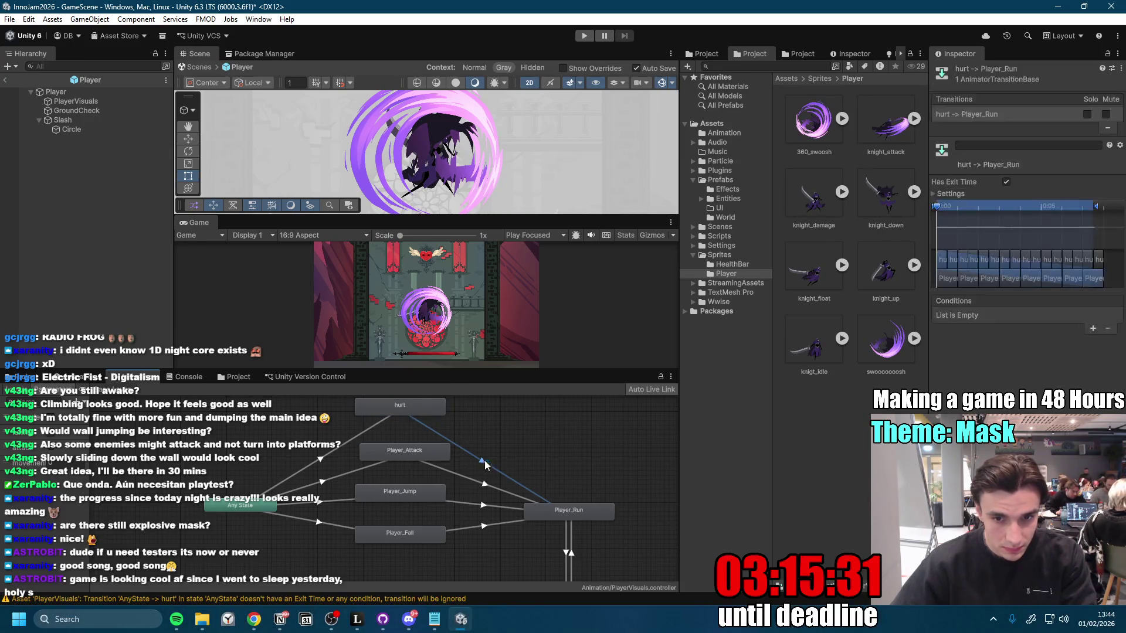
{"action": "left_click", "coordinate": [1007, 182]}
{"action": "left_click", "coordinate": [947, 194]}
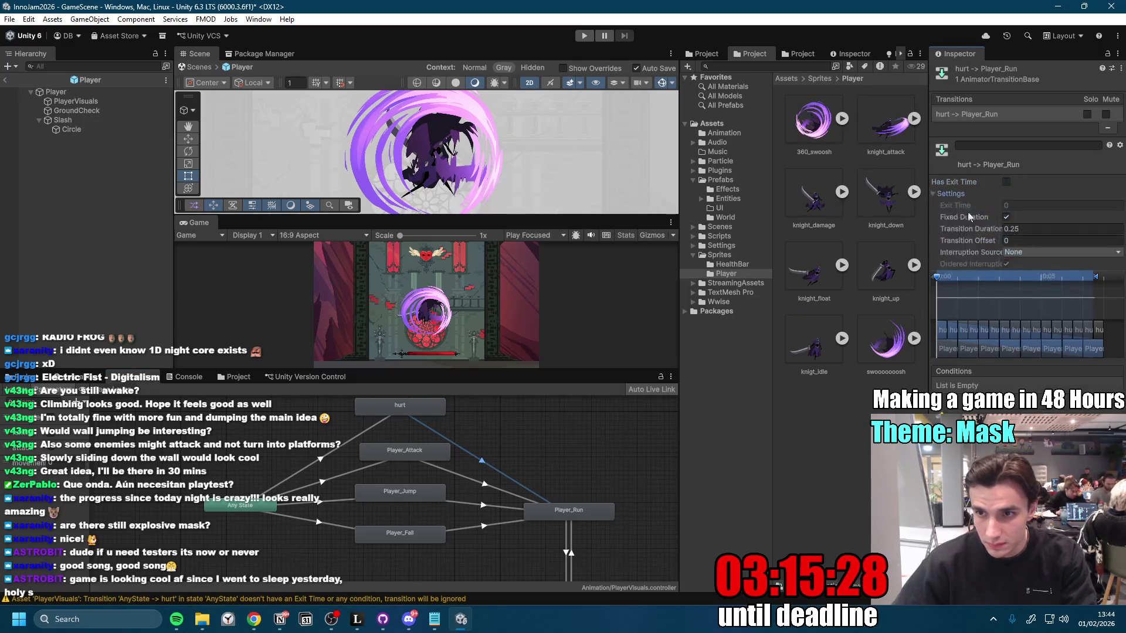
{"action": "left_click", "coordinate": [1006, 218]}
{"action": "left_click_drag", "start_coordinate": [991, 229], "coordinate": [864, 229]}
Step: Turn off Fixed Duration on the Any State to hurt transition and tidy the graph
{"action": "left_click", "coordinate": [305, 473]}
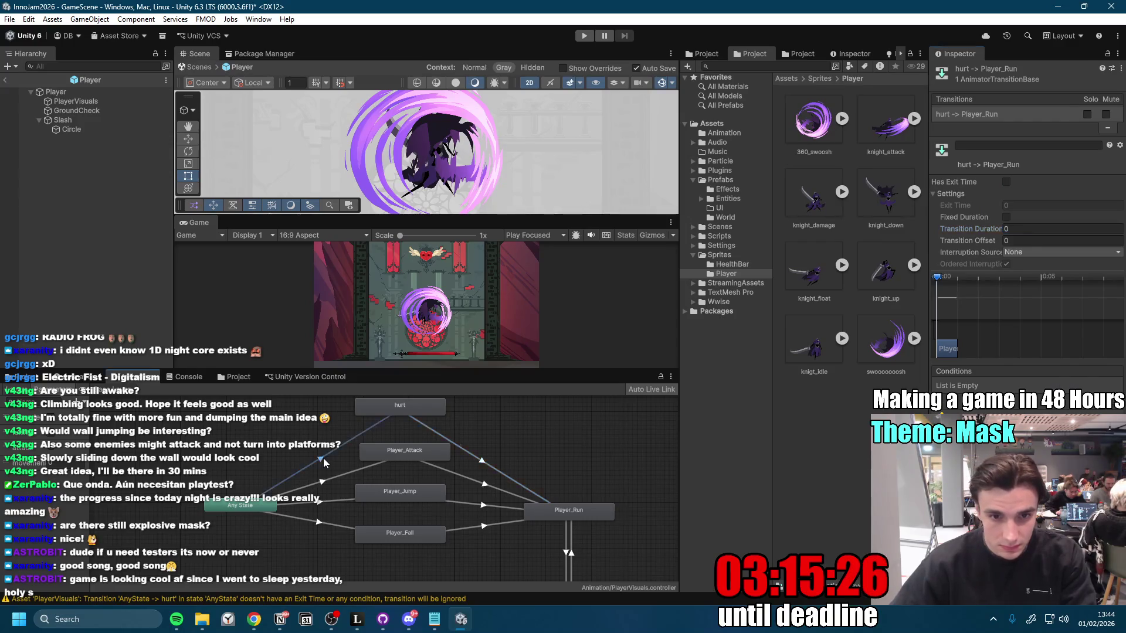
{"action": "left_click", "coordinate": [1006, 217]}
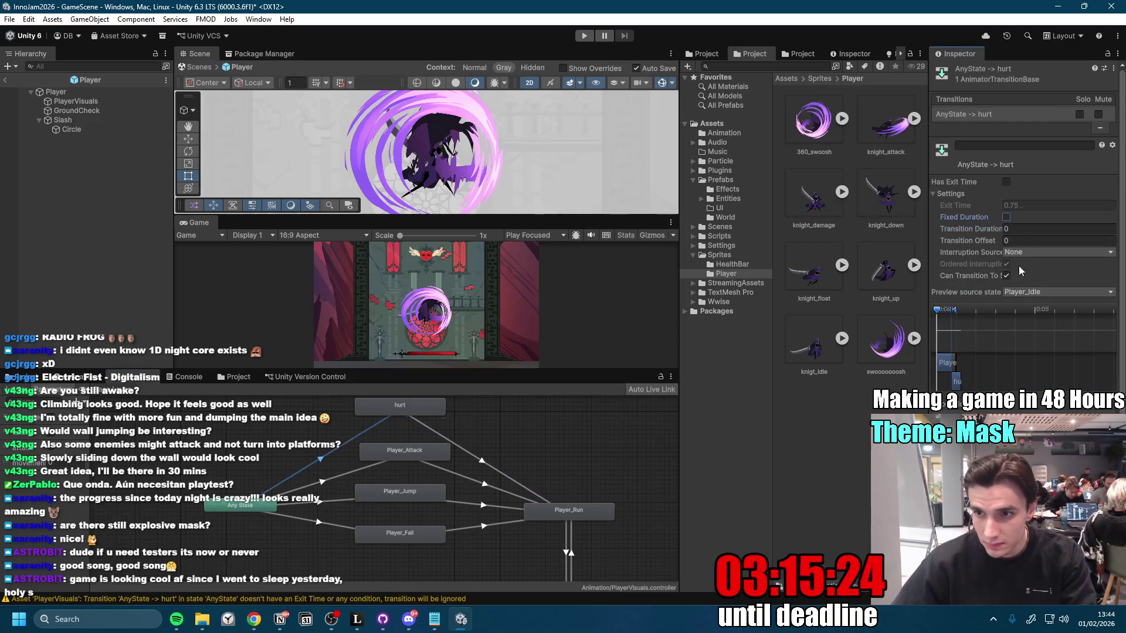
{"action": "left_click", "coordinate": [937, 192]}
{"action": "left_click", "coordinate": [373, 409]}
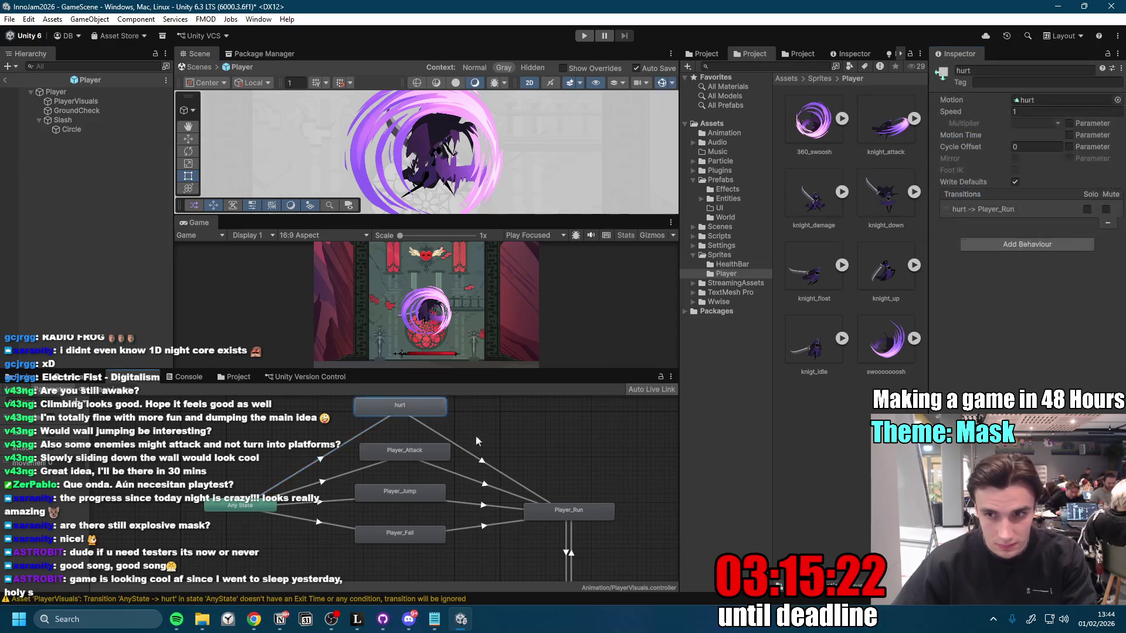
{"action": "left_click", "coordinate": [477, 461]}
{"action": "left_click_drag", "start_coordinate": [416, 409], "coordinate": [414, 405]}
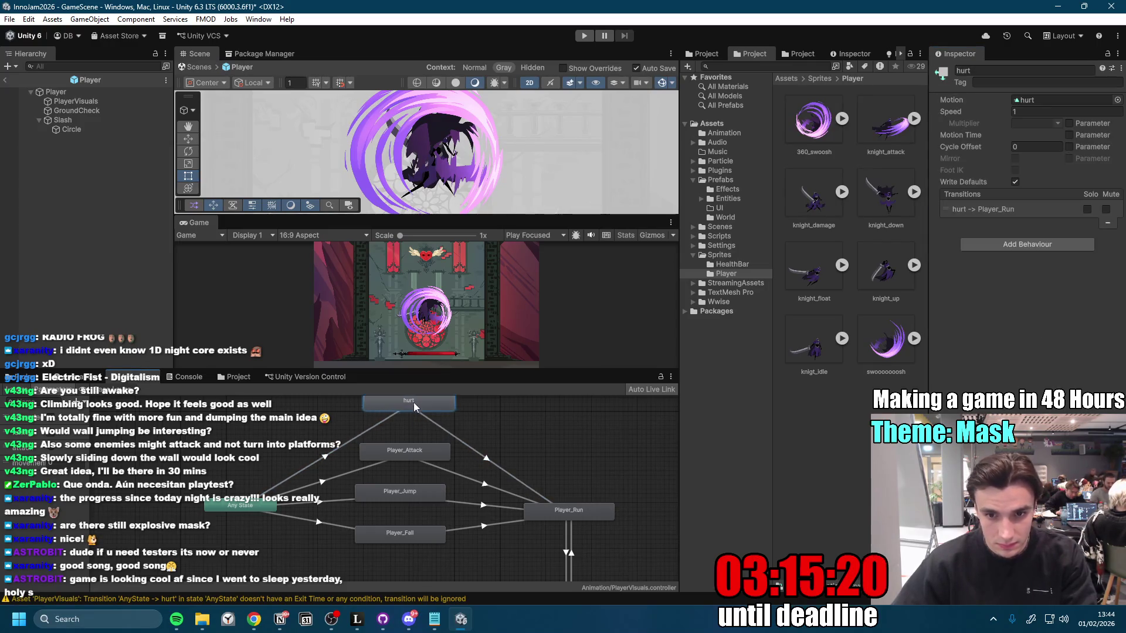
{"action": "left_click", "coordinate": [575, 516]}
Step: Add a new Bool parameter, then open the PlayerAnimator script from PlayerVisuals
{"action": "left_click", "coordinate": [82, 403]}
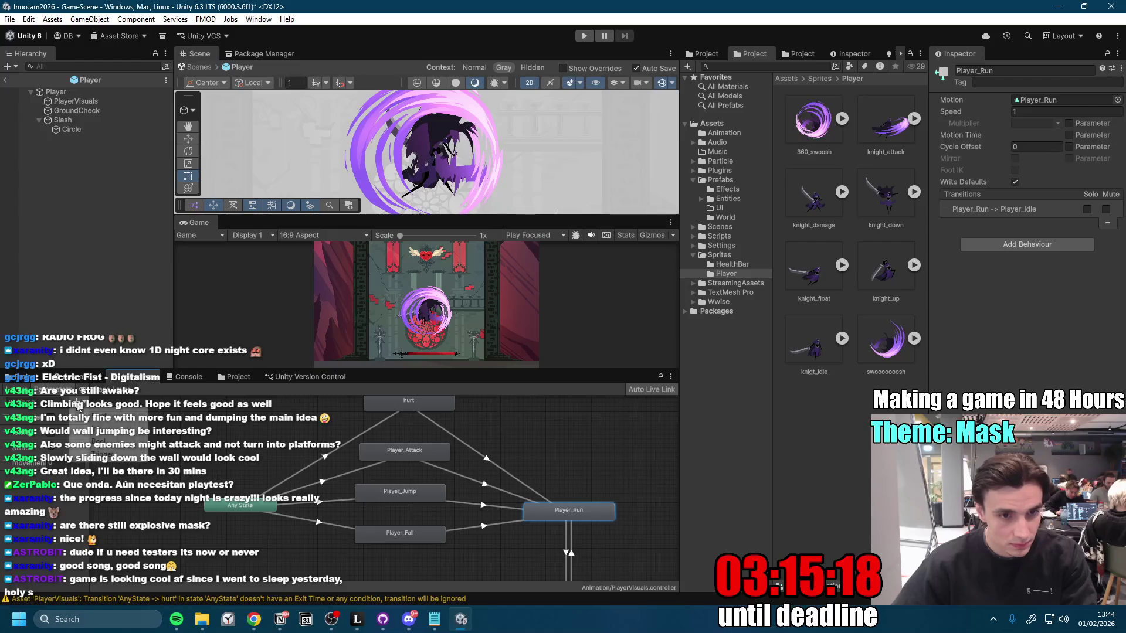
{"action": "left_click", "coordinate": [97, 438]}
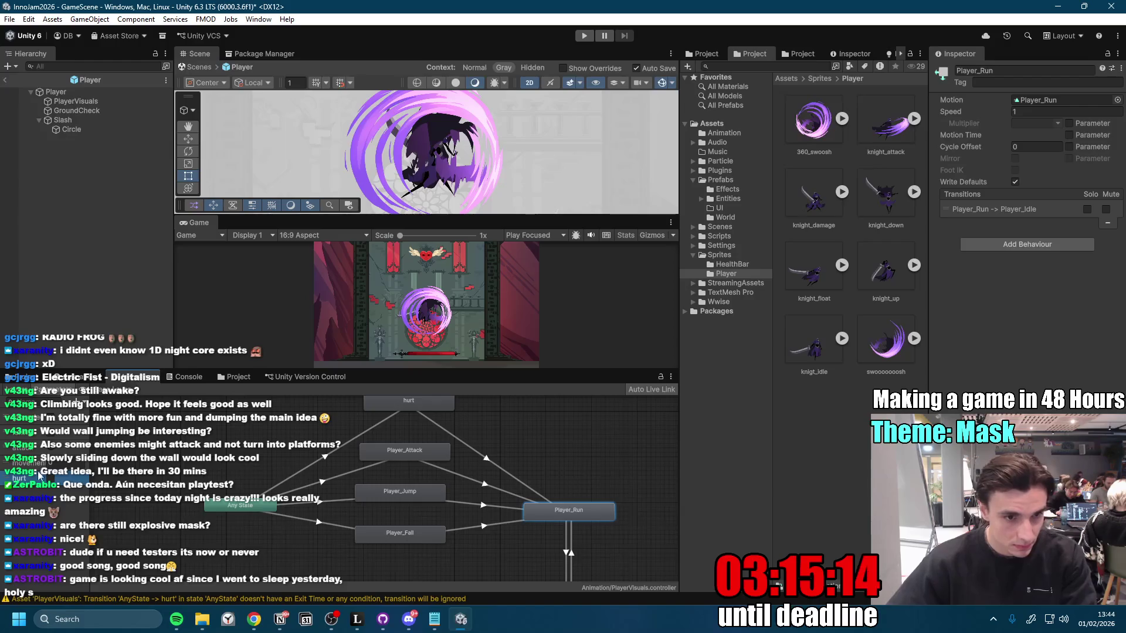
{"action": "left_click_drag", "start_coordinate": [9, 475], "coordinate": [15, 422]}
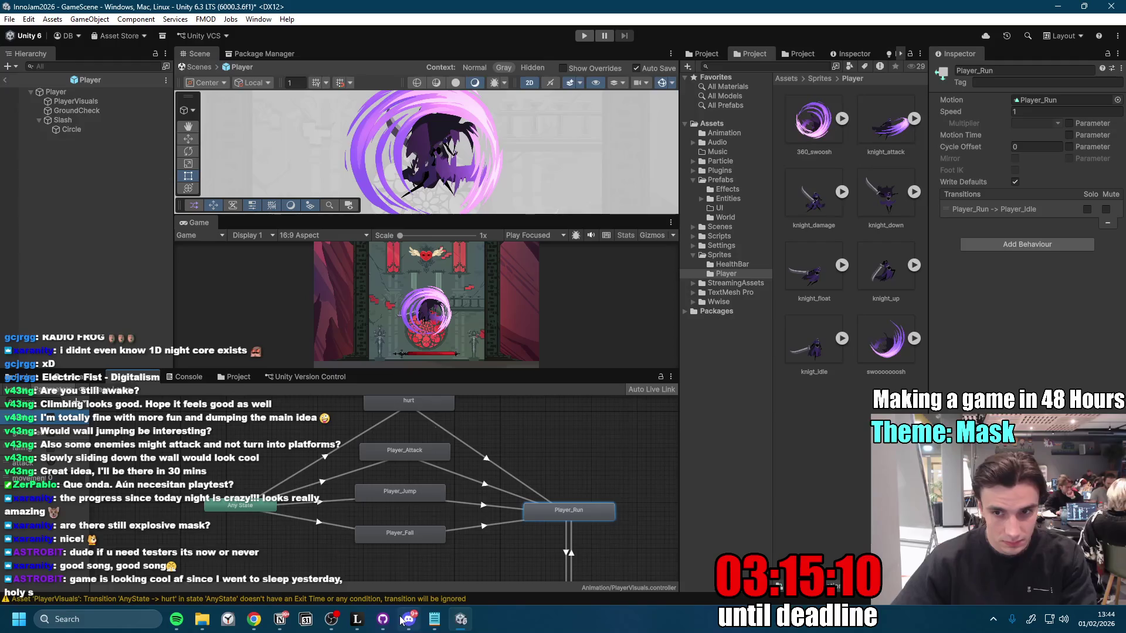
{"action": "mouse_move", "coordinate": [420, 624]}
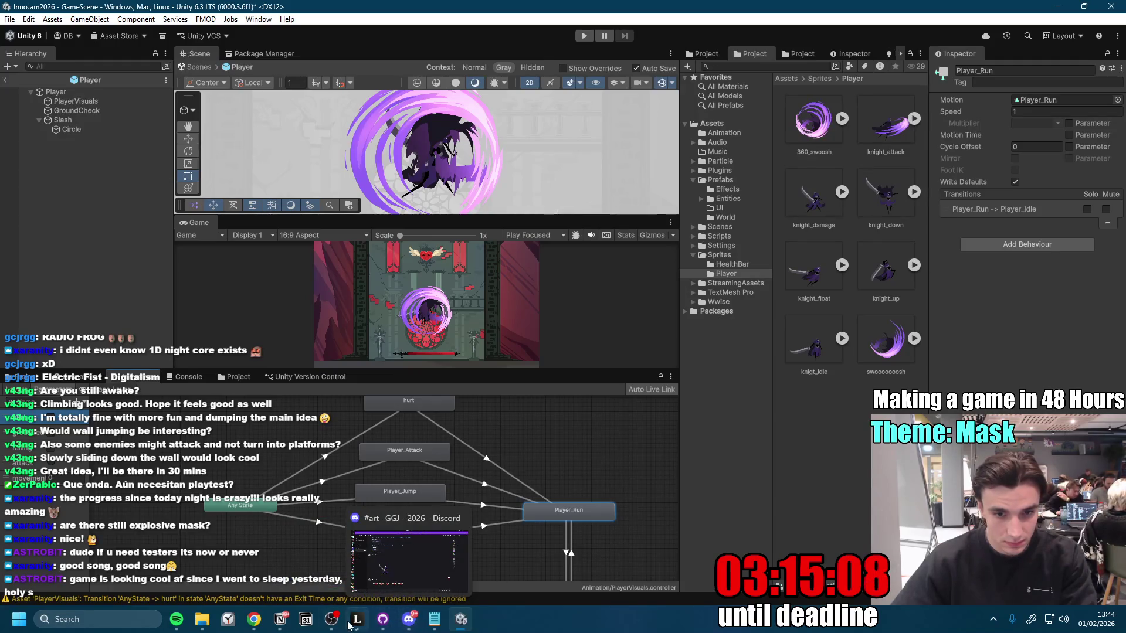
{"action": "left_click", "coordinate": [56, 92]}
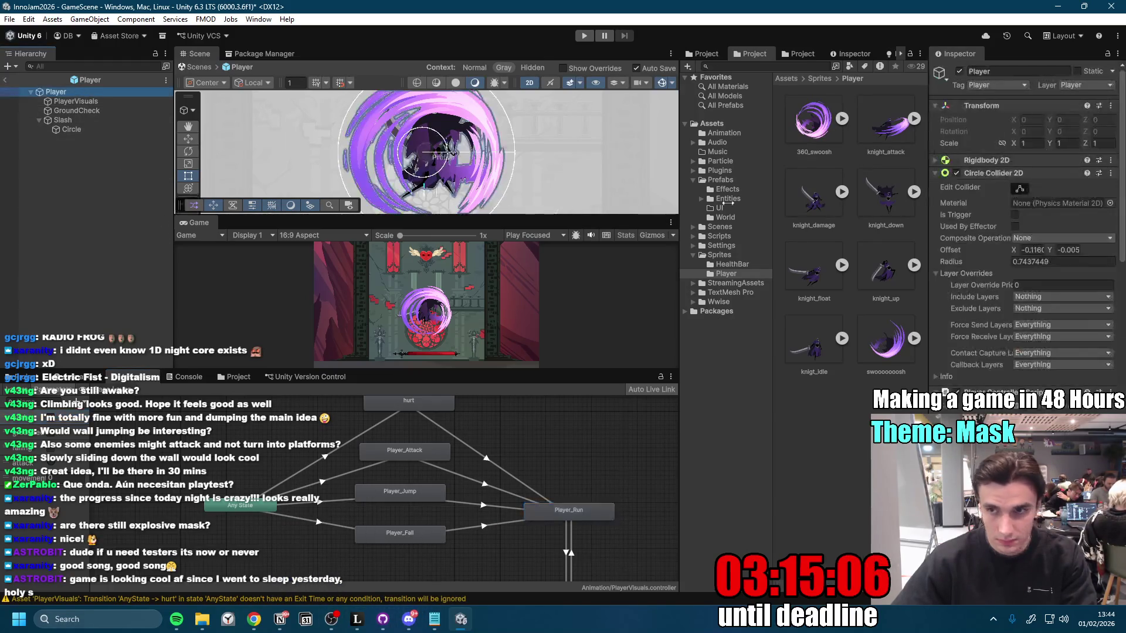
{"action": "left_click", "coordinate": [131, 102]}
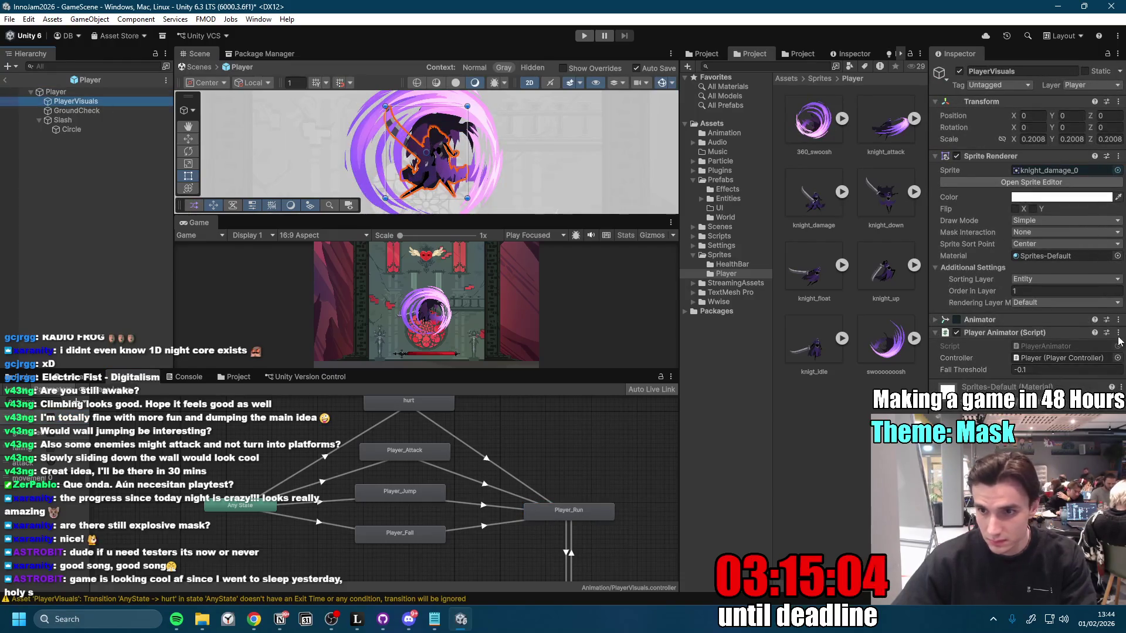
{"action": "left_click", "coordinate": [1117, 333]}
{"action": "left_click", "coordinate": [1032, 498]}
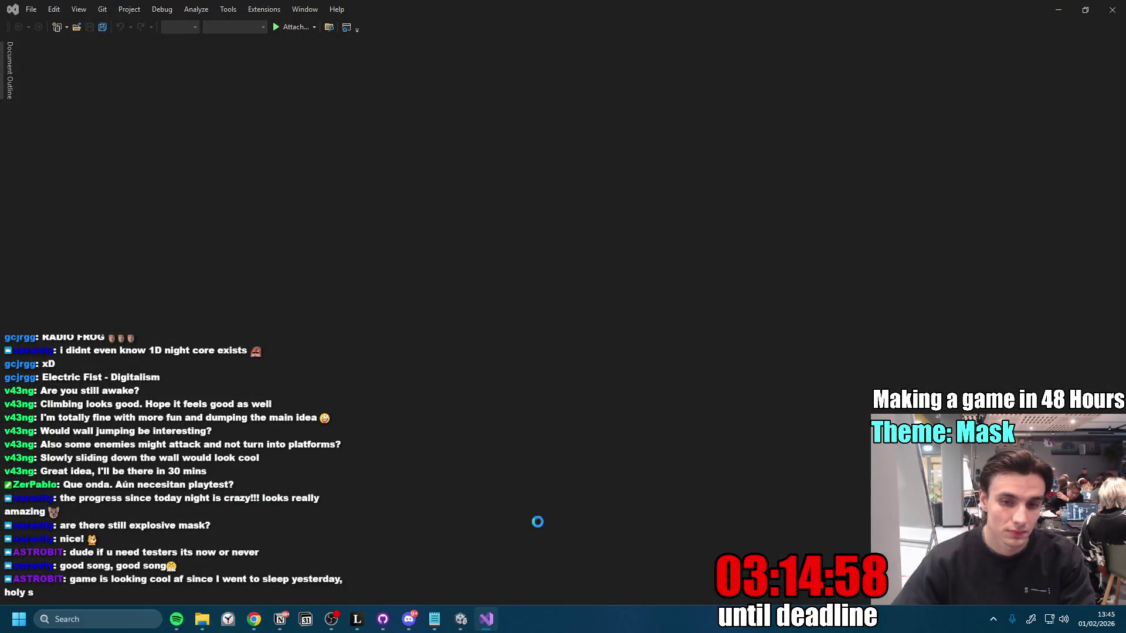
Step: Duplicate the grounded animator.SetBool line in PlayerAnimator's Update method
{"action": "mouse_move", "coordinate": [467, 618]}
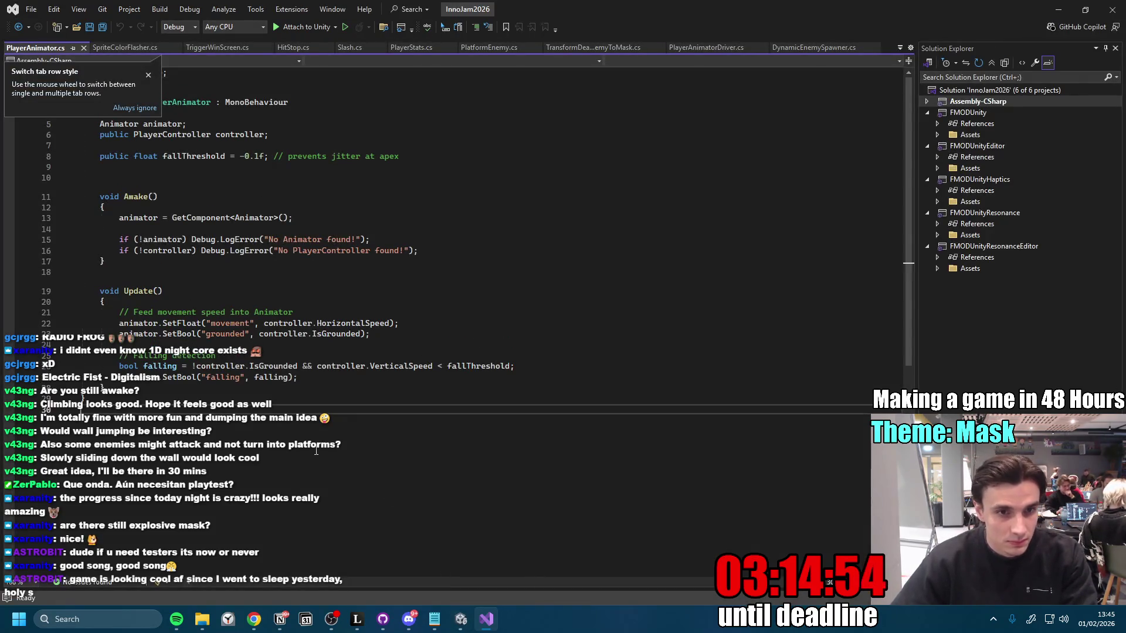
{"action": "left_click", "coordinate": [324, 305]}
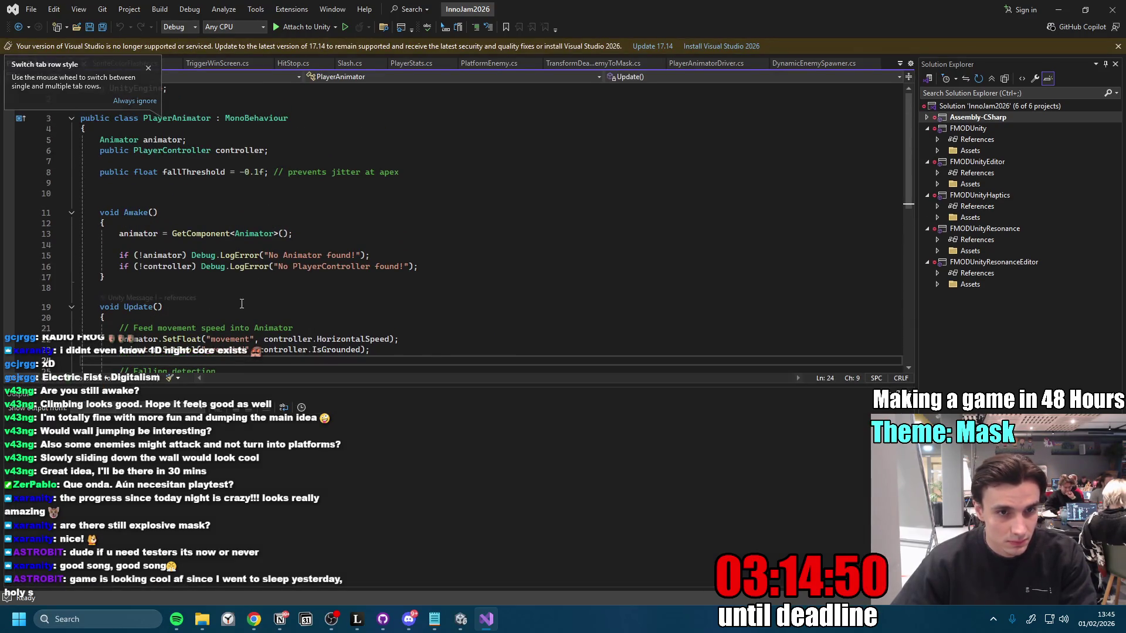
{"action": "scroll", "coordinate": [350, 293], "scroll_direction": "down", "scroll_amount": 1}
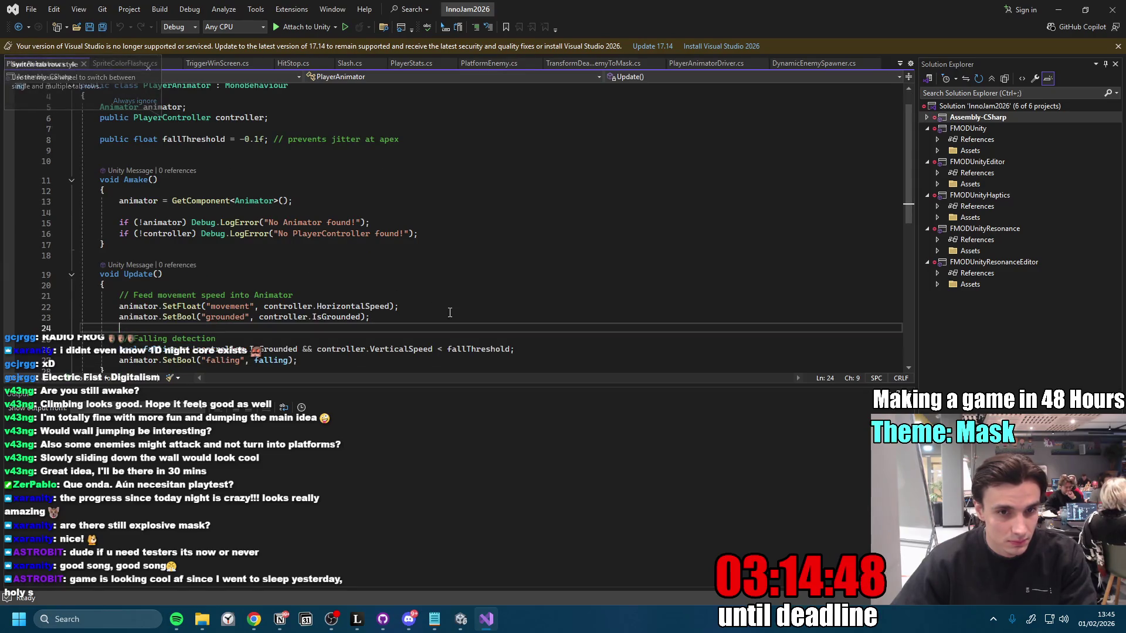
{"action": "left_click", "coordinate": [382, 321]}
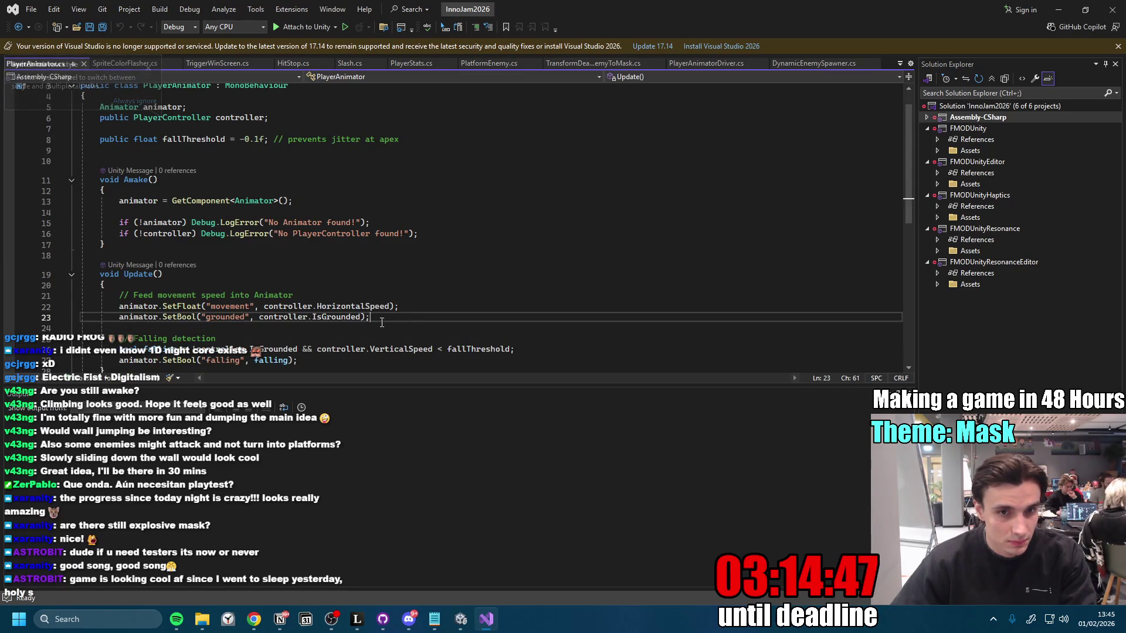
{"action": "triple_click", "coordinate": [175, 316]}
{"action": "key", "text": "ctrl+c"}
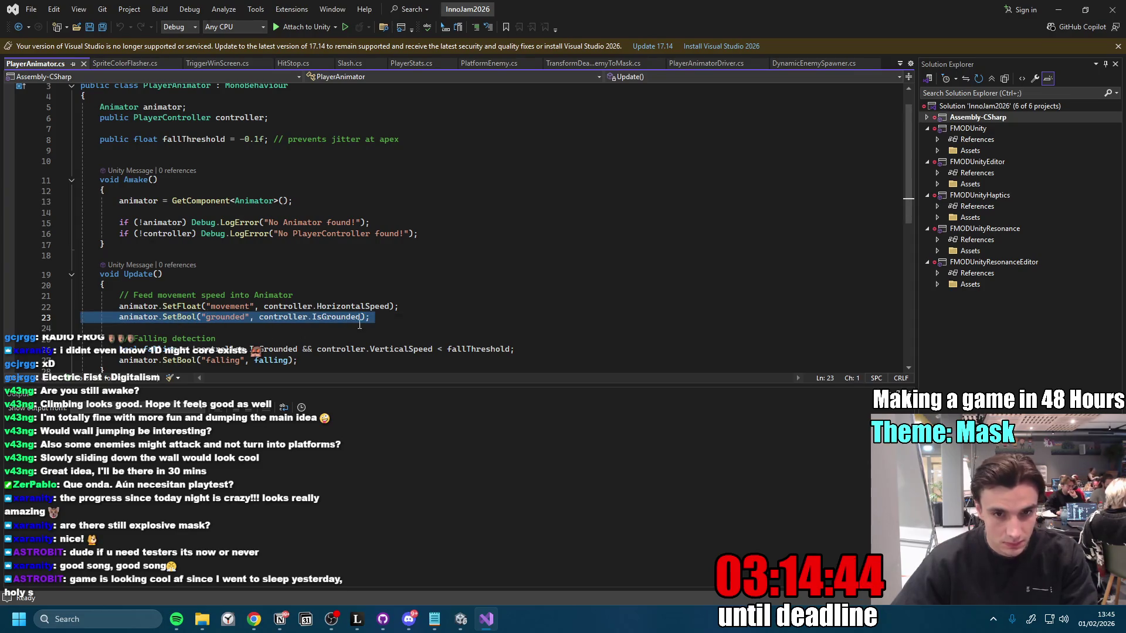
{"action": "left_click", "coordinate": [423, 317]}
{"action": "key", "text": "Return"}
{"action": "key", "text": "ctrl+v"}
Step: Change the copy to SetBool("hurt", controller.) and go to the controller's definition
{"action": "double_click", "coordinate": [215, 327]}
{"action": "type", "text": "hurt"}
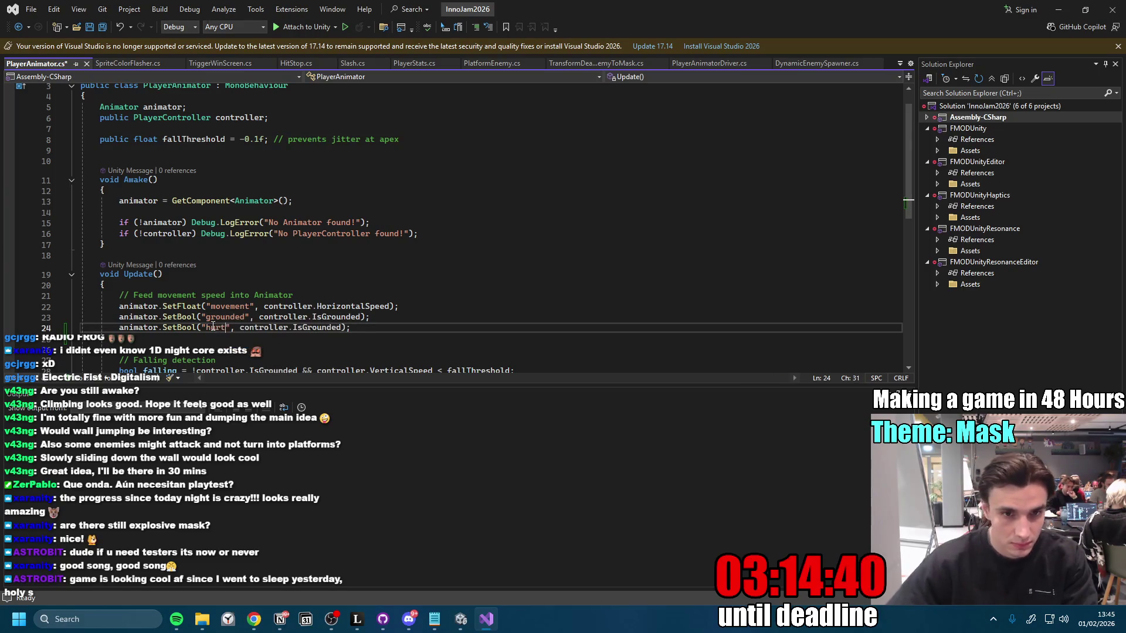
{"action": "double_click", "coordinate": [302, 327]}
{"action": "type", "text": "hu"}
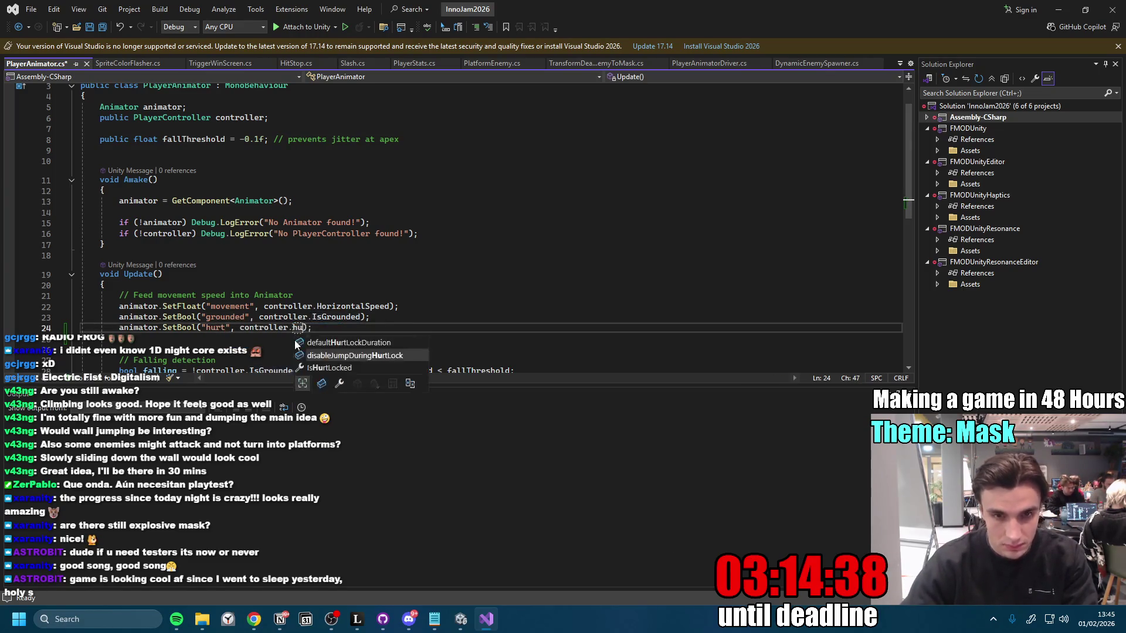
{"action": "key", "text": "BackSpace"}
{"action": "key", "text": "BackSpace"}
{"action": "key", "text": "BackSpace"}
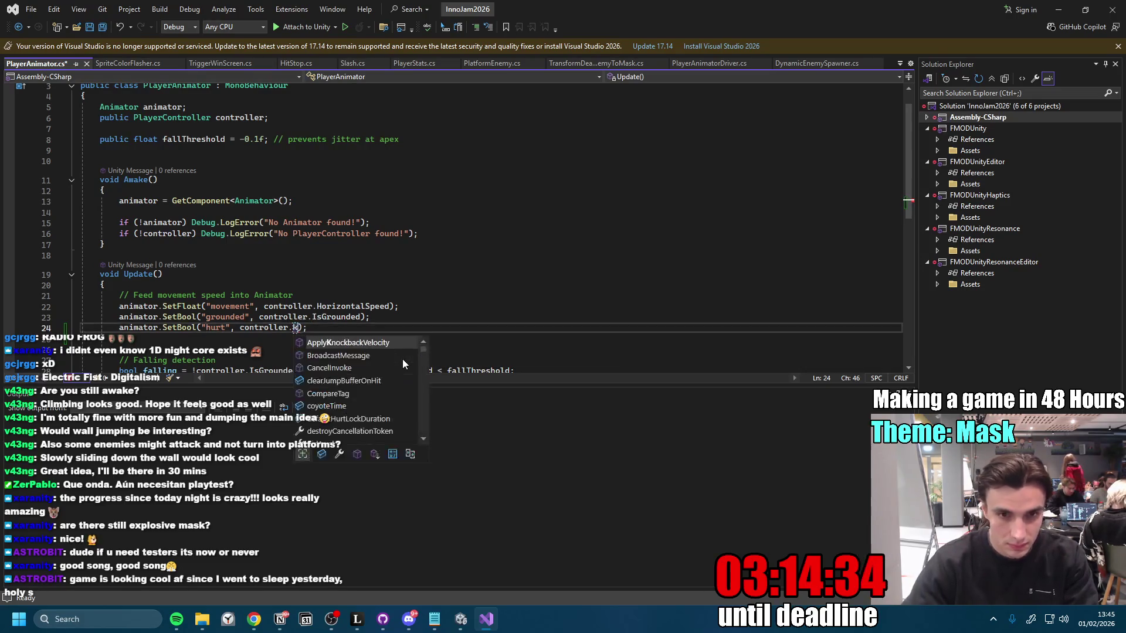
{"action": "type", "text": "isb"}
{"action": "key", "text": "BackSpace"}
{"action": "key", "text": "BackSpace"}
{"action": "key", "text": "BackSpace"}
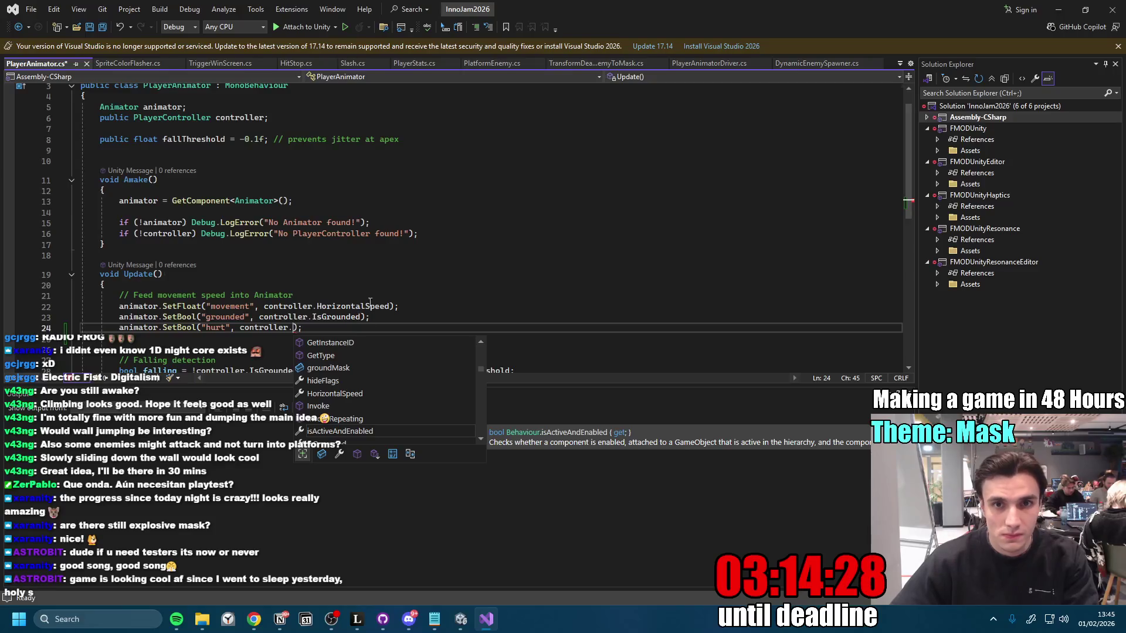
{"action": "left_click", "coordinate": [270, 327], "text": "ctrl"}
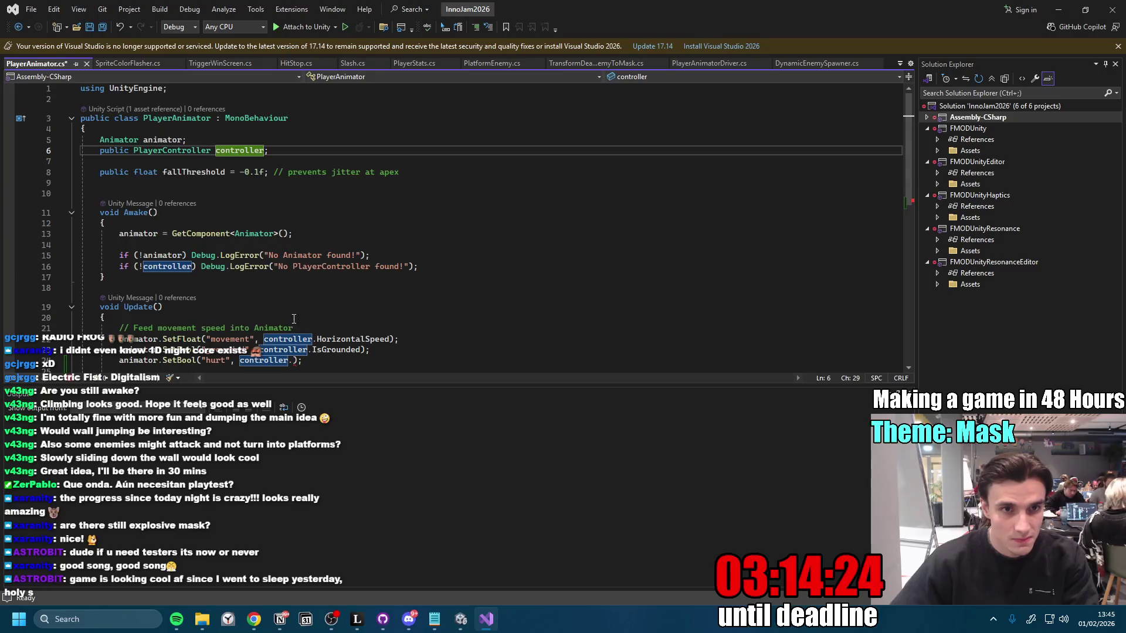
Step: Look through PlayerController for the hurtLockTimer field and IsHurtLocked property
{"action": "left_click", "coordinate": [172, 151], "text": "ctrl"}
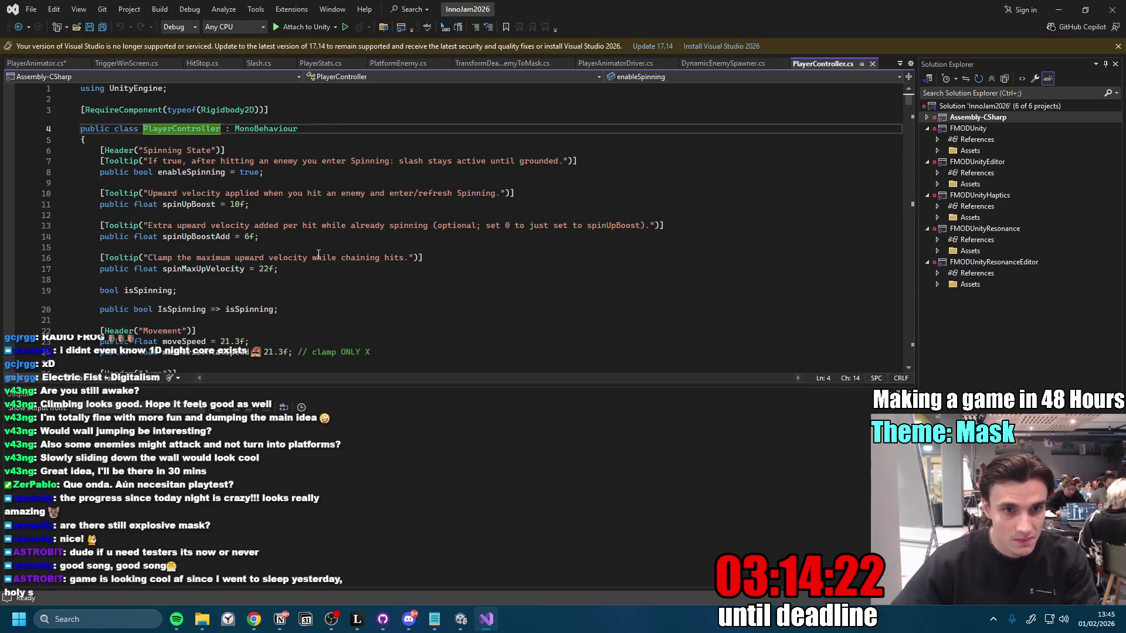
{"action": "scroll", "coordinate": [335, 263], "scroll_direction": "down", "scroll_amount": 4}
{"action": "scroll", "coordinate": [335, 264], "scroll_direction": "down", "scroll_amount": 13}
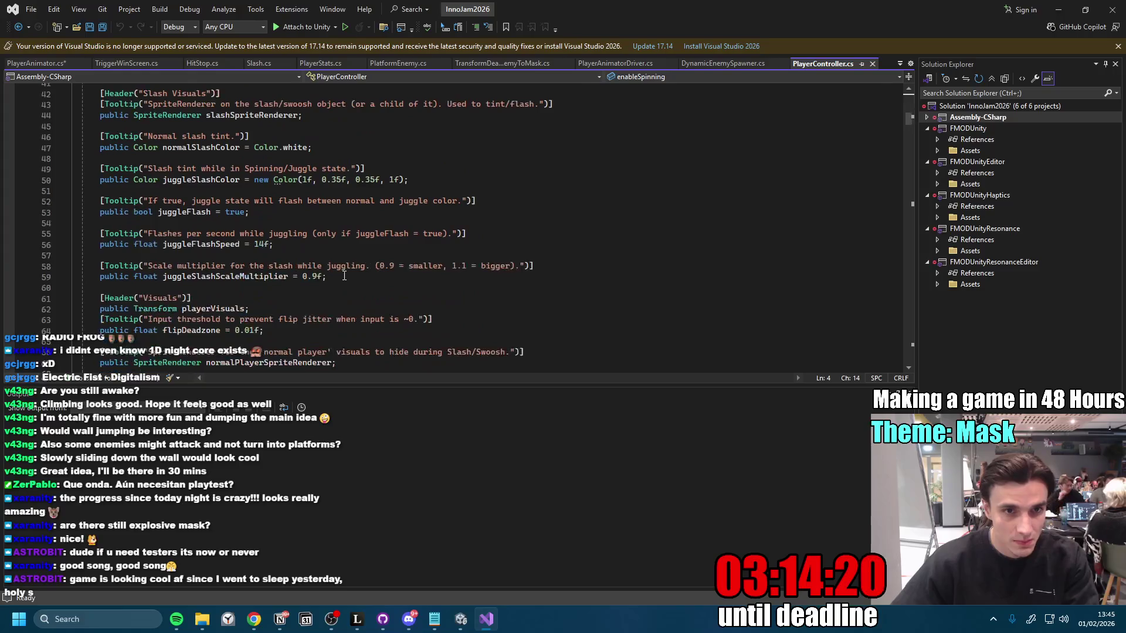
{"action": "scroll", "coordinate": [344, 275], "scroll_direction": "down", "scroll_amount": 9}
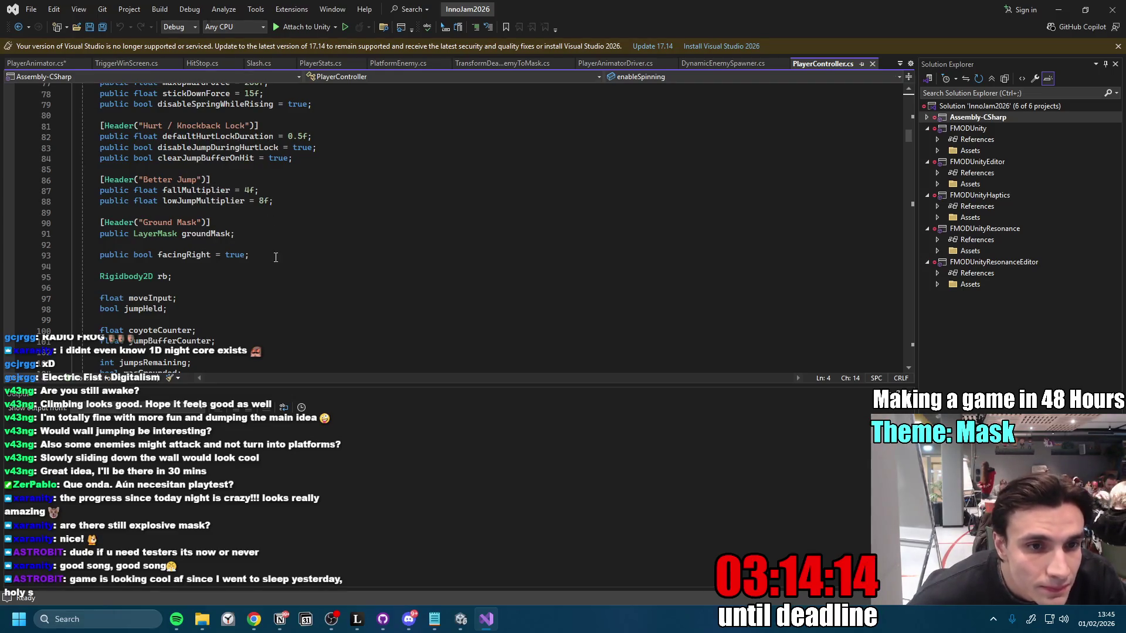
{"action": "scroll", "coordinate": [266, 294], "scroll_direction": "down", "scroll_amount": 5}
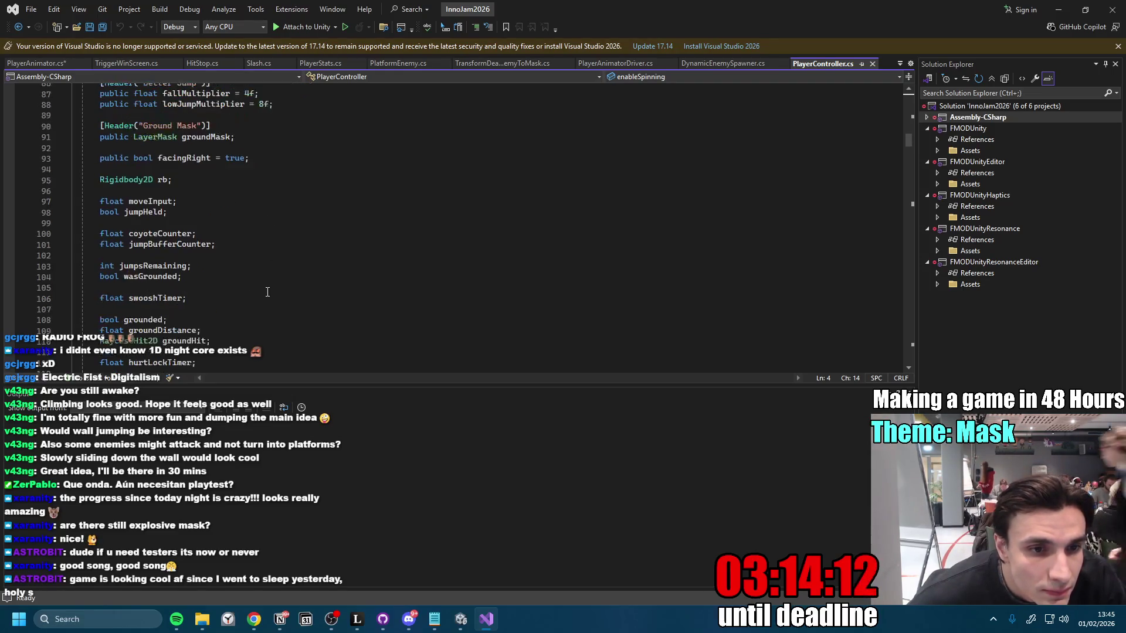
{"action": "scroll", "coordinate": [267, 290], "scroll_direction": "down", "scroll_amount": 2}
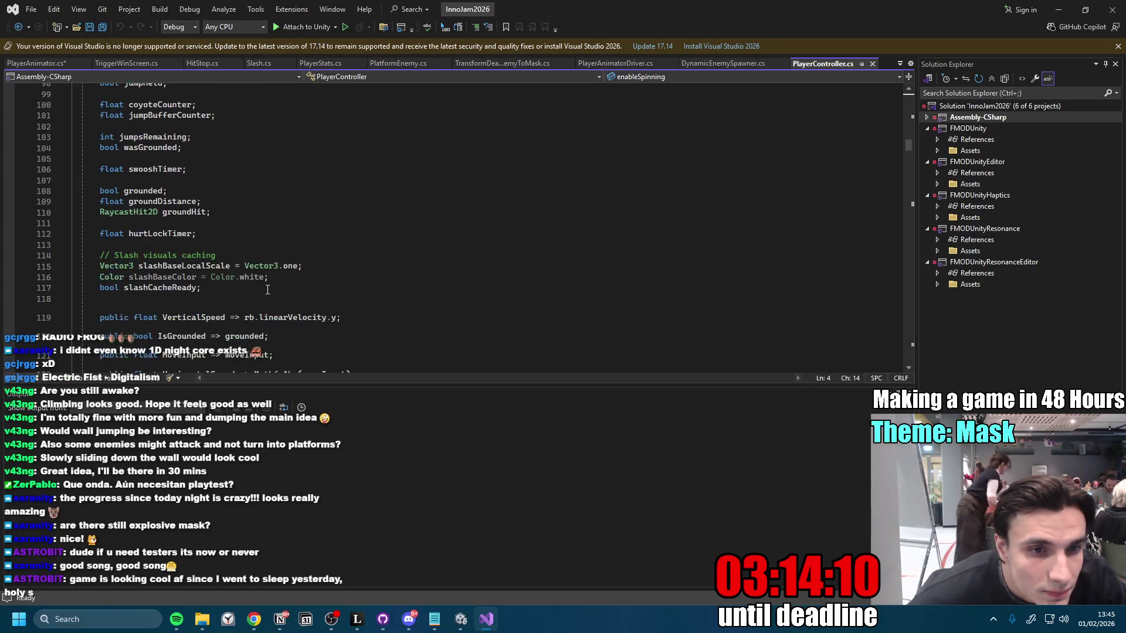
{"action": "left_click", "coordinate": [156, 234]}
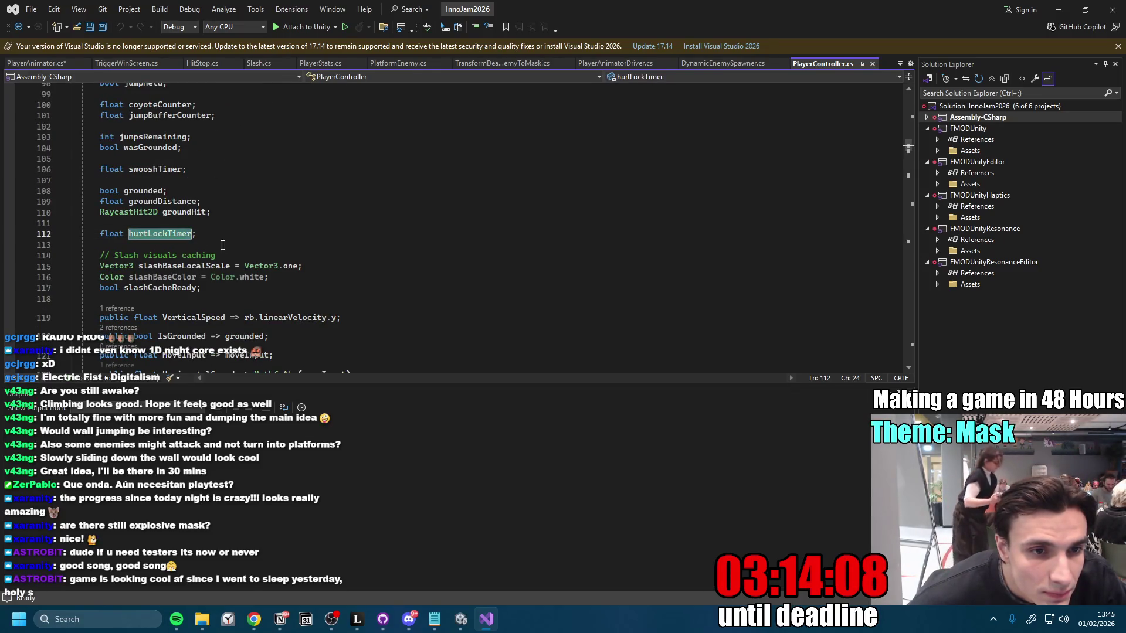
{"action": "scroll", "coordinate": [254, 241], "scroll_direction": "down", "scroll_amount": 5}
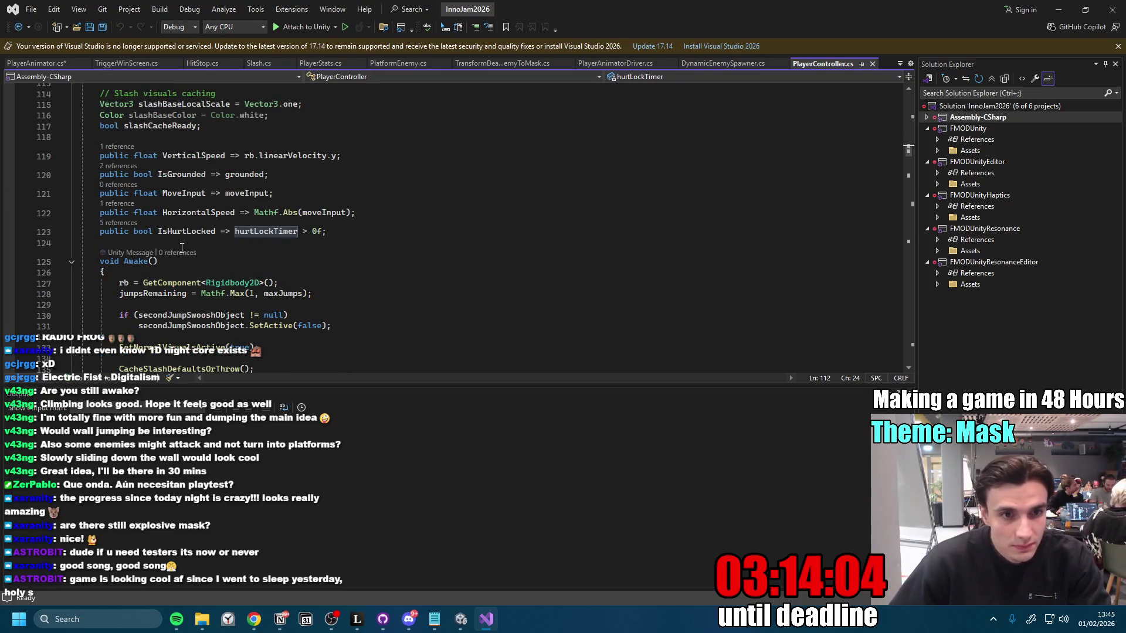
{"action": "left_click", "coordinate": [191, 233]}
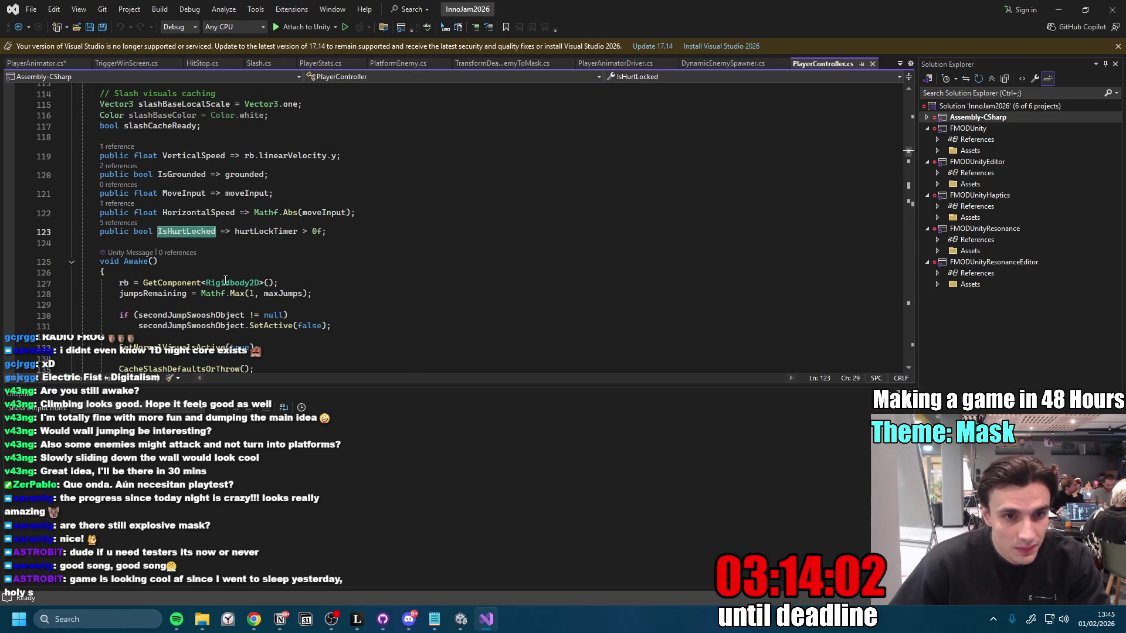
Step: Complete the line as SetBool("hurt", controller.IsHurtLocked) and save PlayerAnimator.cs
{"action": "left_click", "coordinate": [47, 64]}
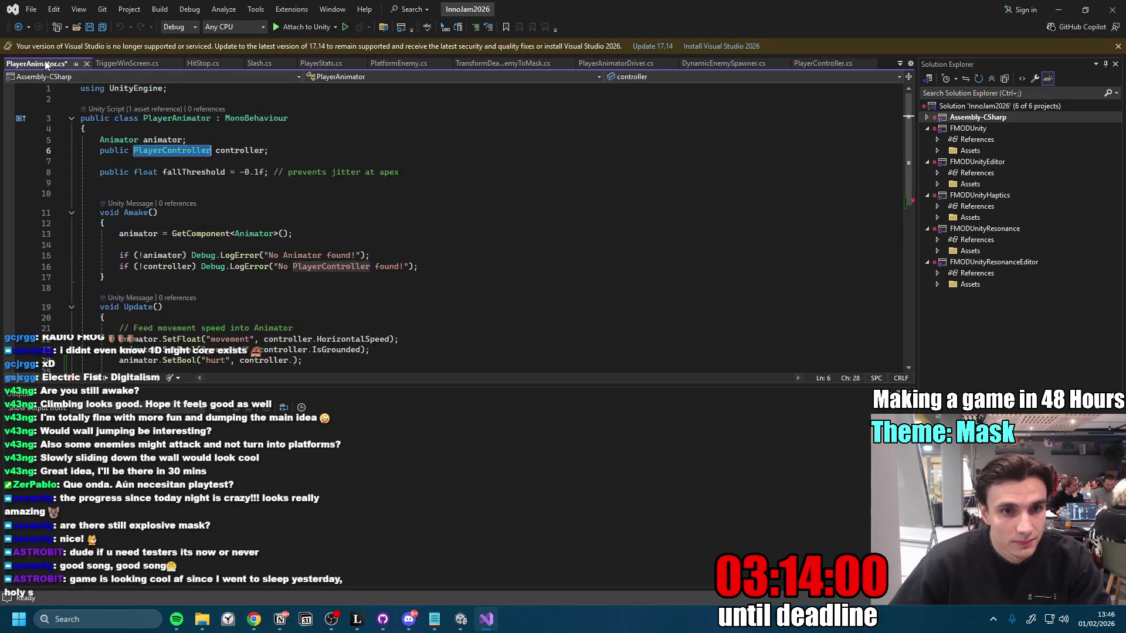
{"action": "scroll", "coordinate": [299, 288], "scroll_direction": "down", "scroll_amount": 2}
{"action": "left_click", "coordinate": [293, 296]}
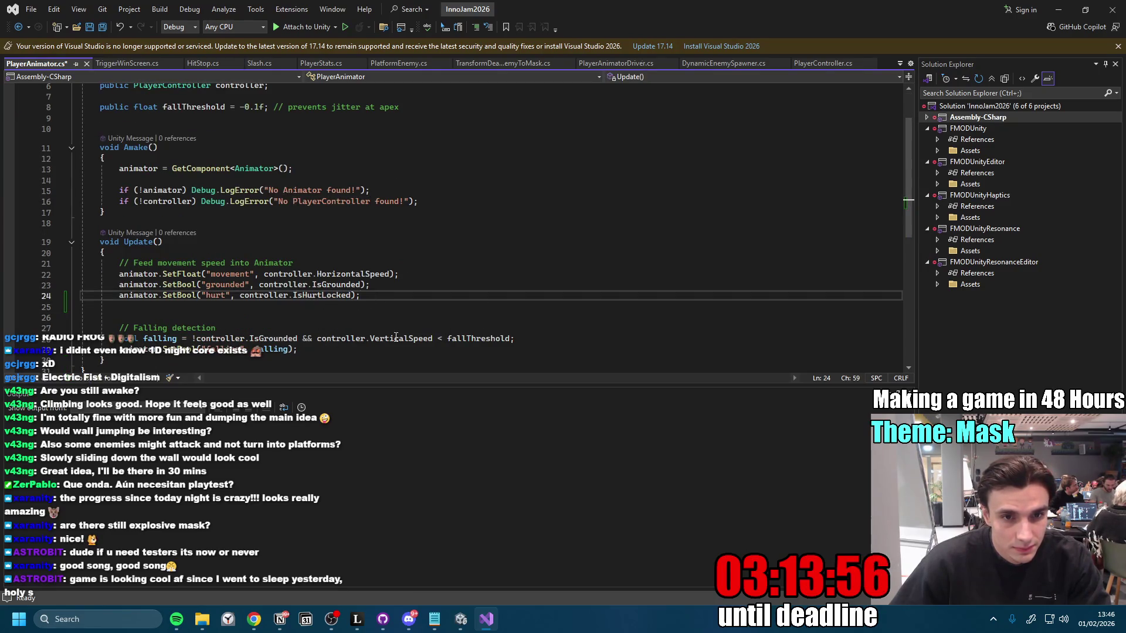
{"action": "key", "text": "ctrl+s"}
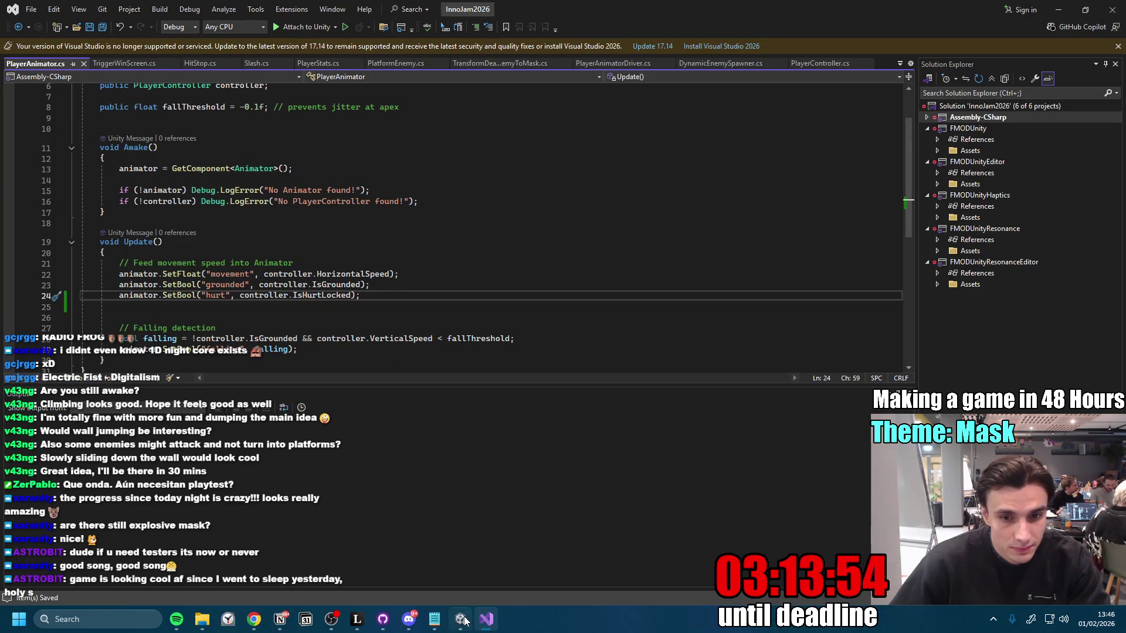
{"action": "mouse_move", "coordinate": [464, 620]}
{"action": "mouse_move", "coordinate": [452, 575]}
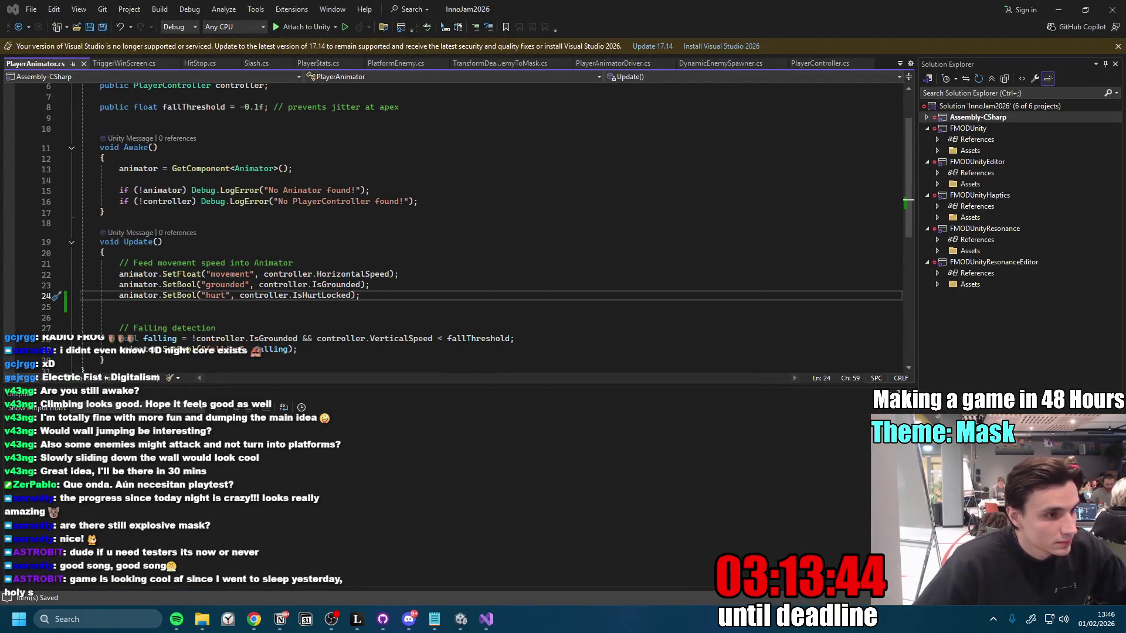
{"action": "key", "text": "alt+Tab"}
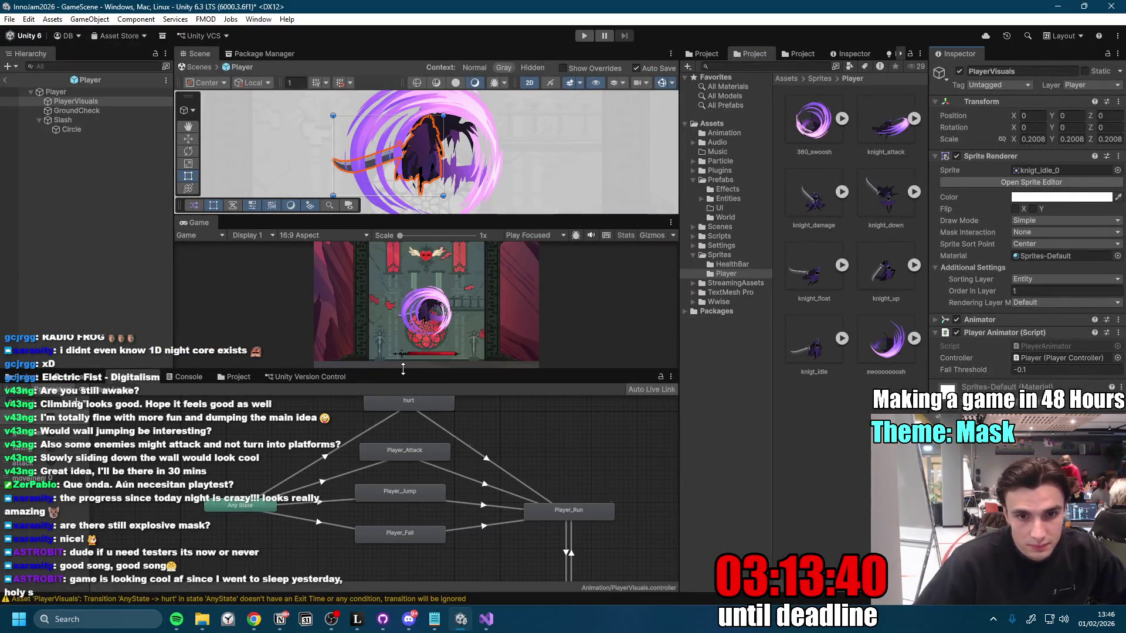
Step: Give the Any State → hurt transition a hurt = true condition, then enter Play mode
{"action": "left_click", "coordinate": [326, 457]}
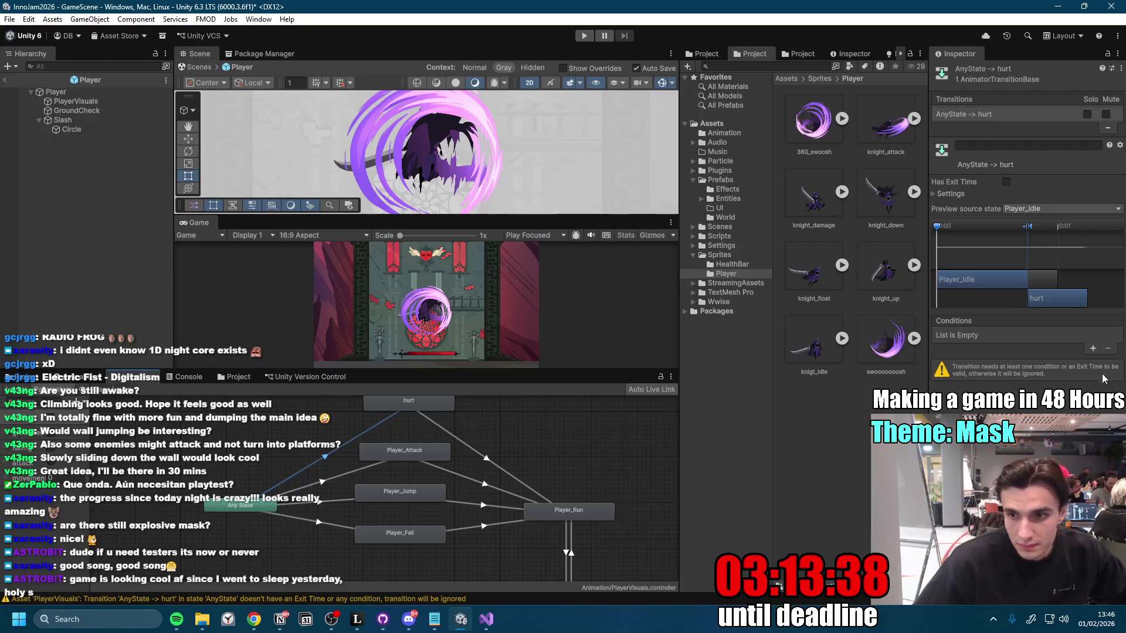
{"action": "left_click", "coordinate": [1093, 349]}
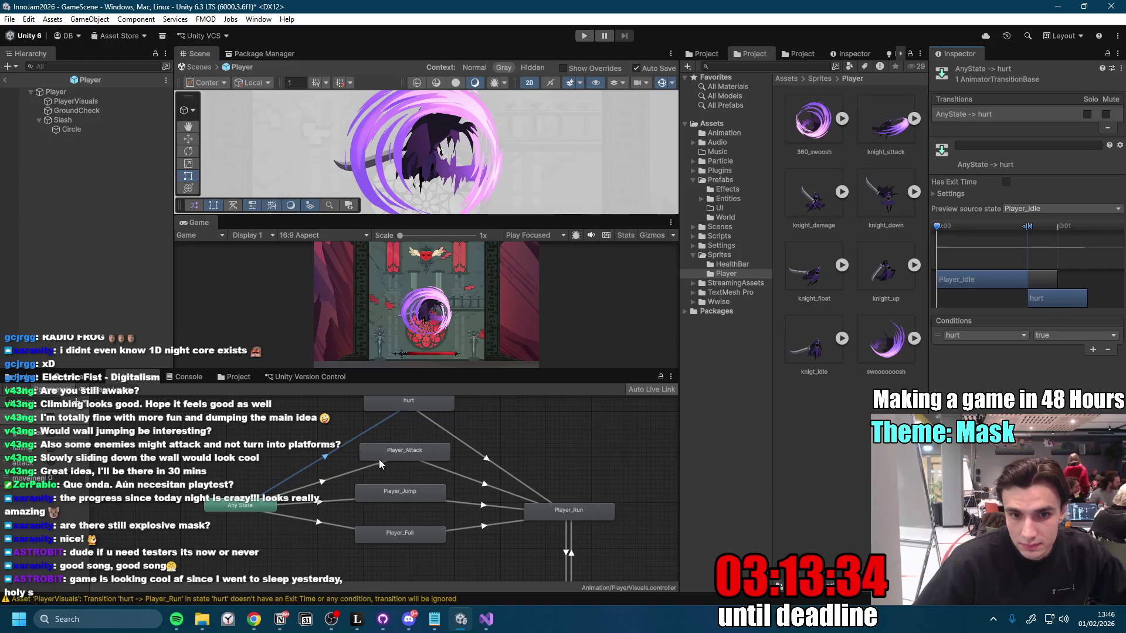
{"action": "left_click", "coordinate": [324, 481]}
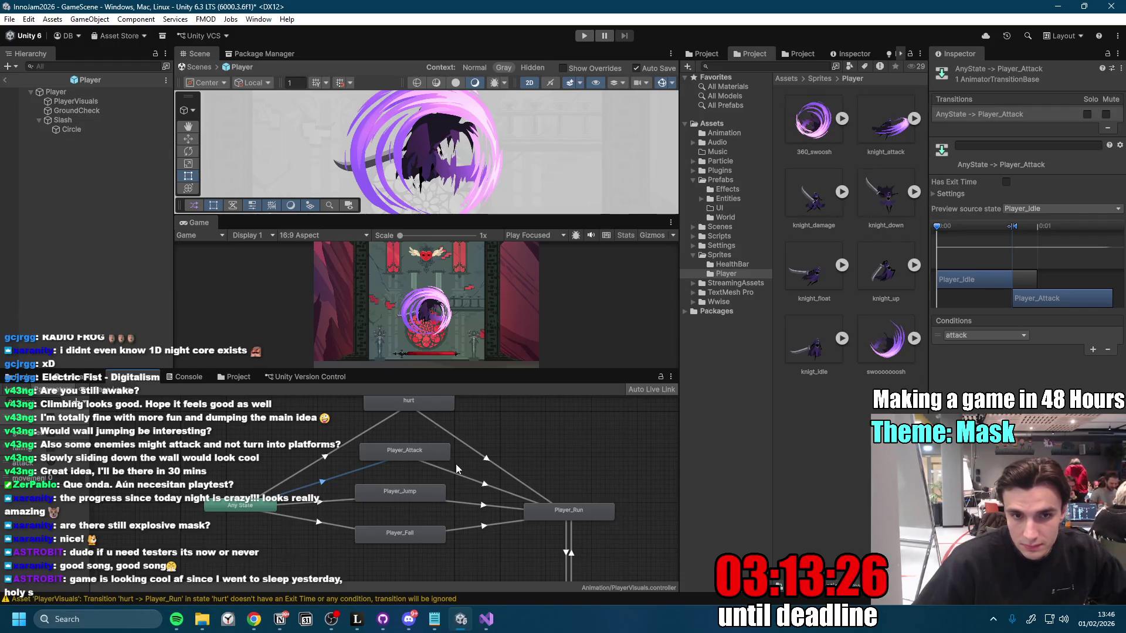
{"action": "left_click", "coordinate": [584, 35]}
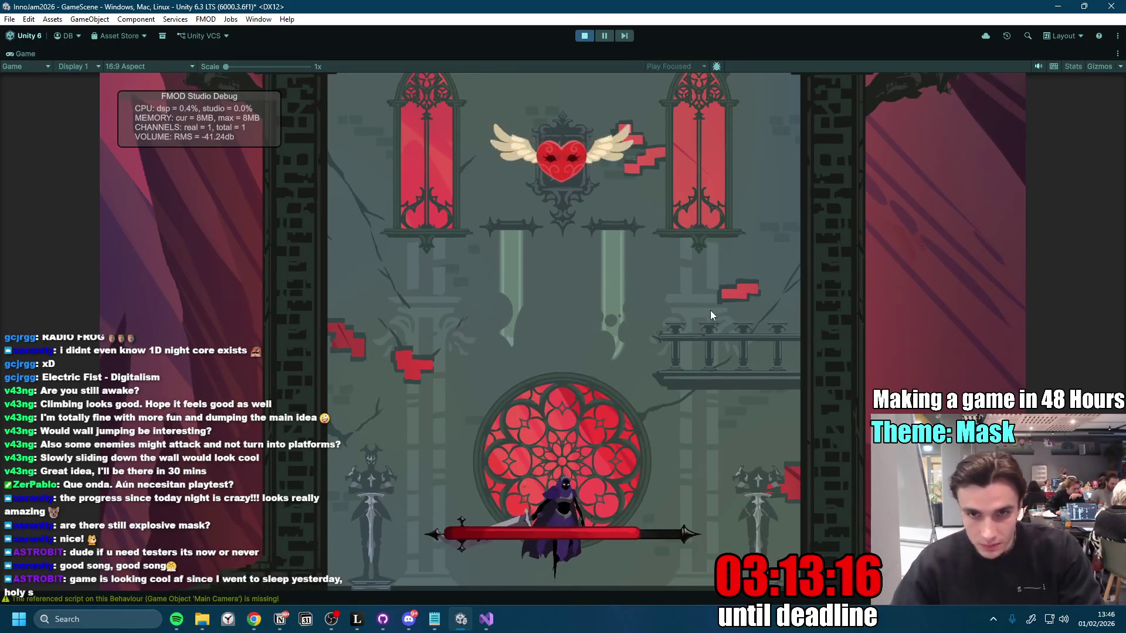
Step: Play with Space, A and D until Game Over, restart with R, then stop Play mode
{"action": "key", "text": "space"}
{"action": "key", "text": "a"}
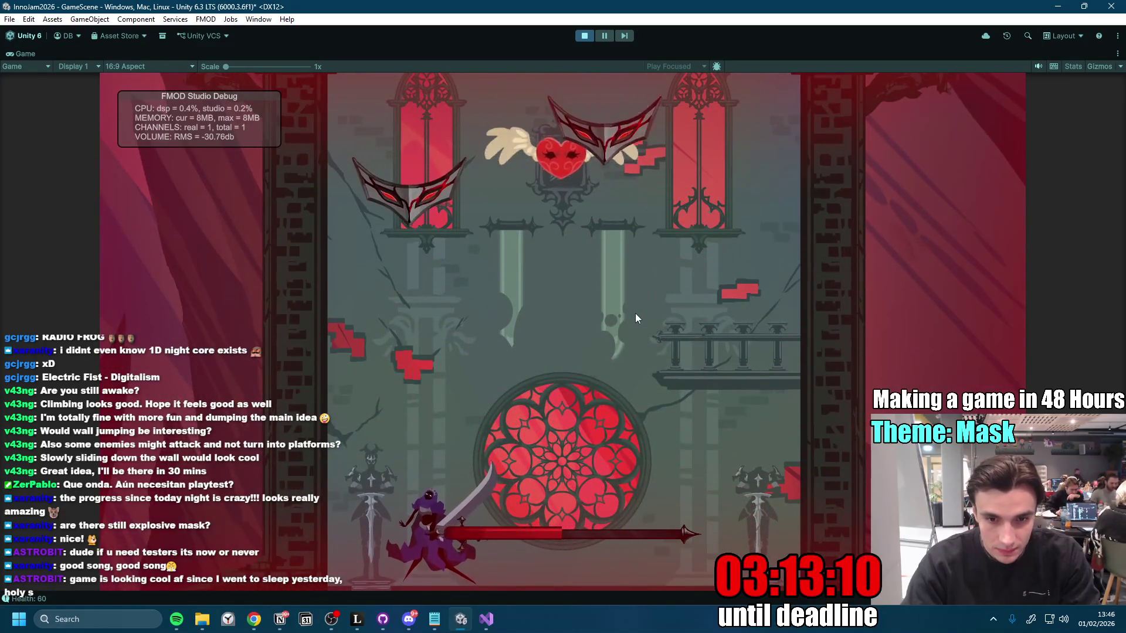
{"action": "key", "text": "space"}
{"action": "key", "text": "d"}
{"action": "key", "text": "space"}
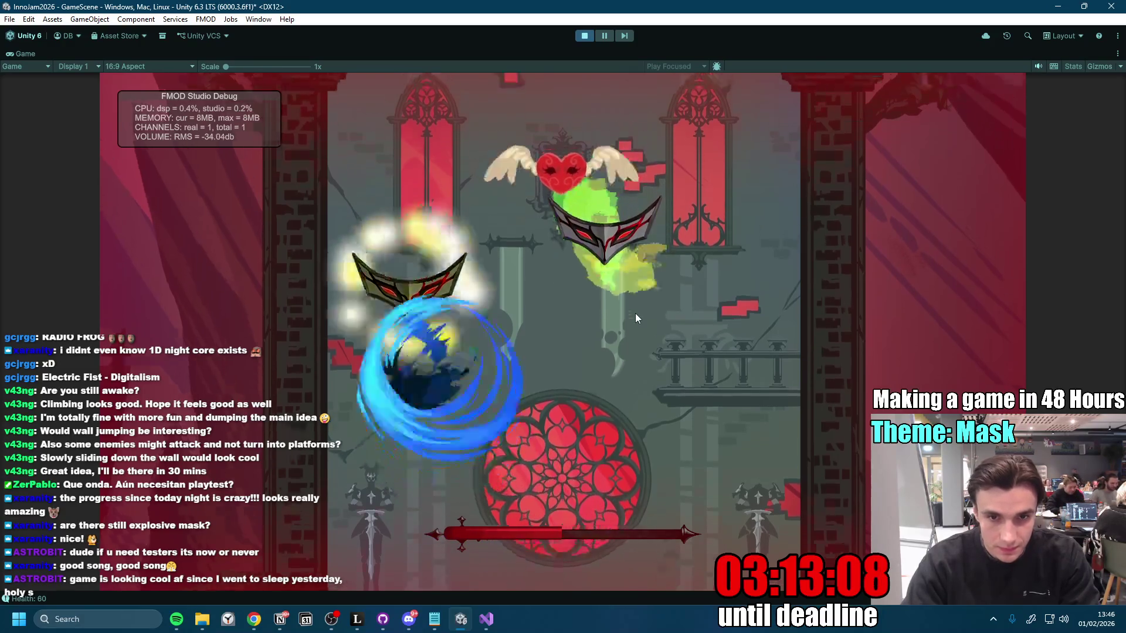
{"action": "key", "text": "a"}
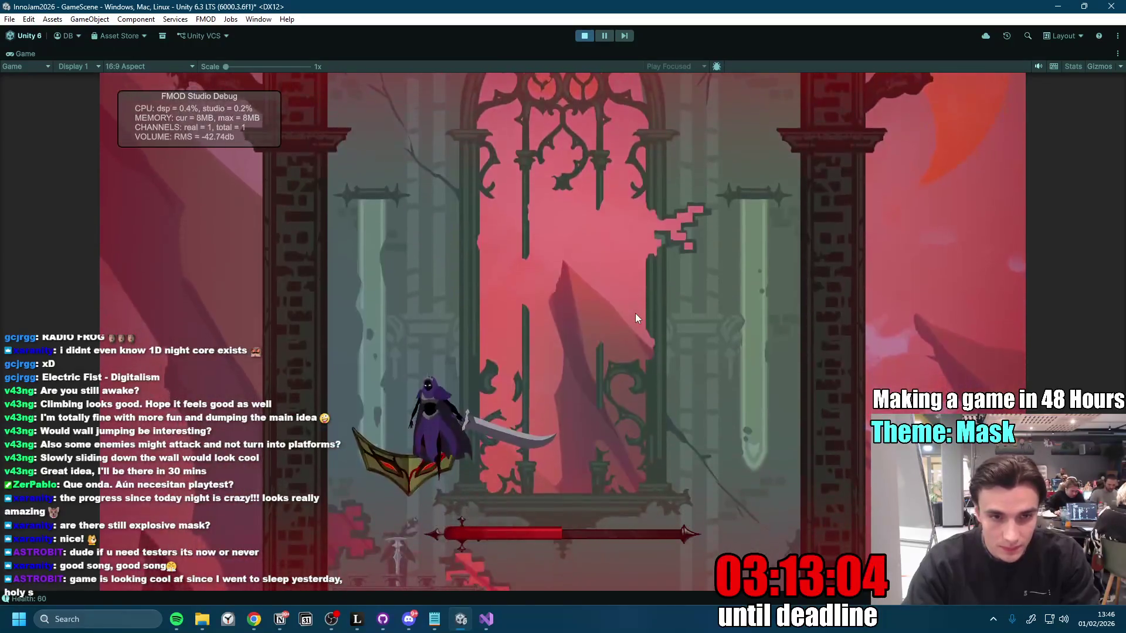
{"action": "key", "text": "space"}
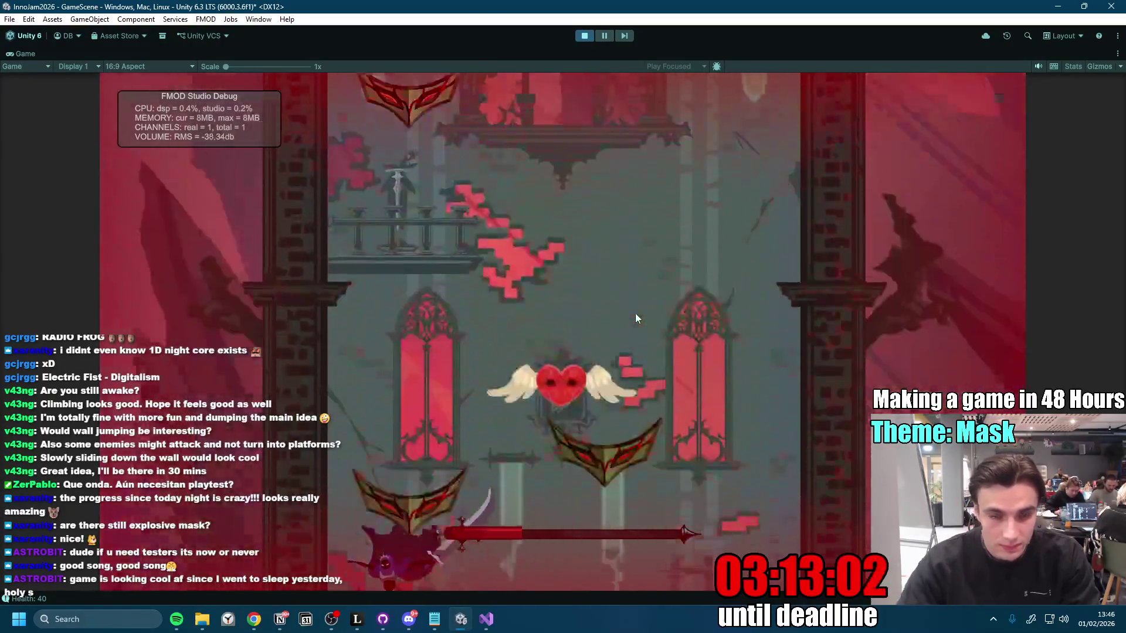
{"action": "key", "text": "a"}
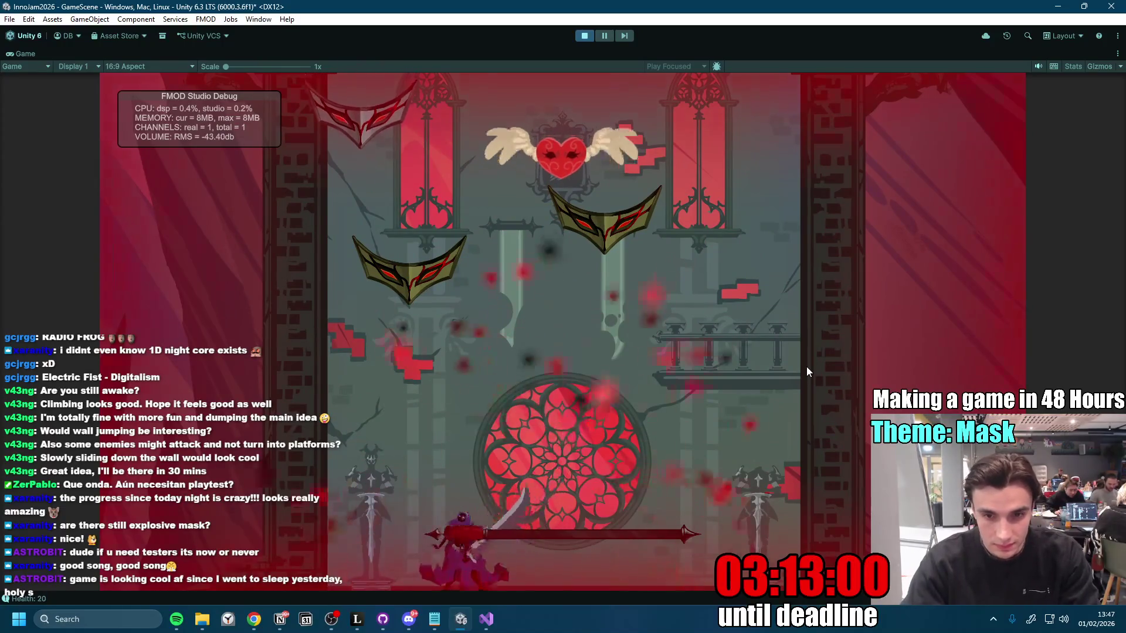
{"action": "key", "text": "d"}
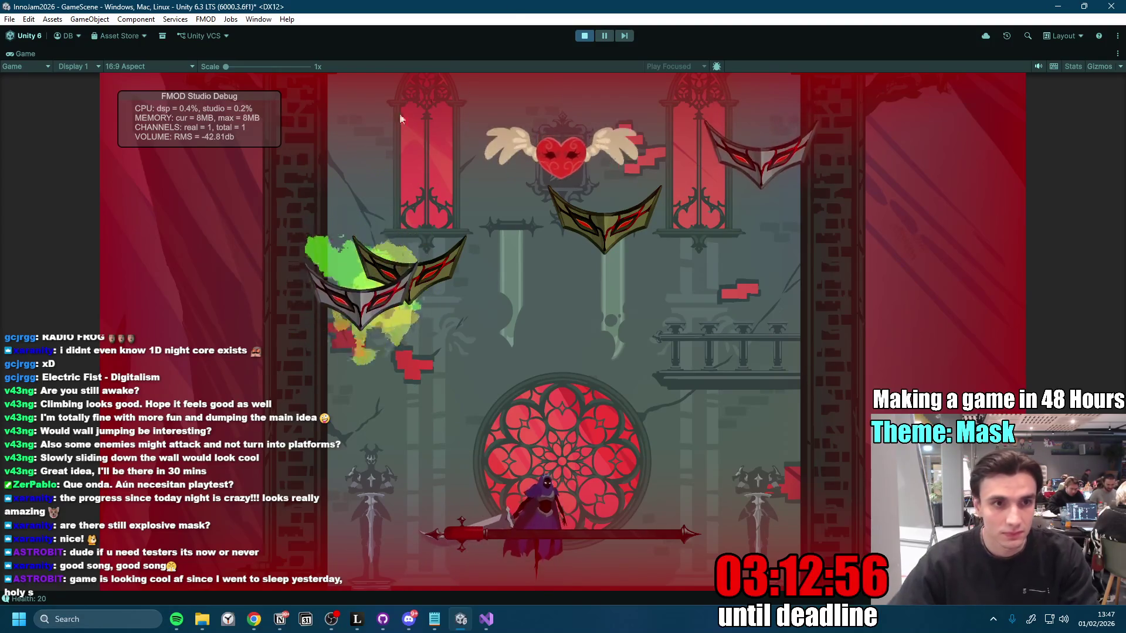
{"action": "key", "text": "space"}
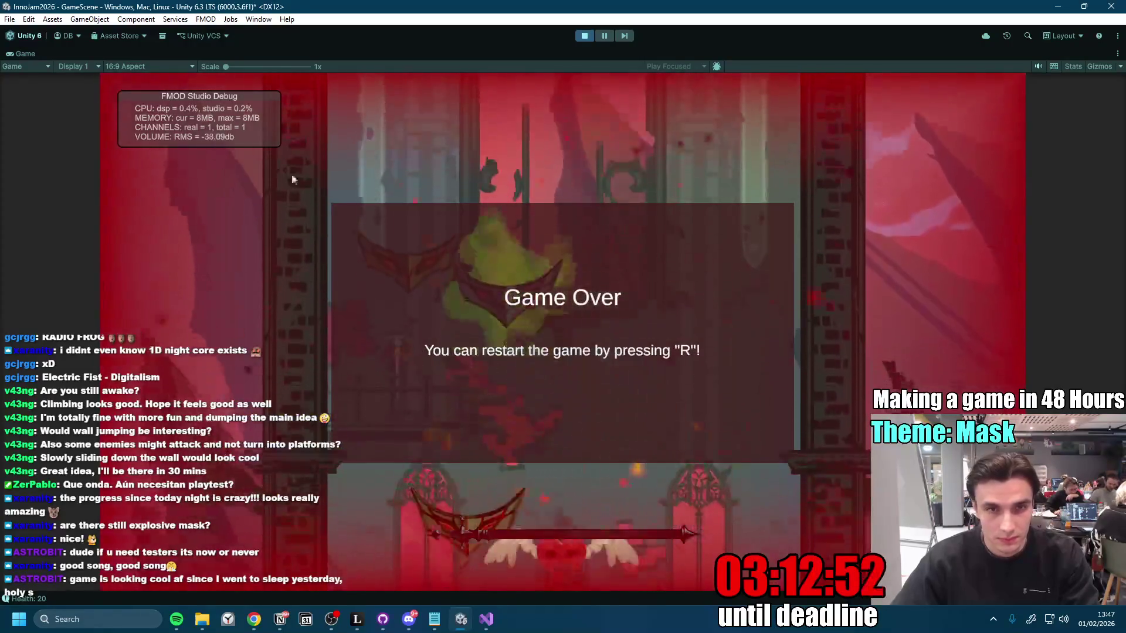
{"action": "key", "text": "r"}
{"action": "double_click", "coordinate": [25, 55]}
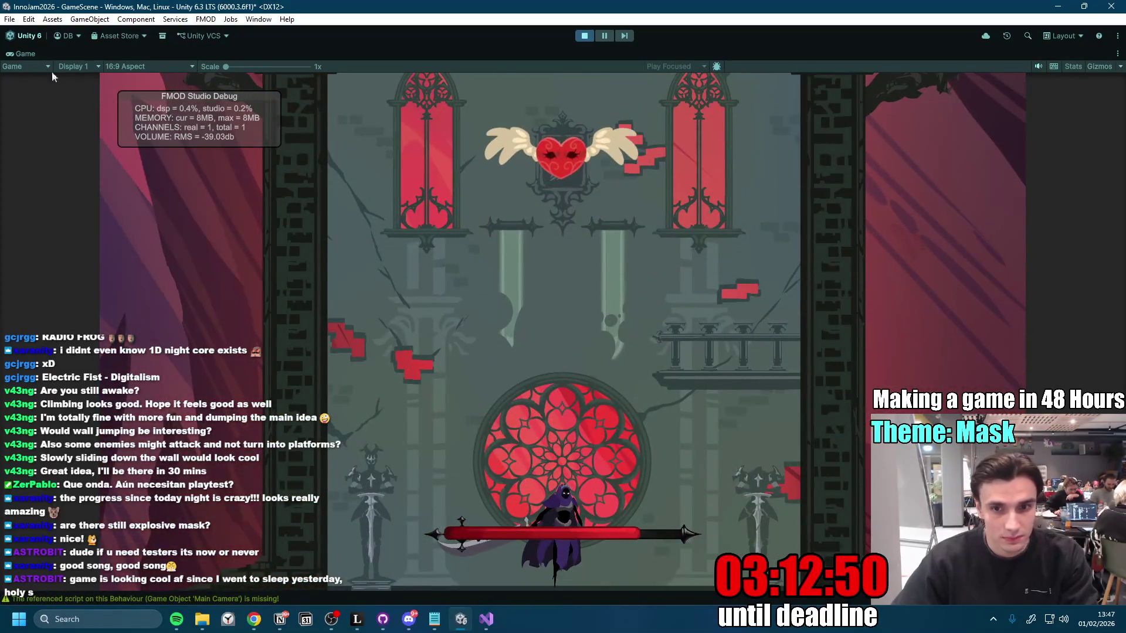
{"action": "left_click", "coordinate": [584, 36]}
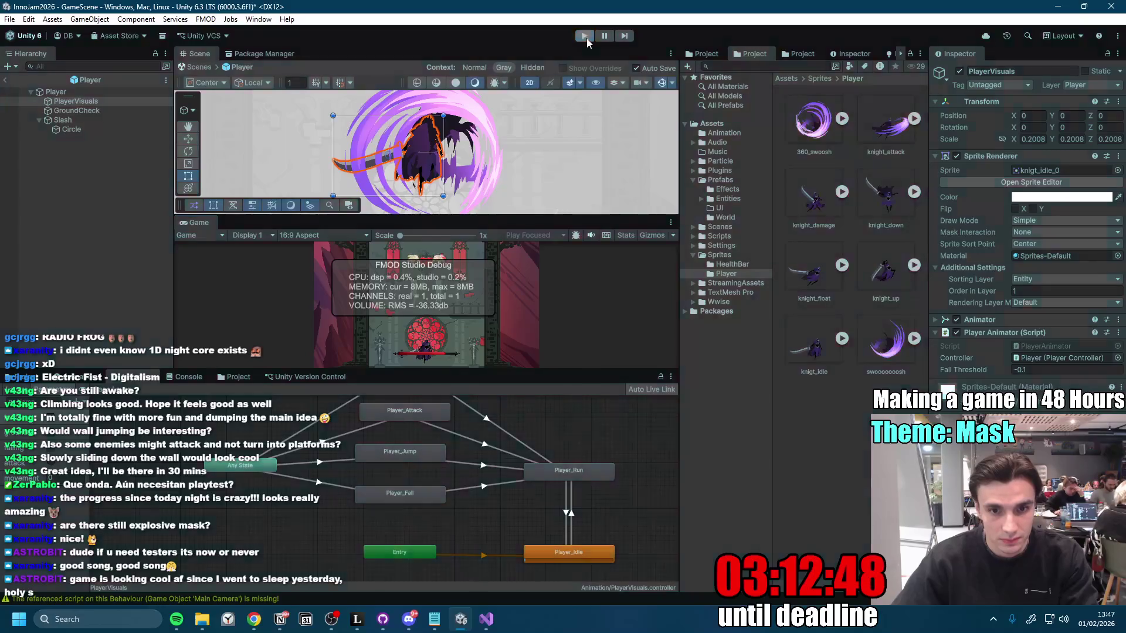
Step: Add a hurt = false condition to the hurt → Player_Run transition
{"action": "left_click_drag", "start_coordinate": [548, 373], "coordinate": [557, 283]}
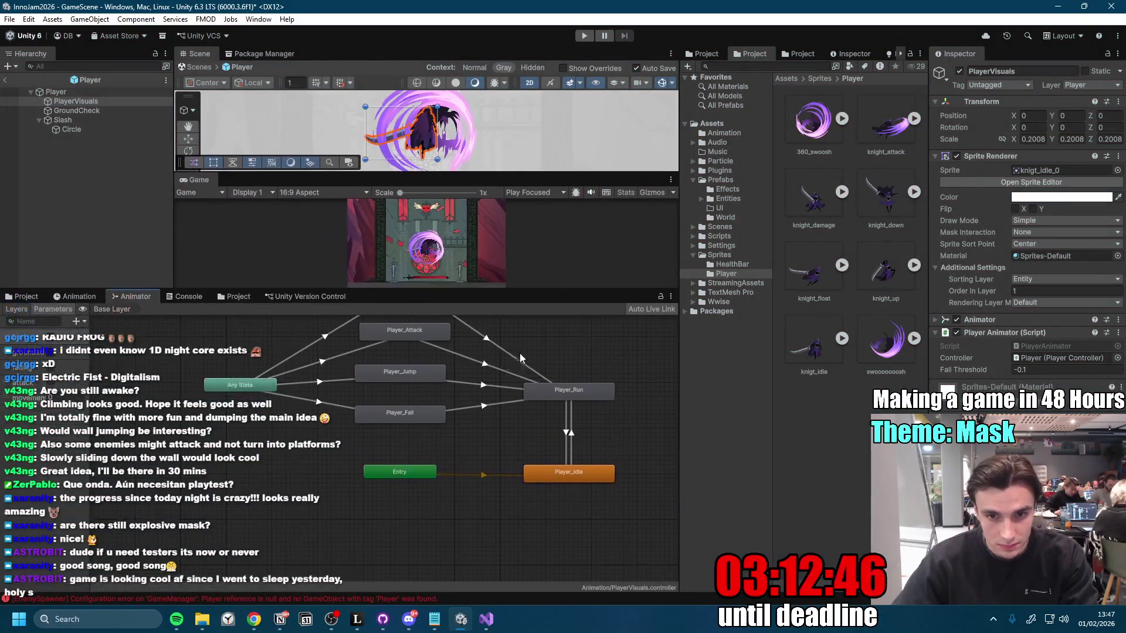
{"action": "left_click", "coordinate": [401, 349]}
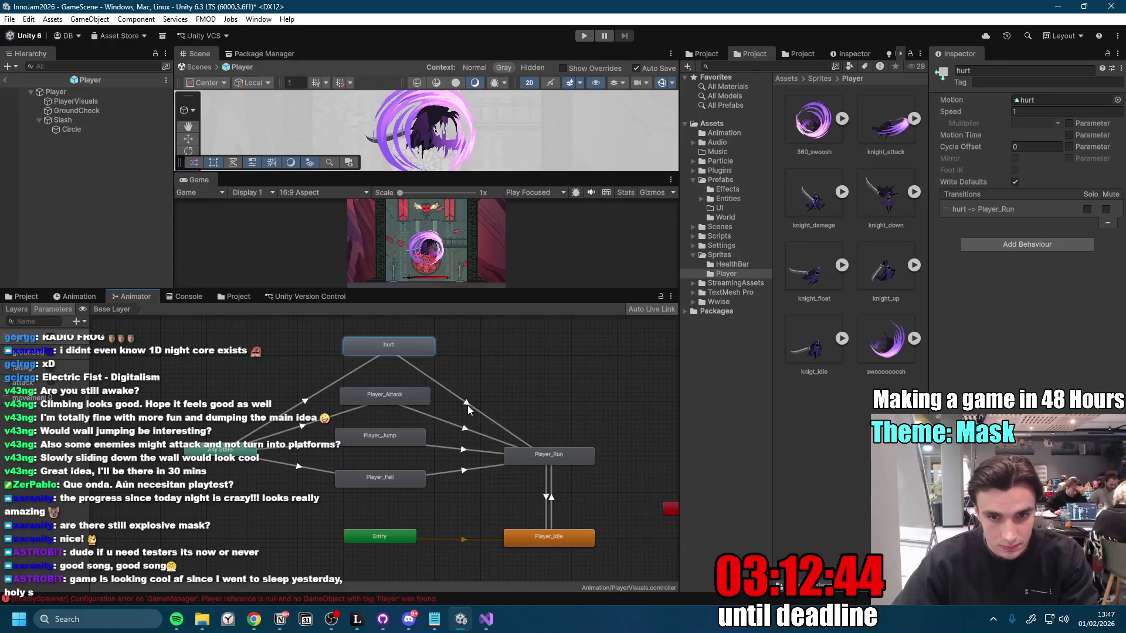
{"action": "left_click", "coordinate": [467, 404]}
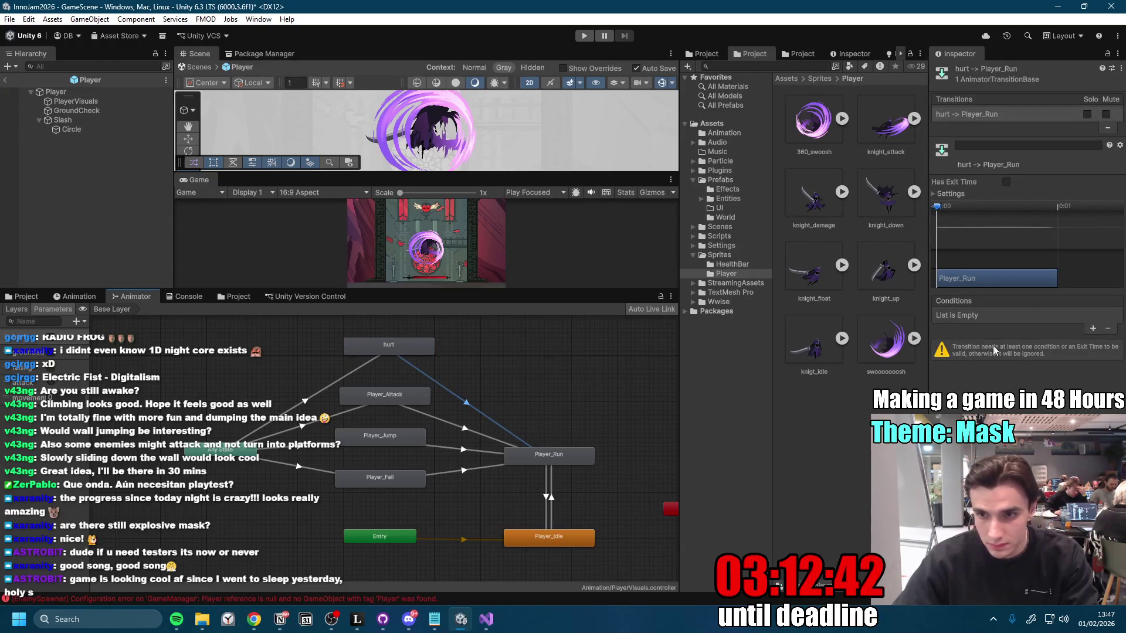
{"action": "left_click", "coordinate": [1093, 328]}
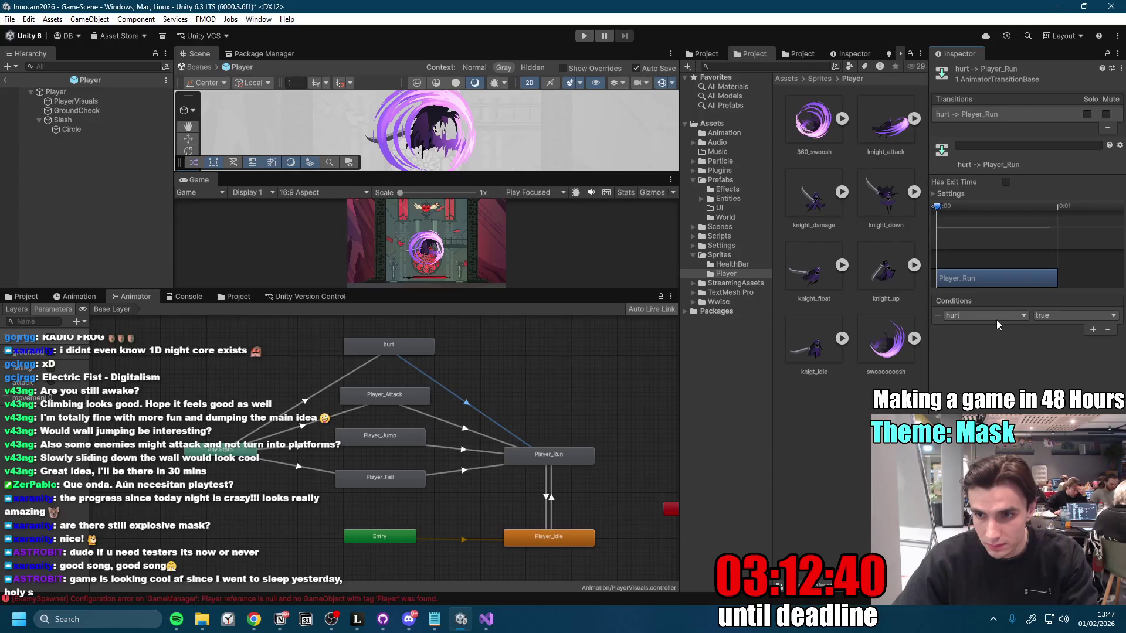
{"action": "left_click", "coordinate": [466, 426]}
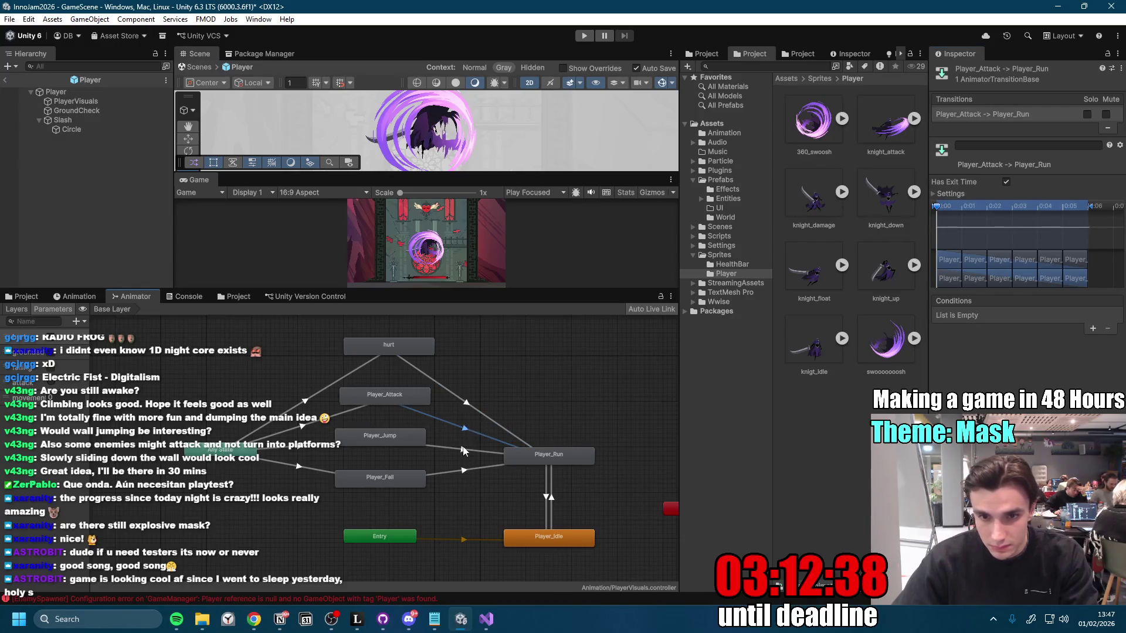
{"action": "left_click", "coordinate": [462, 452]}
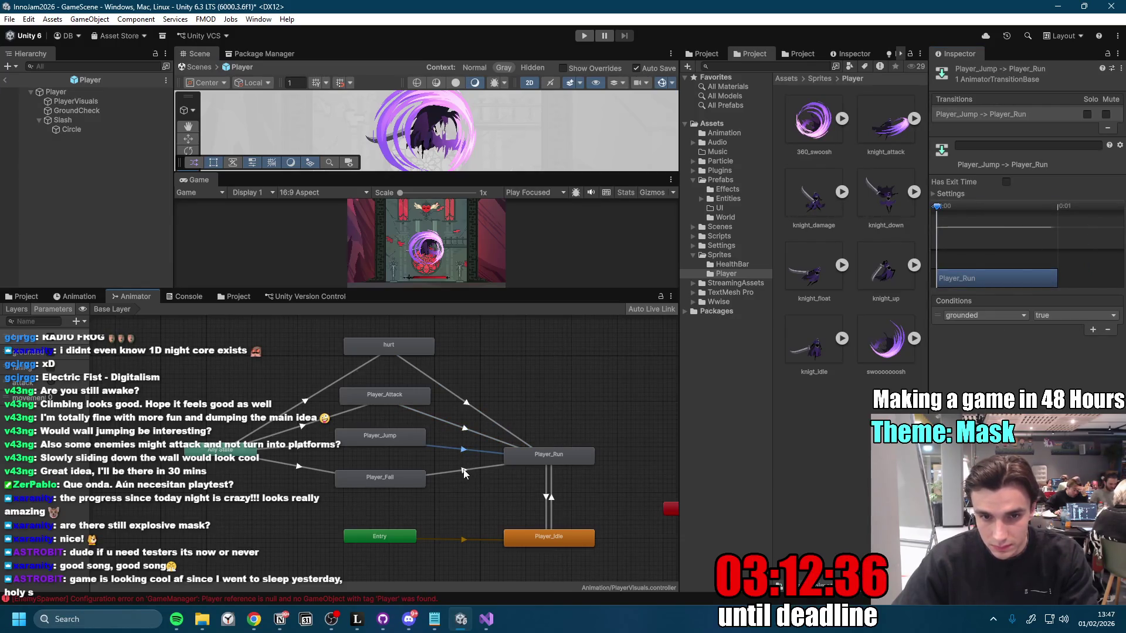
{"action": "left_click", "coordinate": [464, 472]}
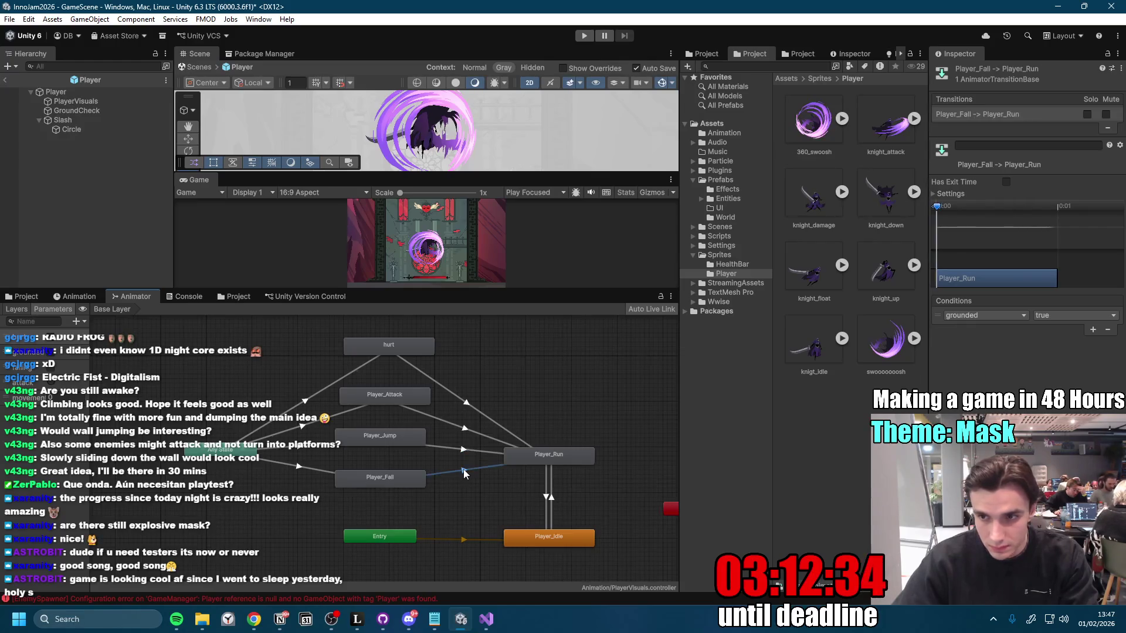
{"action": "left_click", "coordinate": [467, 404]}
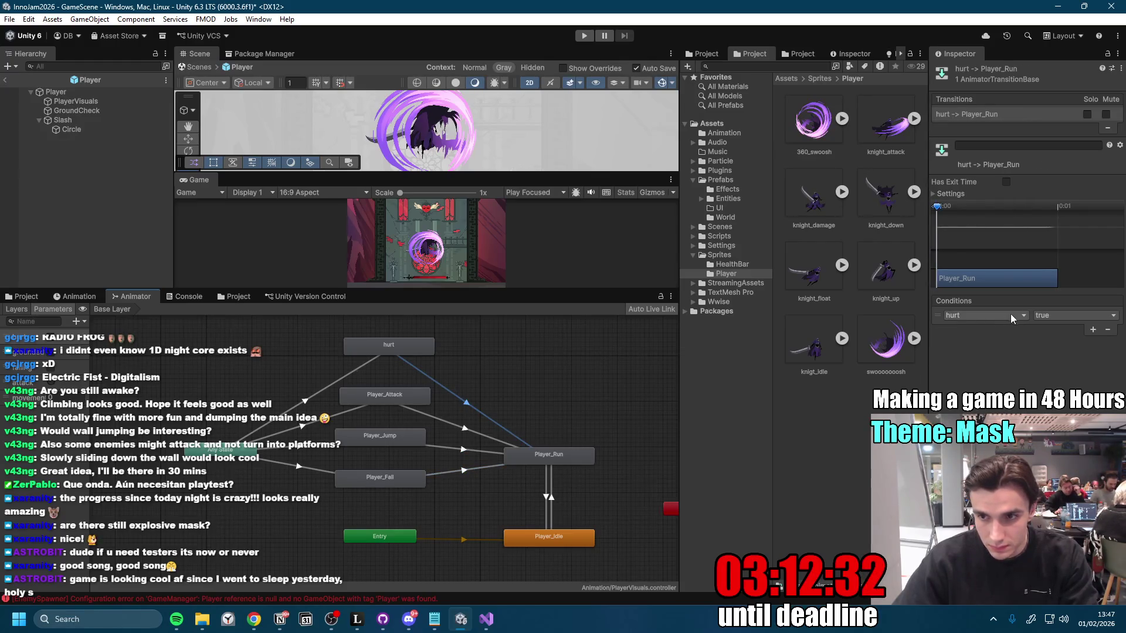
{"action": "left_click", "coordinate": [1053, 315]}
{"action": "left_click", "coordinate": [1050, 341]}
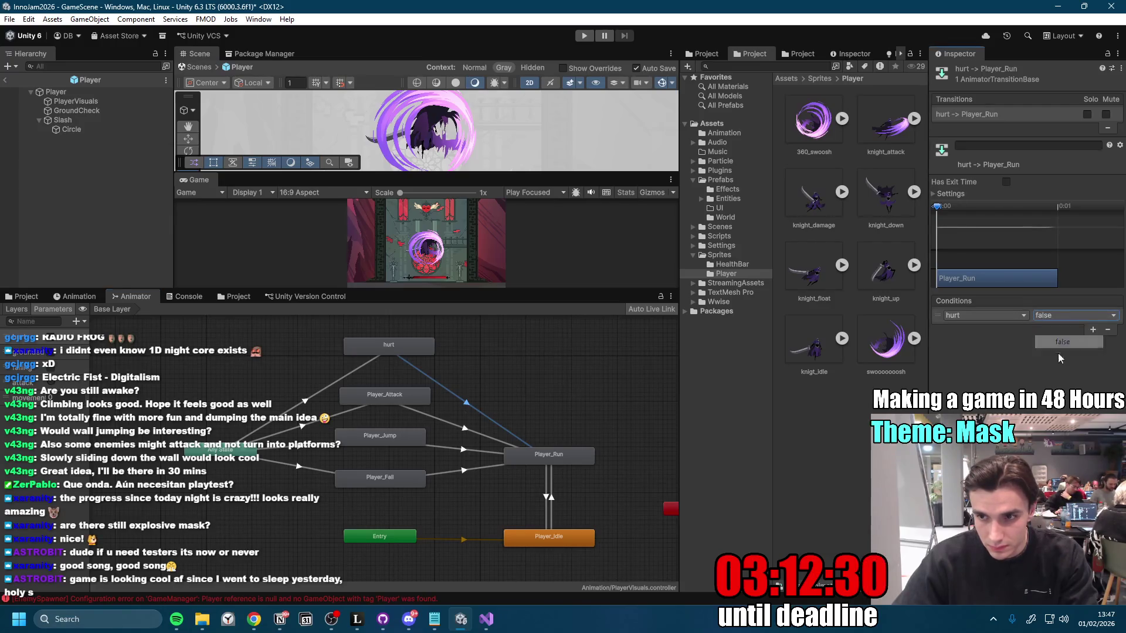
Step: Move the Any State node up and left, then start another playtest
{"action": "left_click", "coordinate": [417, 350]}
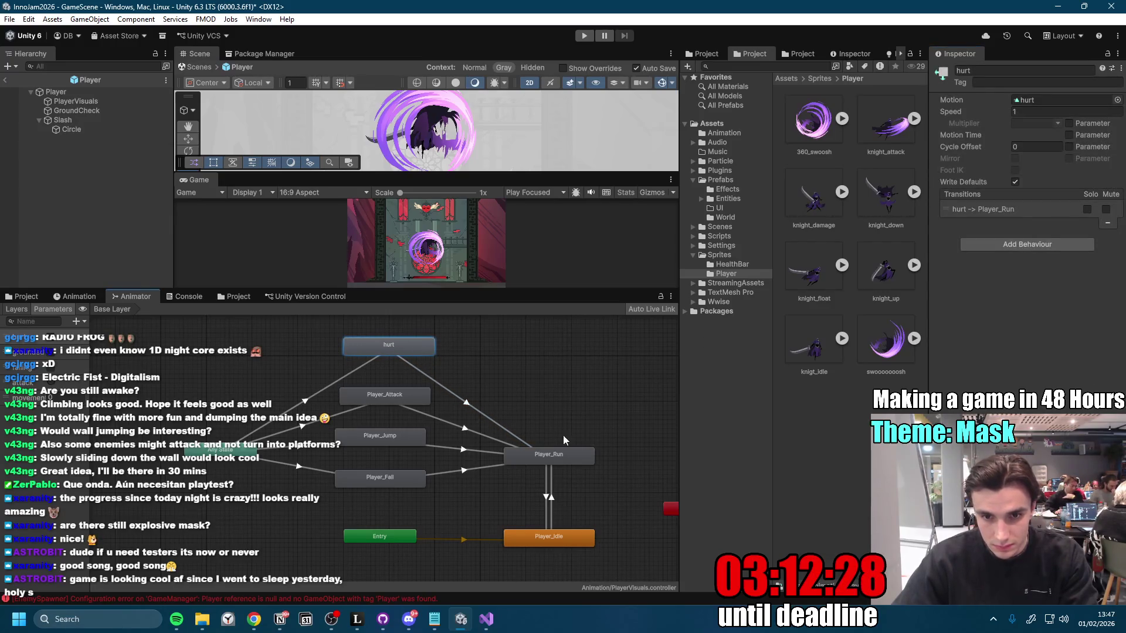
{"action": "left_click_drag", "start_coordinate": [262, 446], "coordinate": [209, 432]}
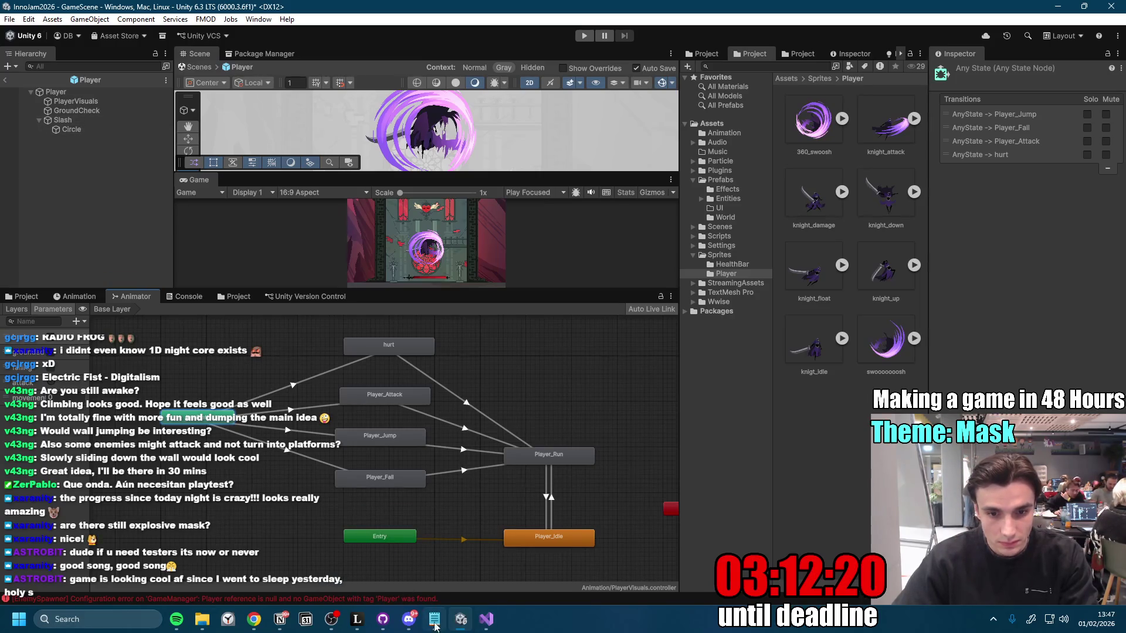
{"action": "mouse_move", "coordinate": [379, 625]}
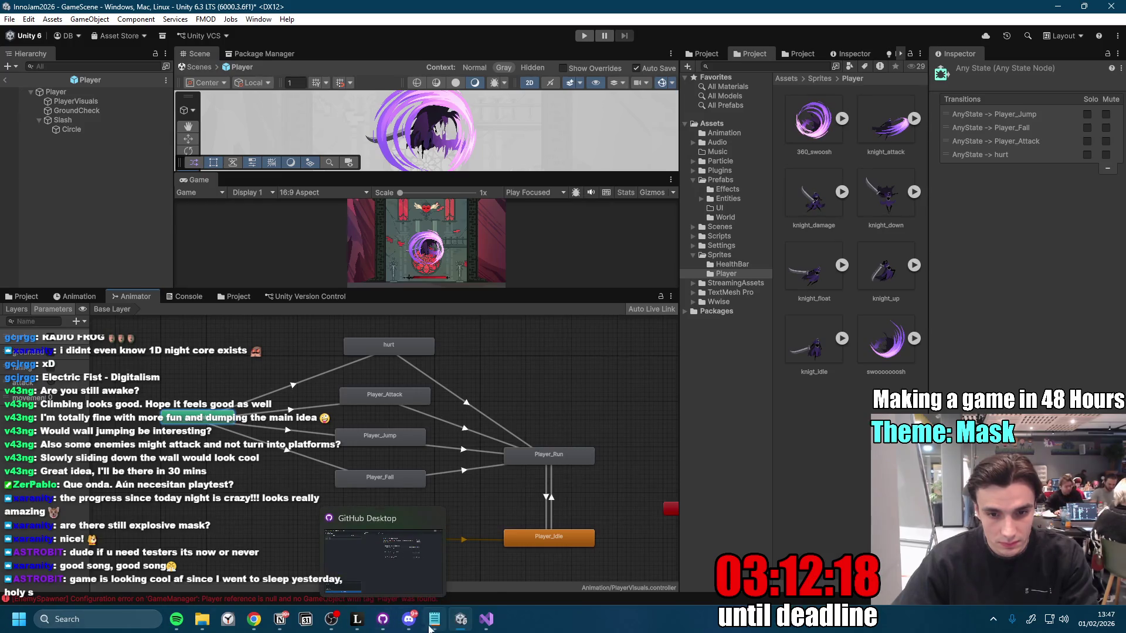
{"action": "left_click", "coordinate": [384, 557]}
{"action": "left_click", "coordinate": [461, 622]}
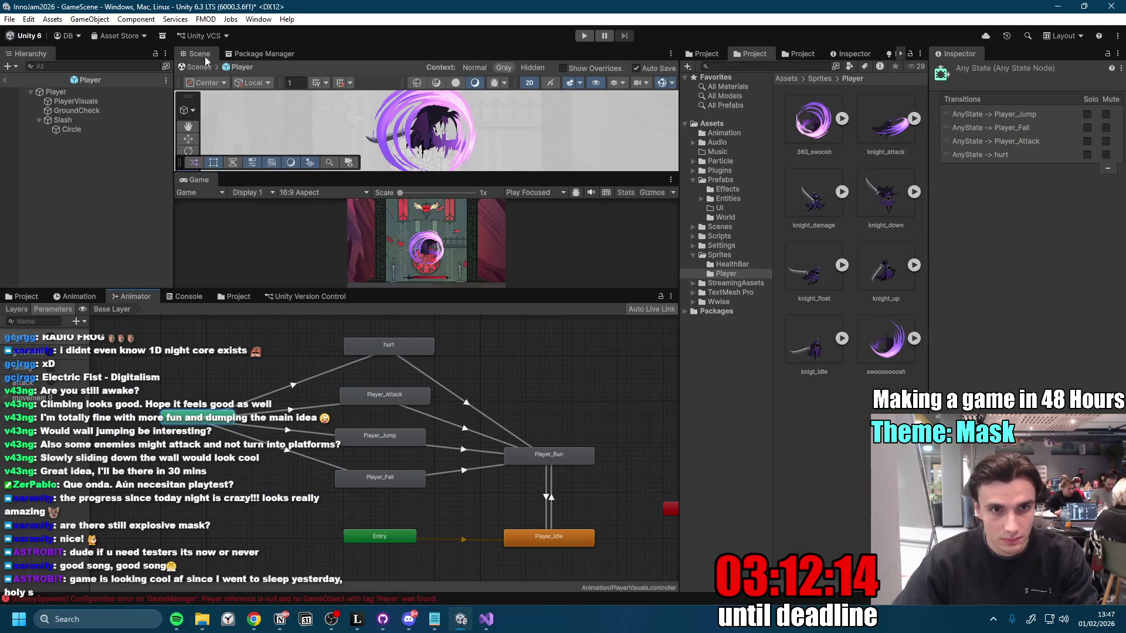
{"action": "left_click", "coordinate": [584, 36]}
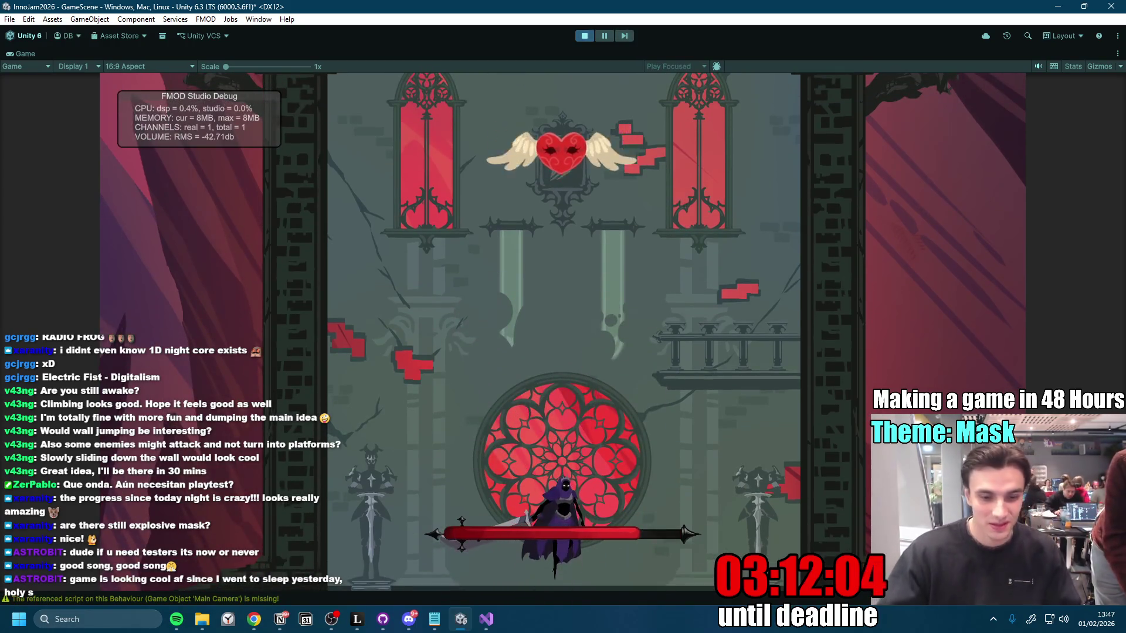
Step: Fight the mask enemies with Space, A, D and sword slashes until Game Over
{"action": "key", "text": "space"}
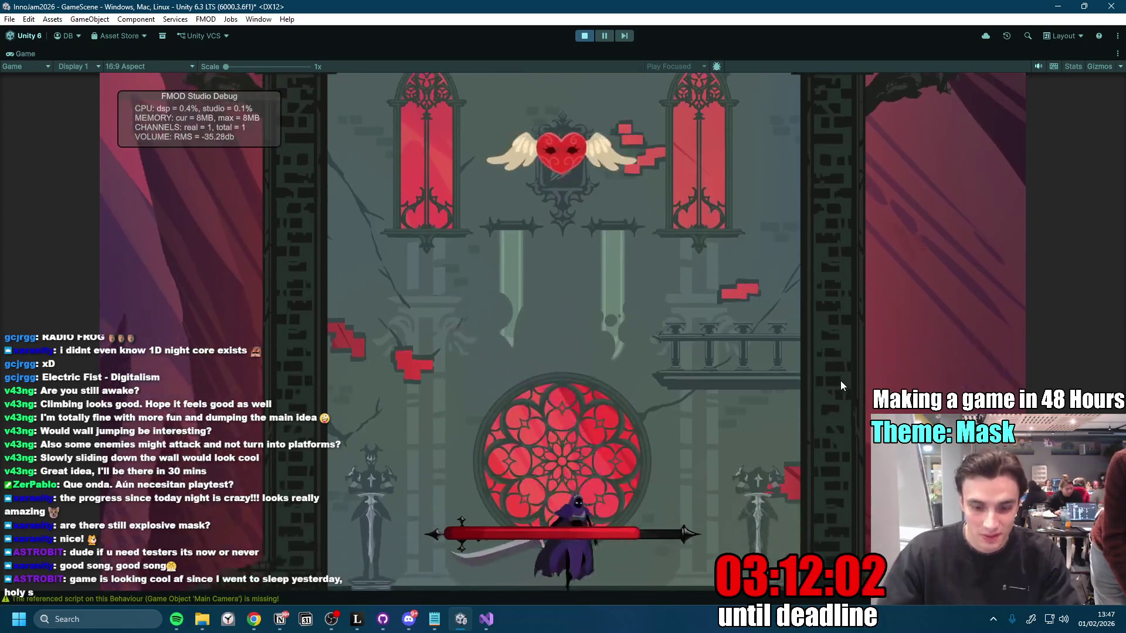
{"action": "left_click", "coordinate": [841, 382]}
{"action": "key", "text": "space"}
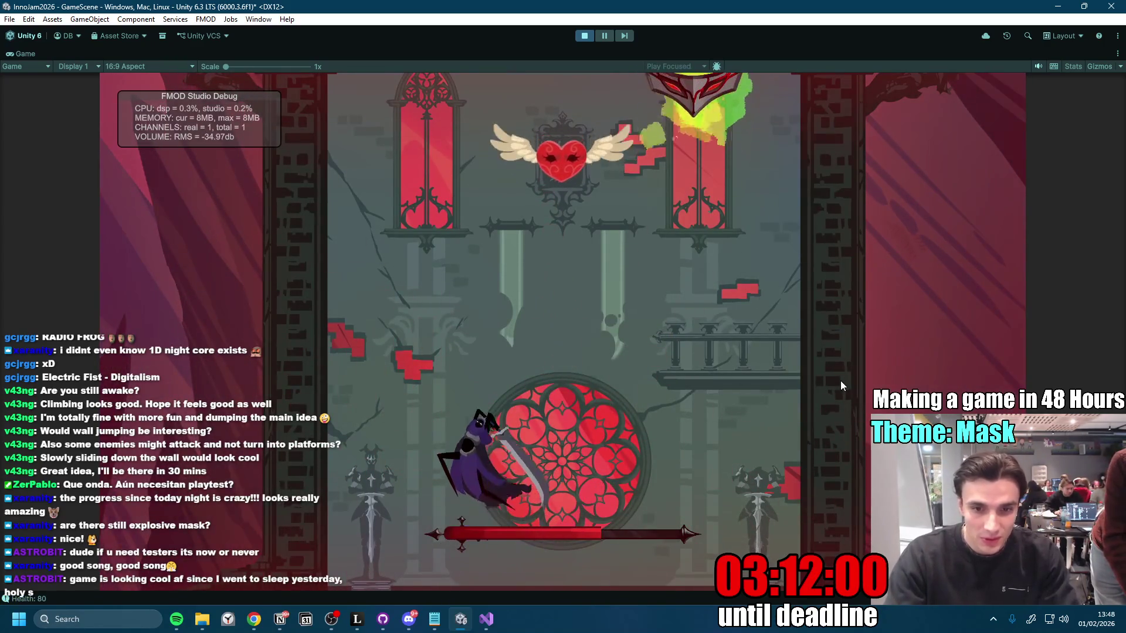
{"action": "key", "text": "a"}
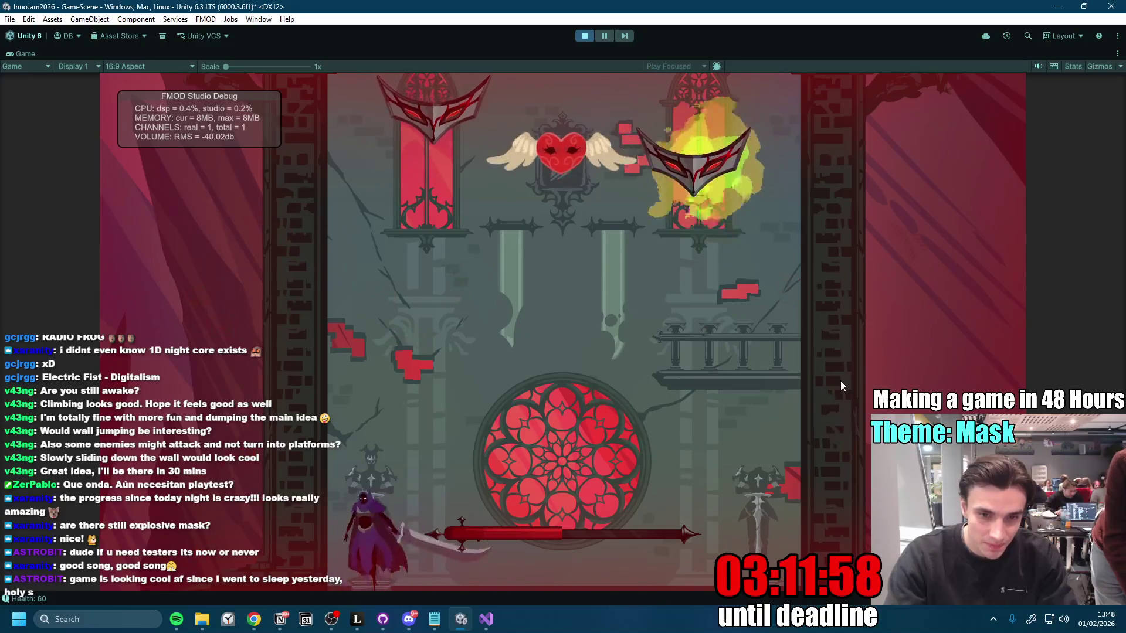
{"action": "key", "text": "space"}
{"action": "key", "text": "d"}
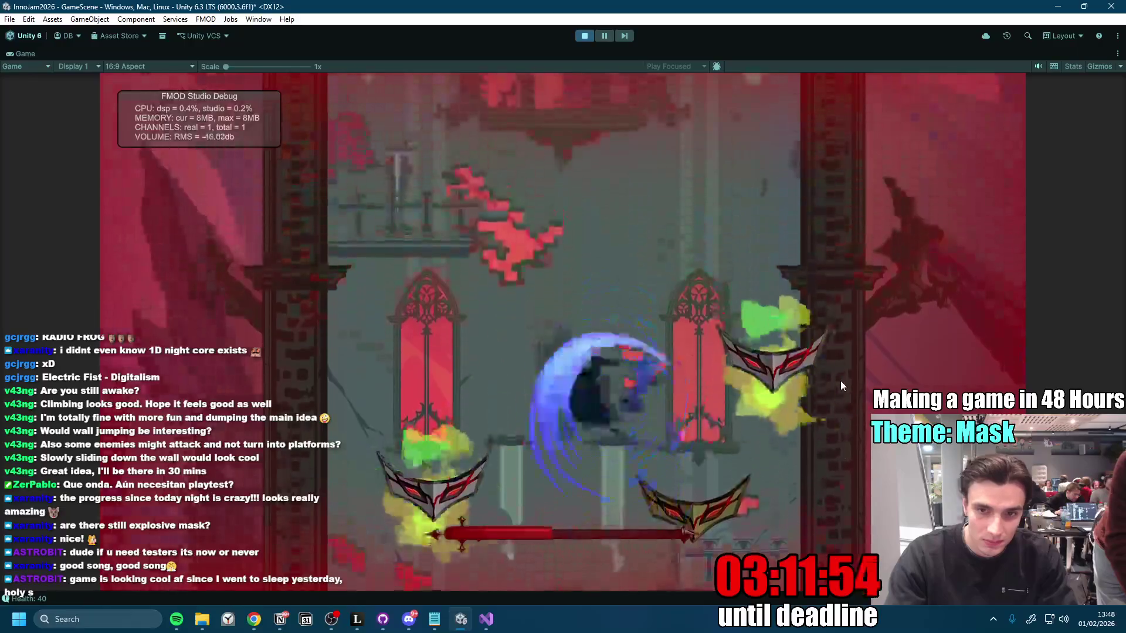
{"action": "key", "text": "a"}
{"action": "key", "text": "space"}
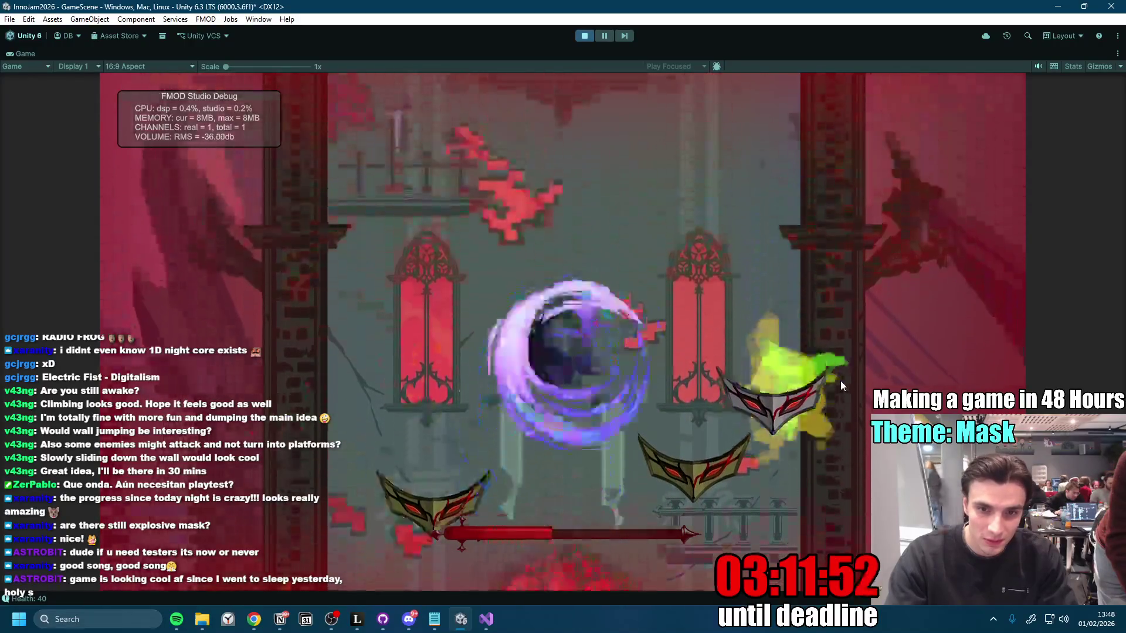
{"action": "key", "text": "d"}
{"action": "key", "text": "a"}
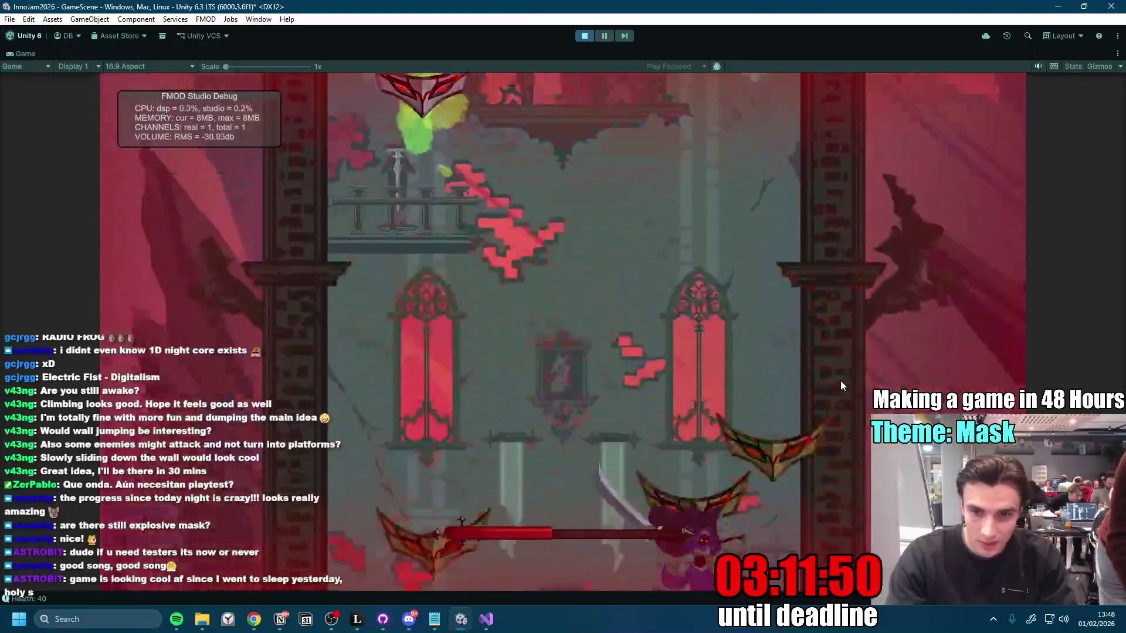
{"action": "key", "text": "space"}
{"action": "key", "text": "d"}
{"action": "key", "text": "a"}
{"action": "key", "text": "d"}
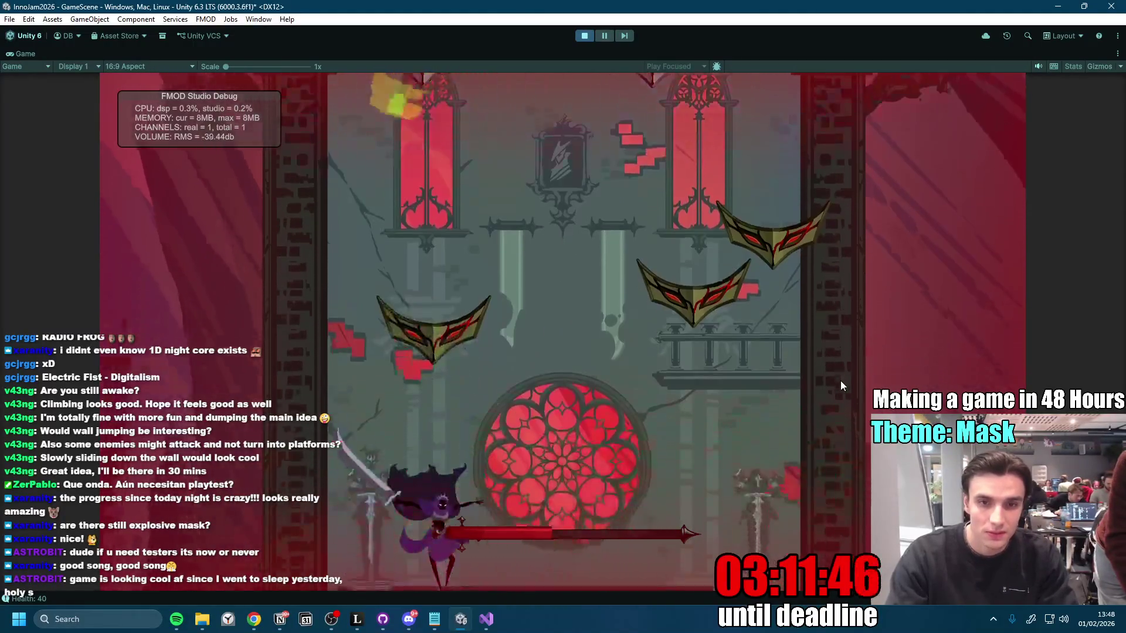
{"action": "key", "text": "space"}
{"action": "key", "text": "a"}
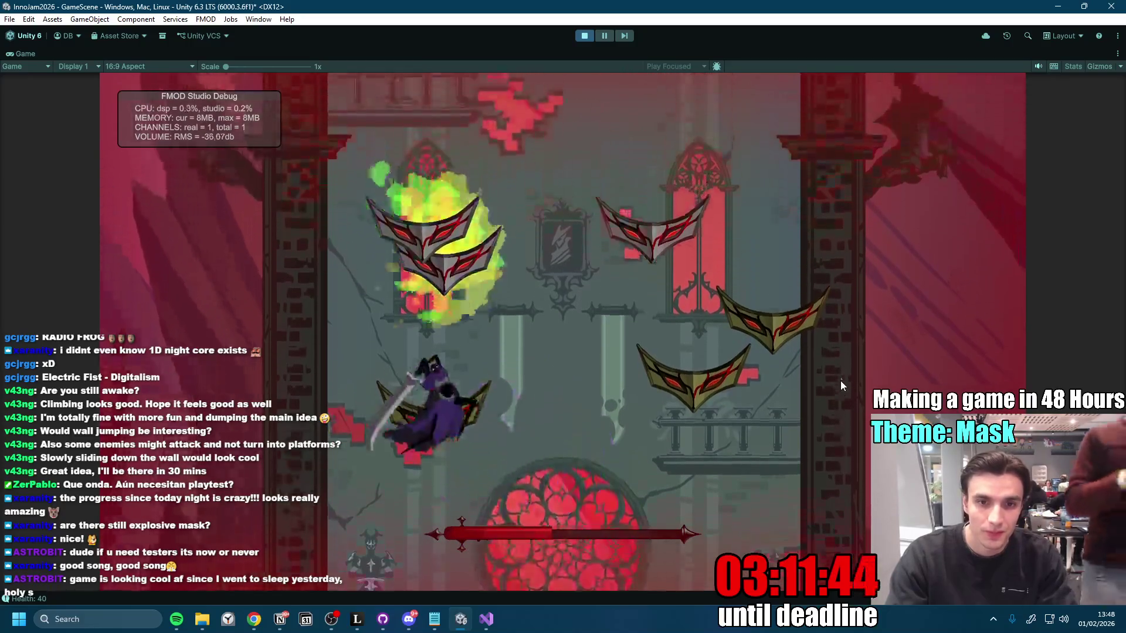
{"action": "key", "text": "d"}
{"action": "key", "text": "d"}
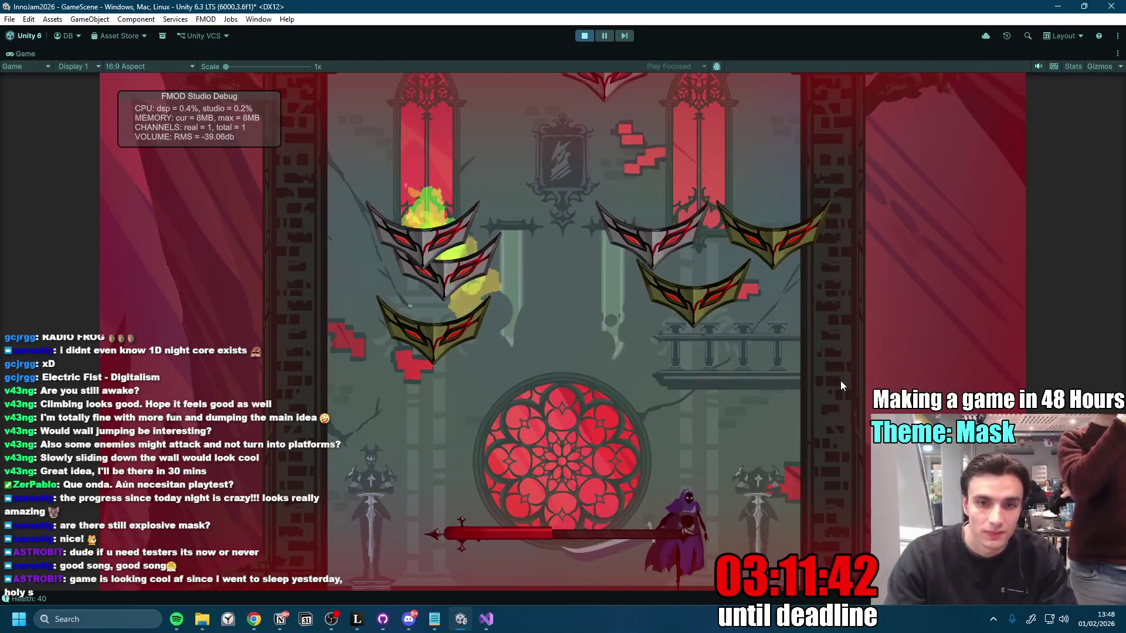
{"action": "key", "text": "a"}
{"action": "key", "text": "space"}
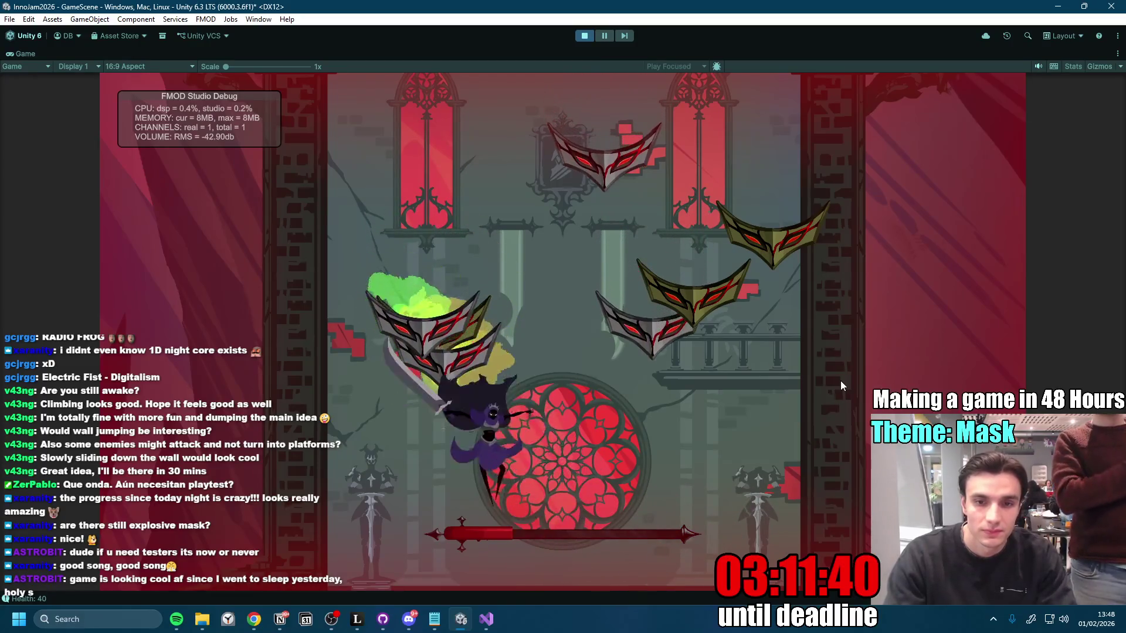
{"action": "key", "text": "d"}
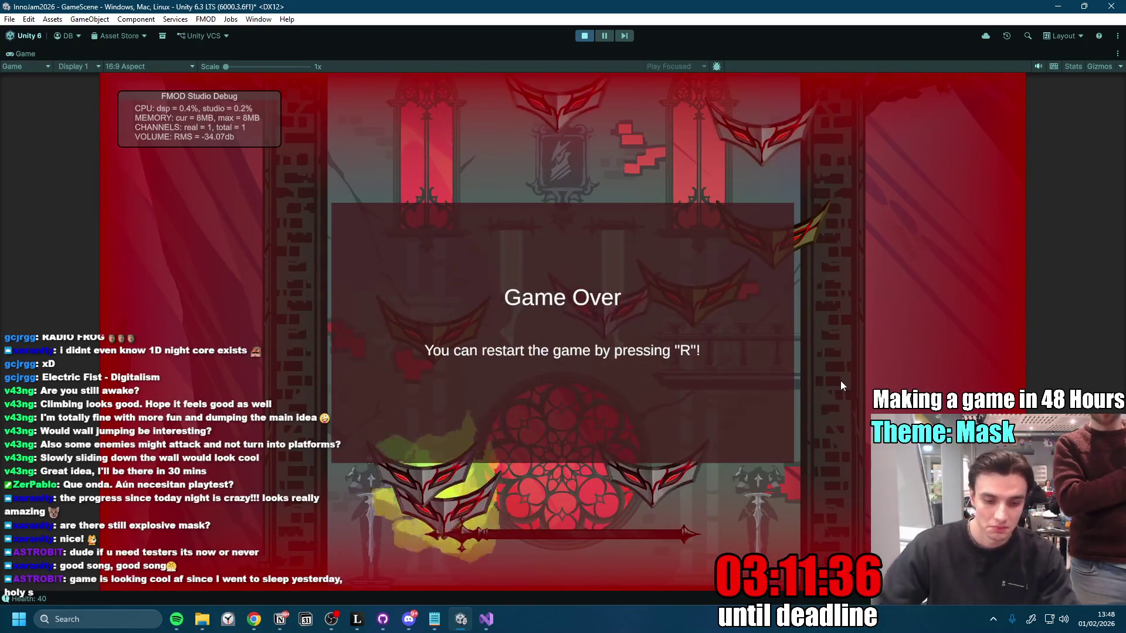
Step: Restart with R, stop Play mode and restore the full editor layout
{"action": "key", "text": "r"}
{"action": "left_click", "coordinate": [585, 36]}
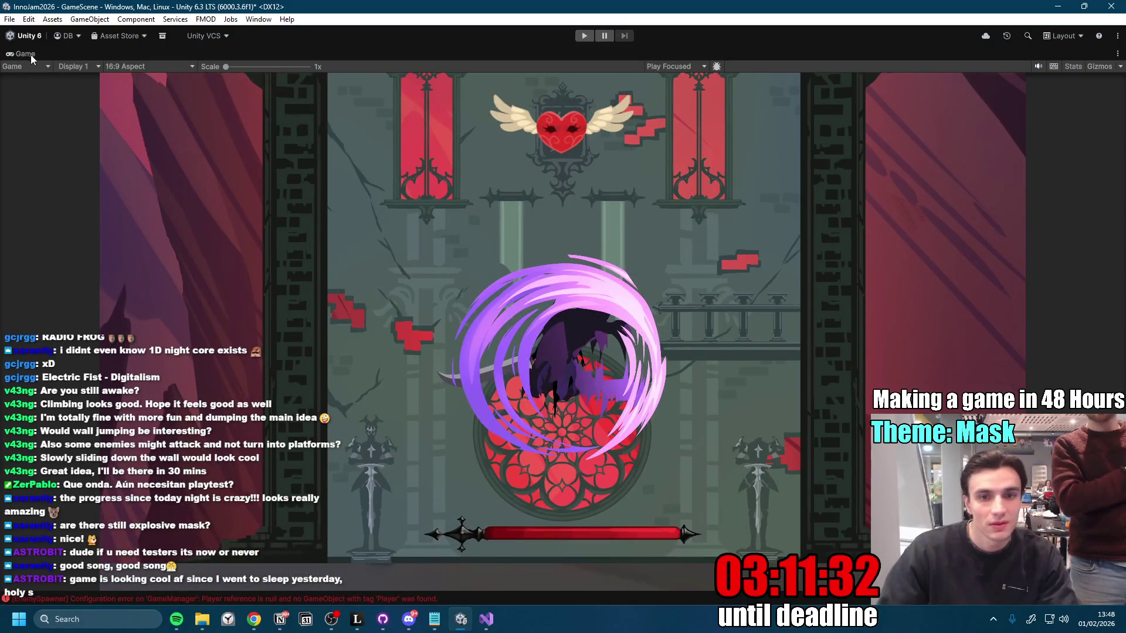
{"action": "key", "text": "shift+space"}
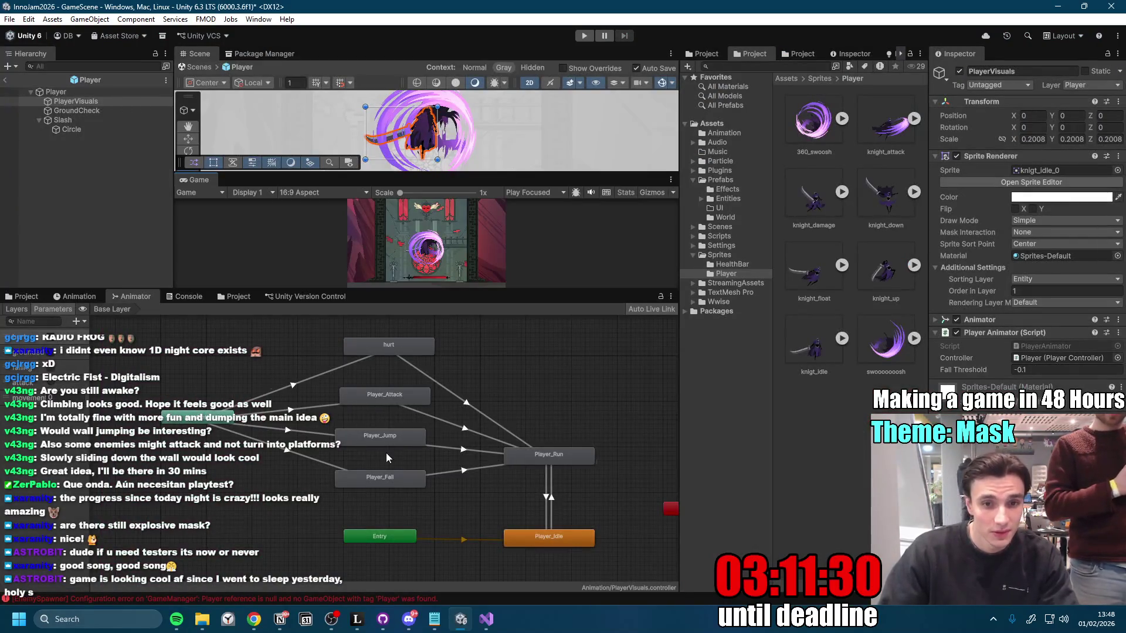
Step: Add hurt = false conditions to the Any State → Player_Fall and Player_Jump transitions
{"action": "left_click", "coordinate": [379, 478]}
{"action": "left_click", "coordinate": [286, 449]}
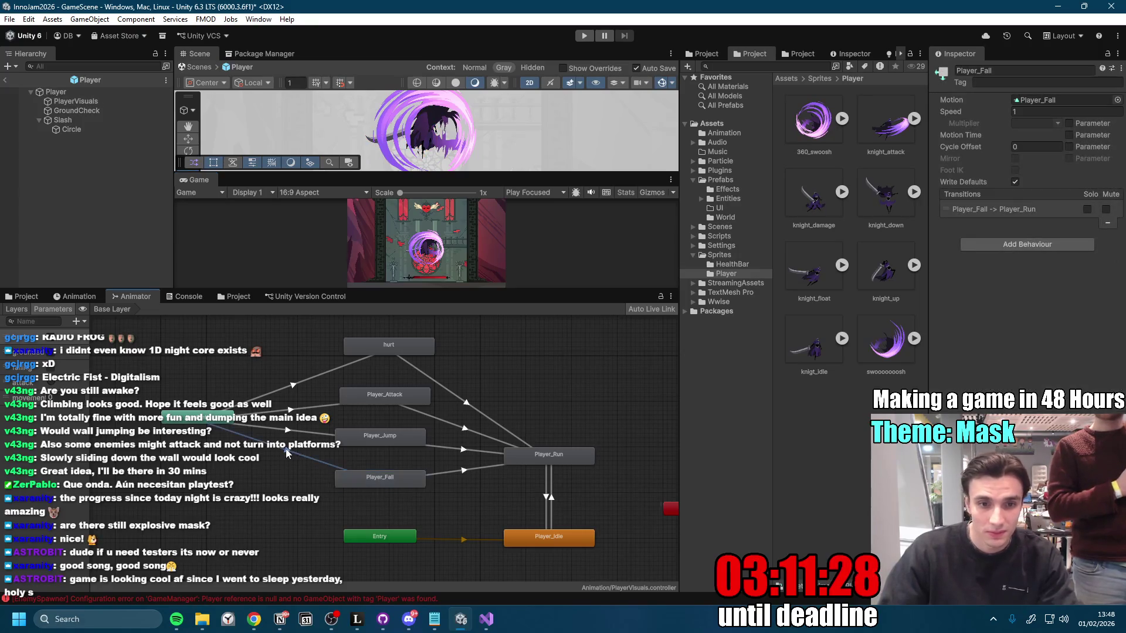
{"action": "left_click", "coordinate": [1092, 363]}
{"action": "left_click", "coordinate": [1075, 362]}
{"action": "left_click", "coordinate": [1097, 380]}
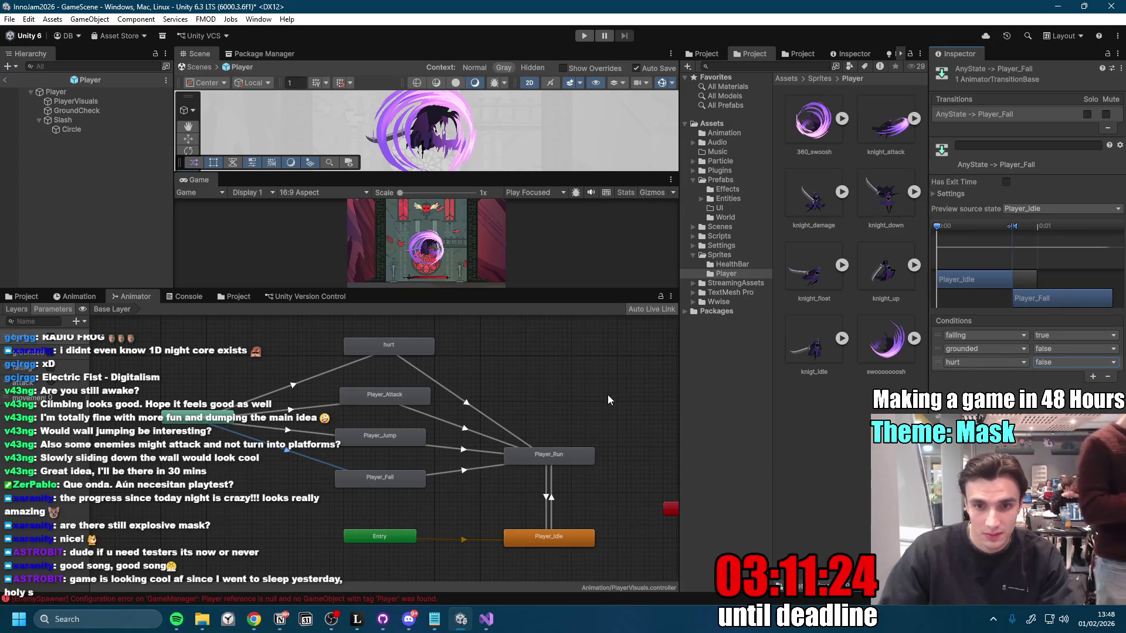
{"action": "left_click", "coordinate": [292, 433]}
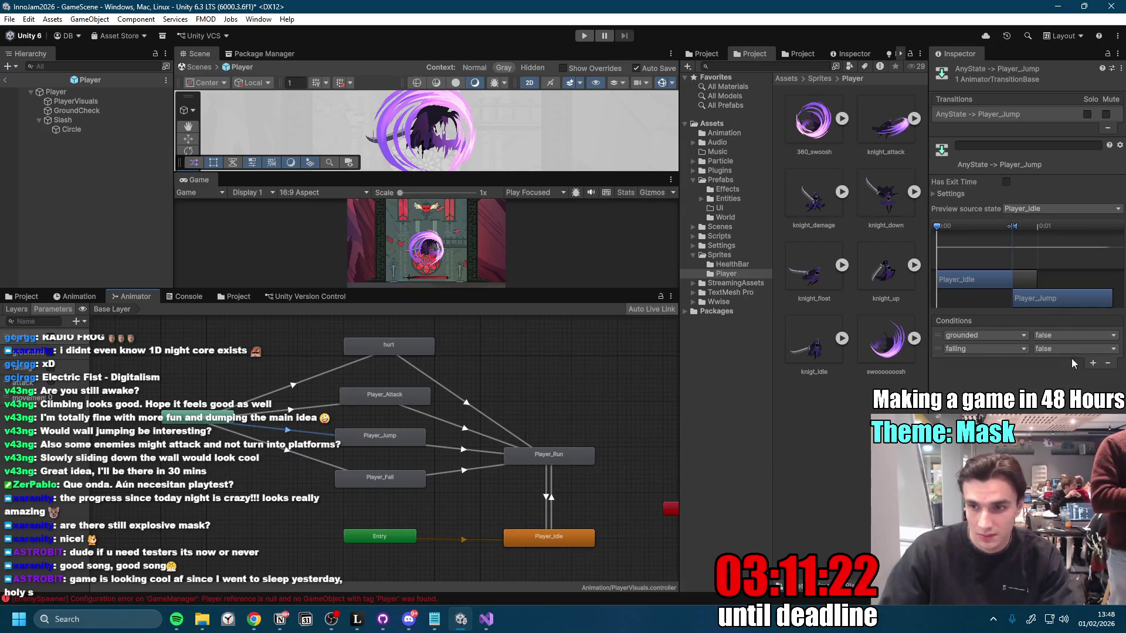
{"action": "left_click", "coordinate": [1092, 364]}
{"action": "left_click", "coordinate": [1061, 389]}
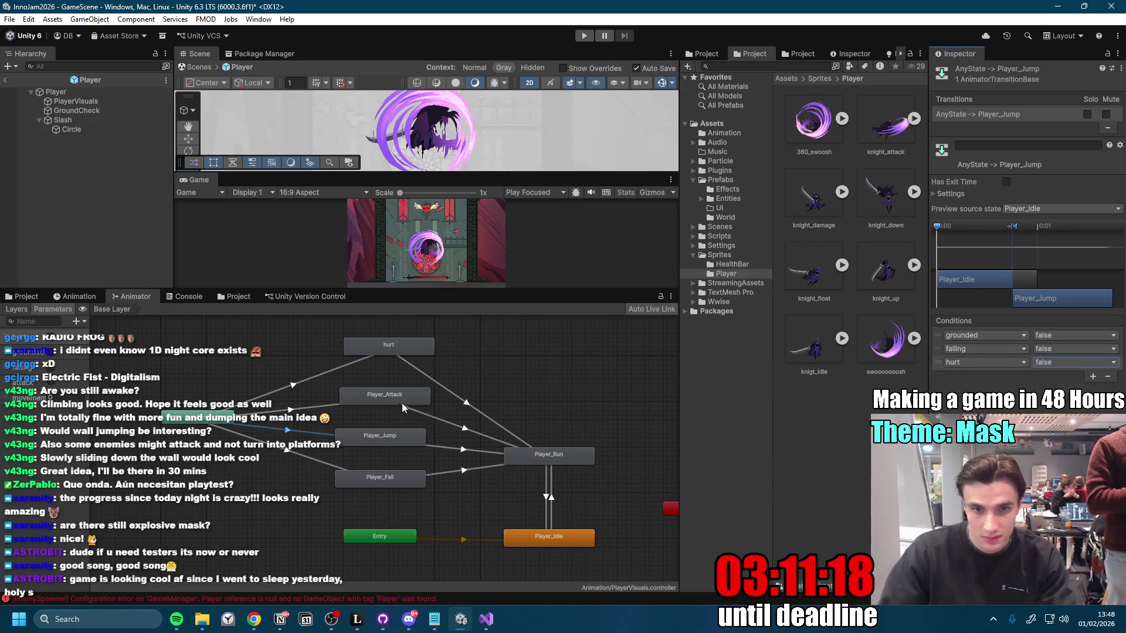
Step: Review the Any State → Player_Attack and hurt transitions, then enlarge the scene views
{"action": "left_click", "coordinate": [297, 410]}
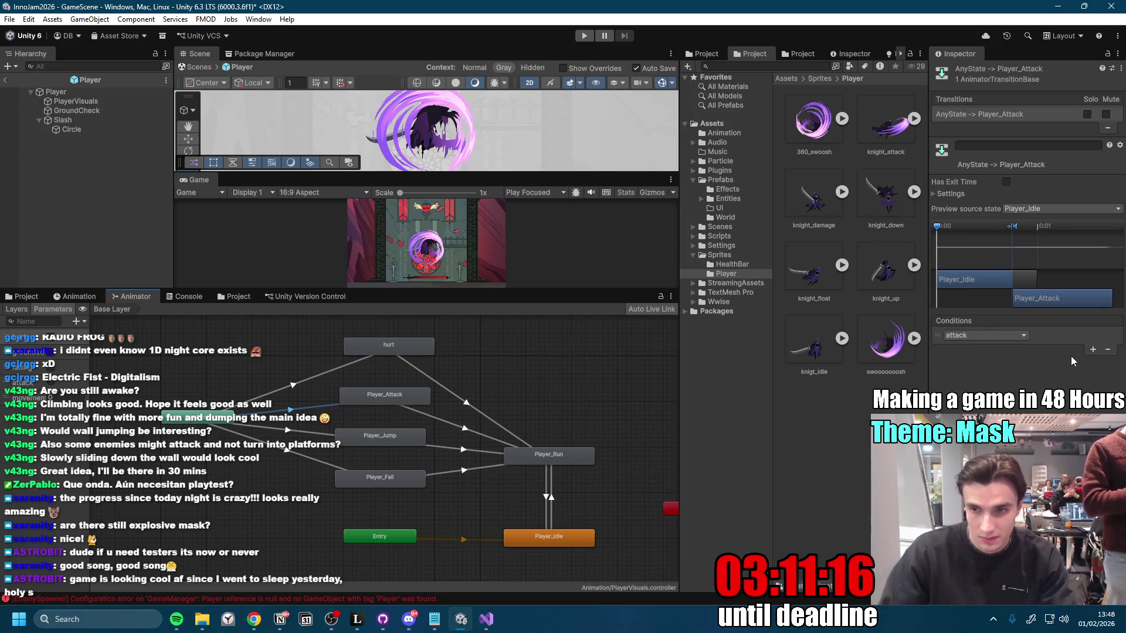
{"action": "left_click", "coordinate": [310, 379]}
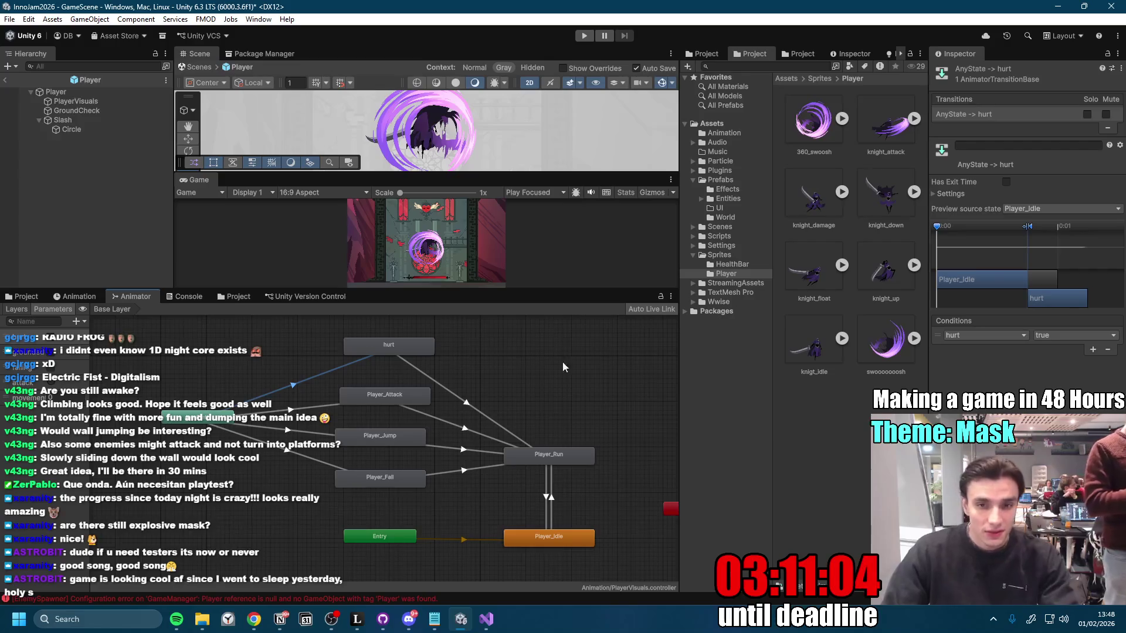
{"action": "left_click_drag", "start_coordinate": [505, 296], "coordinate": [505, 418]}
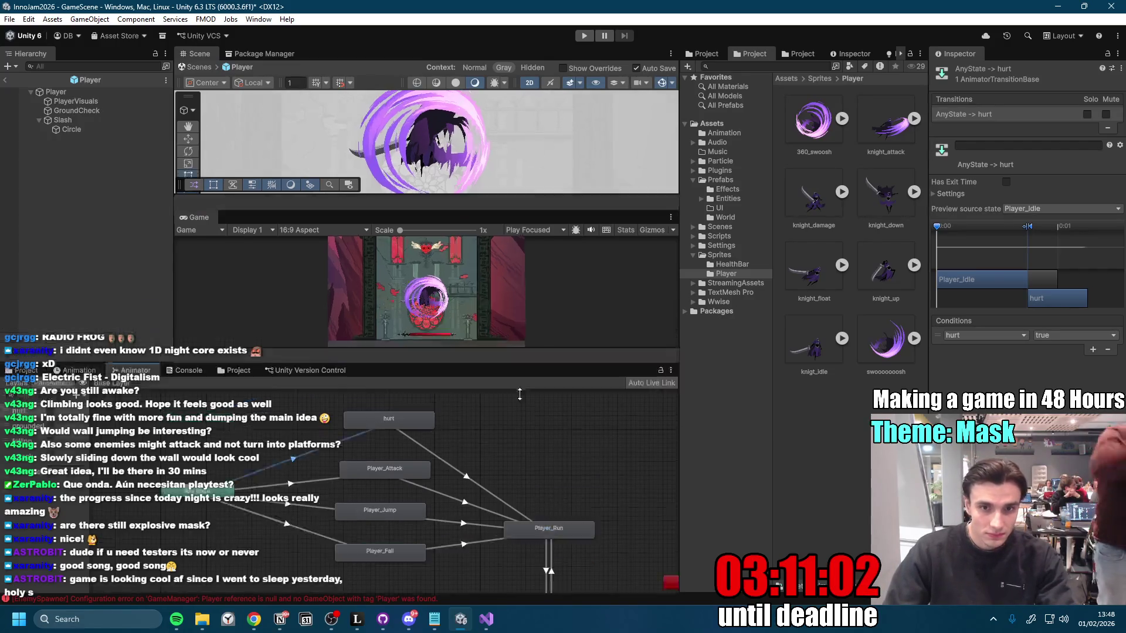
{"action": "left_click_drag", "start_coordinate": [175, 296], "coordinate": [130, 299]}
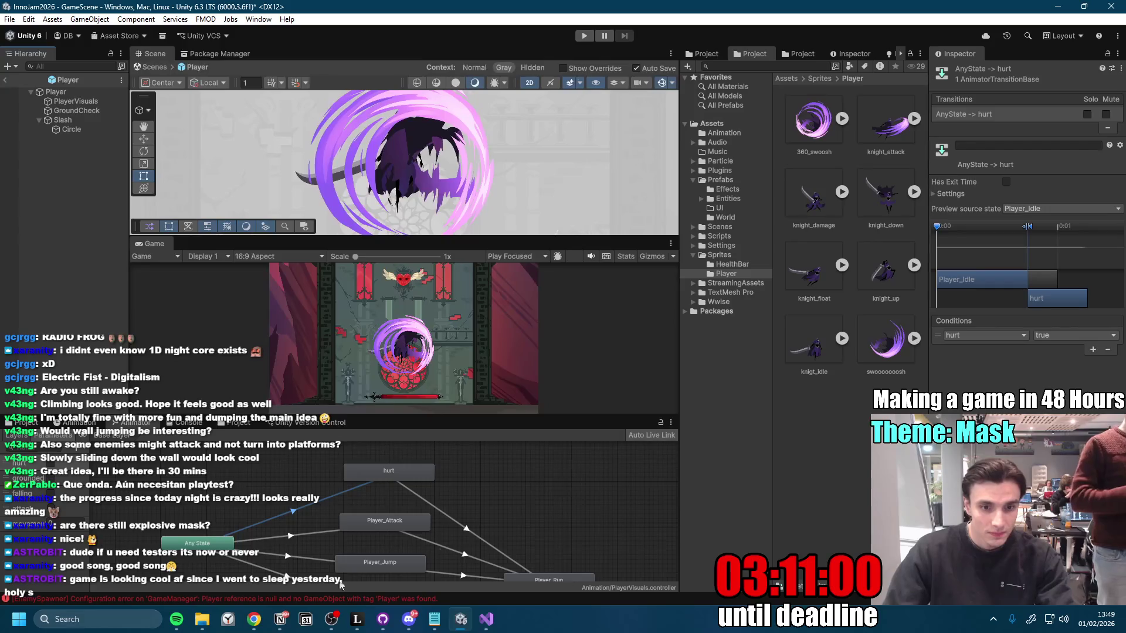
Step: Commit the six changed files to main as 'Hurt Animation', push, and fetch origin's newer commits
{"action": "left_click", "coordinate": [383, 619]}
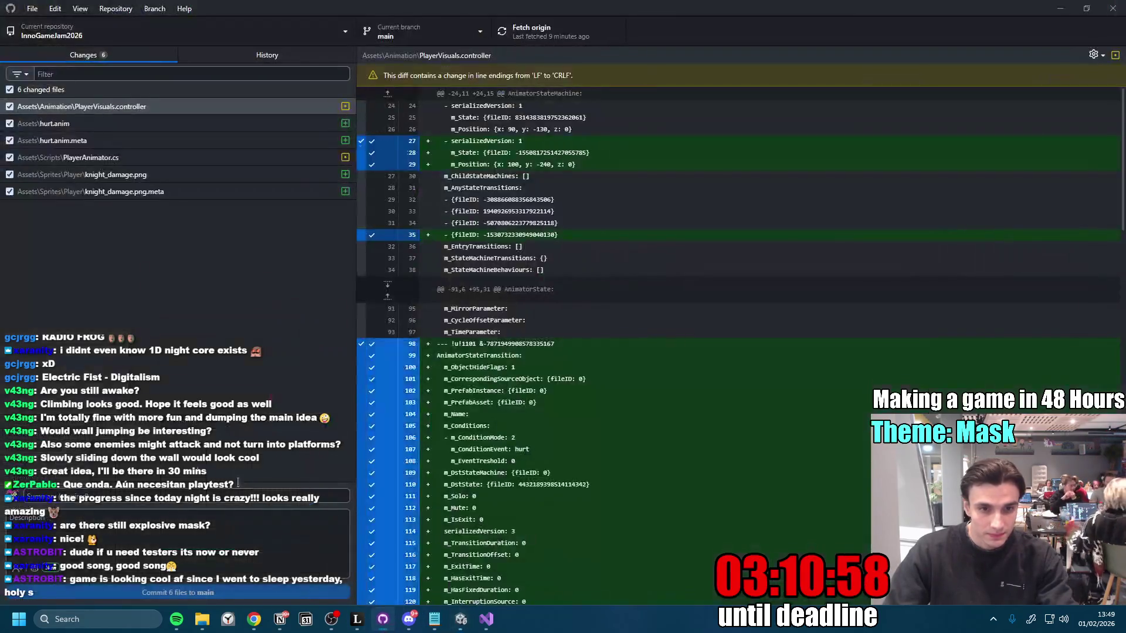
{"action": "type", "text": "Hurt Animation"}
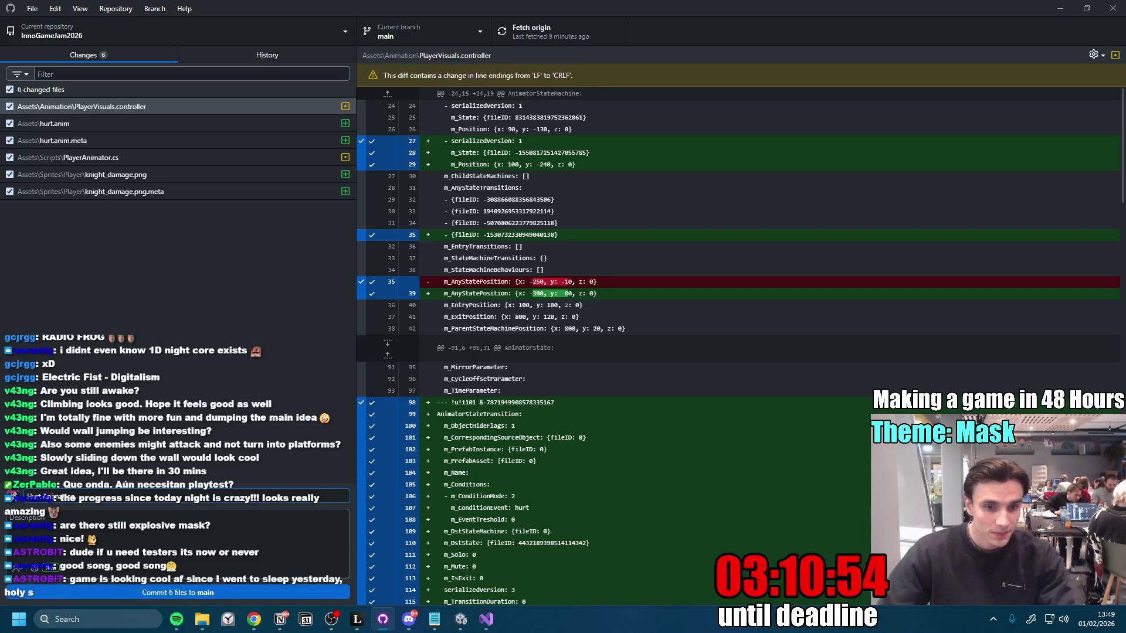
{"action": "left_click", "coordinate": [176, 592]}
{"action": "left_click", "coordinate": [544, 40]}
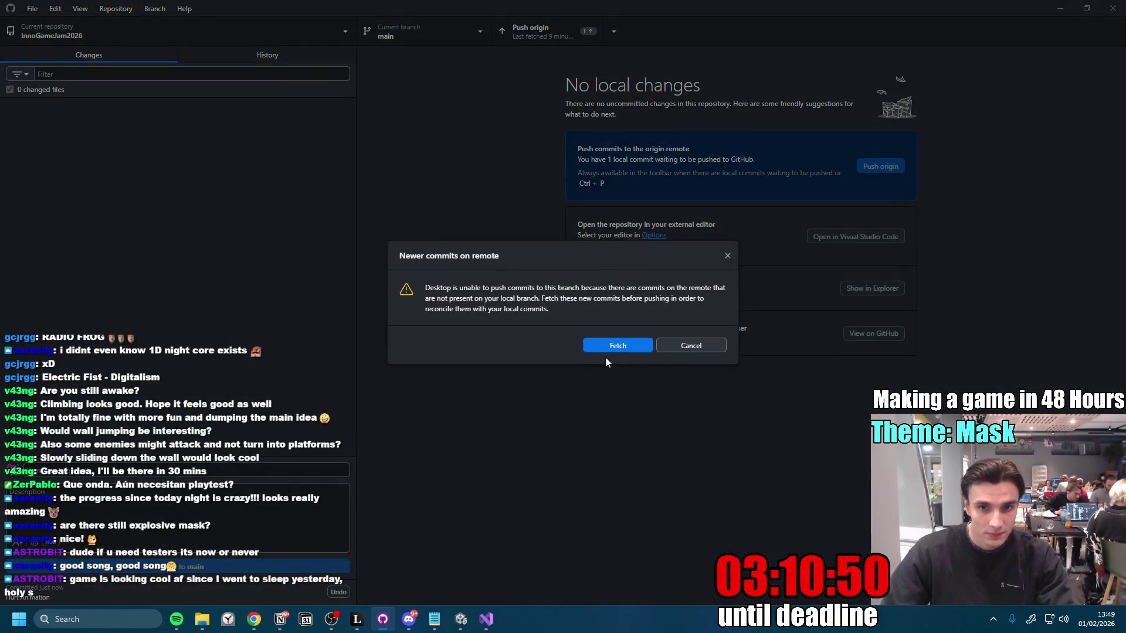
{"action": "left_click", "coordinate": [614, 346]}
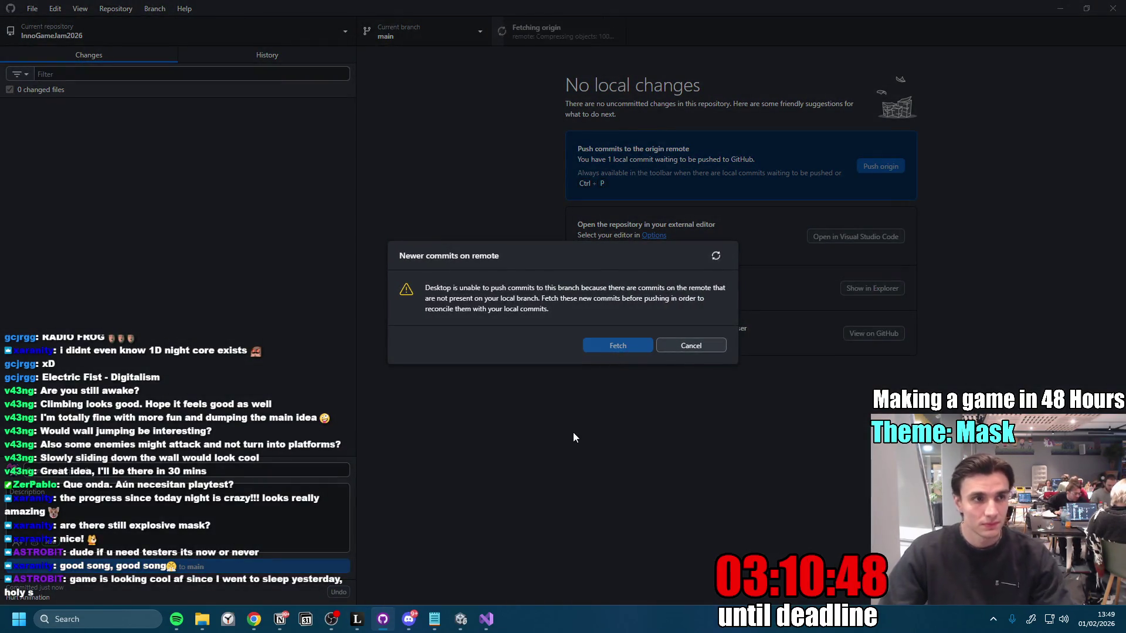
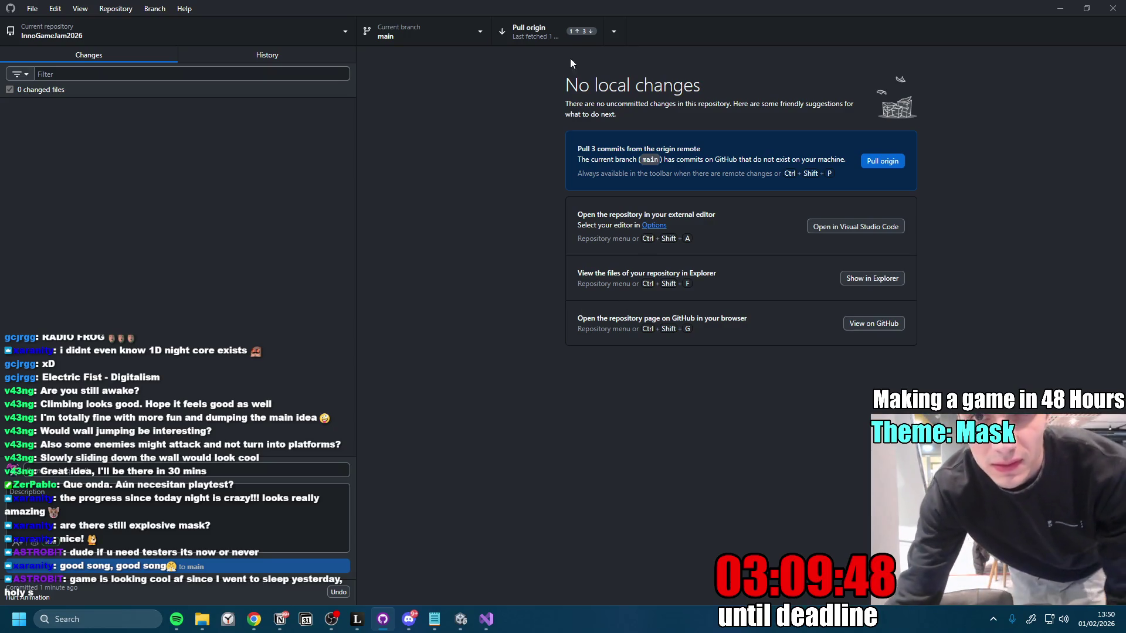
Step: Pull the 3 remote commits and push the 2 local commits for InnoGameJam2026, then return to Unity
{"action": "left_click", "coordinate": [543, 34]}
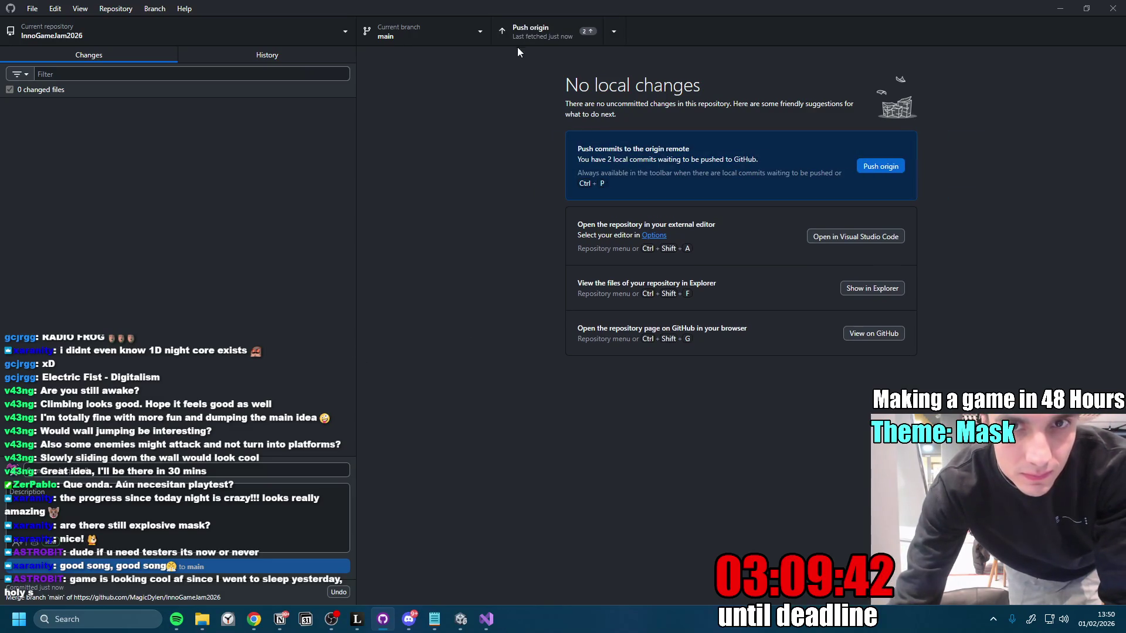
{"action": "left_click", "coordinate": [531, 32]}
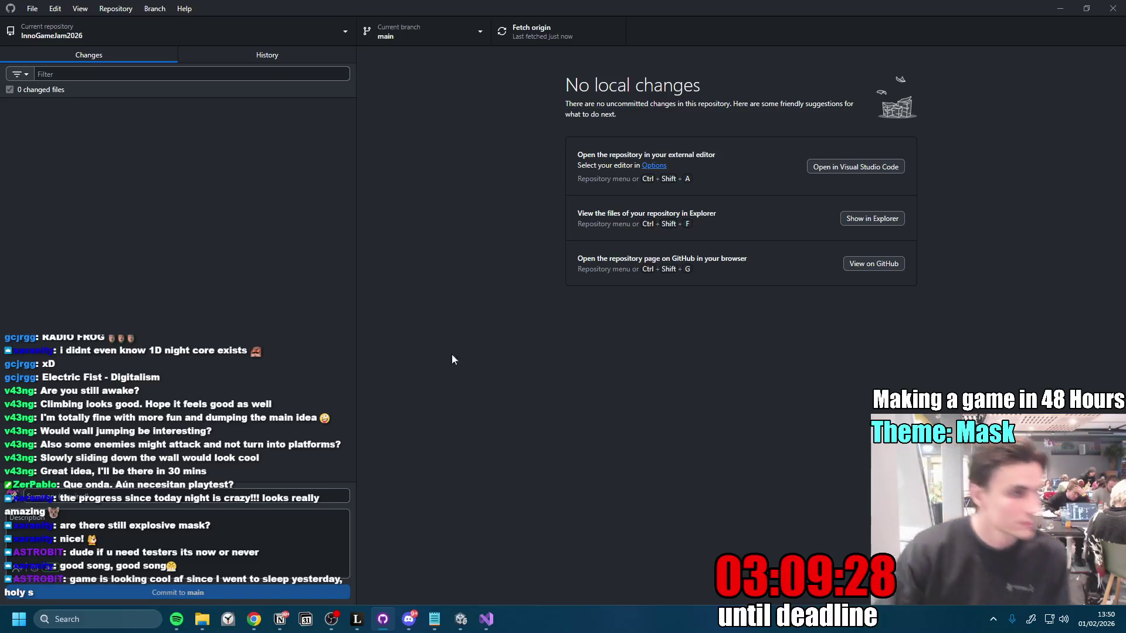
{"action": "key", "text": "alt+Tab"}
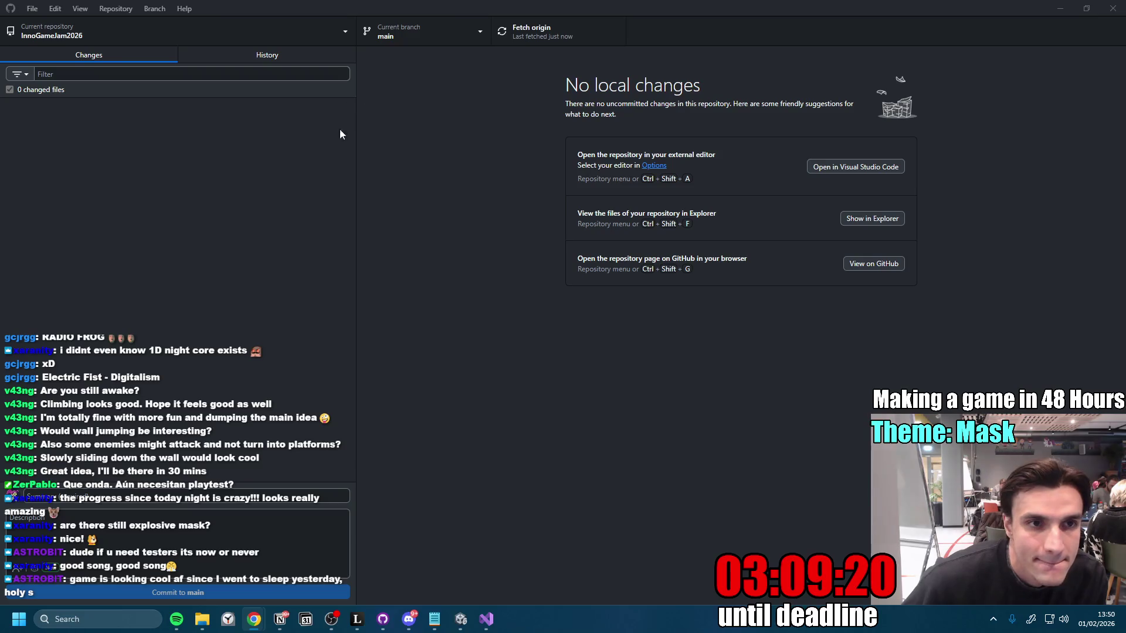
{"action": "left_click", "coordinate": [460, 619]}
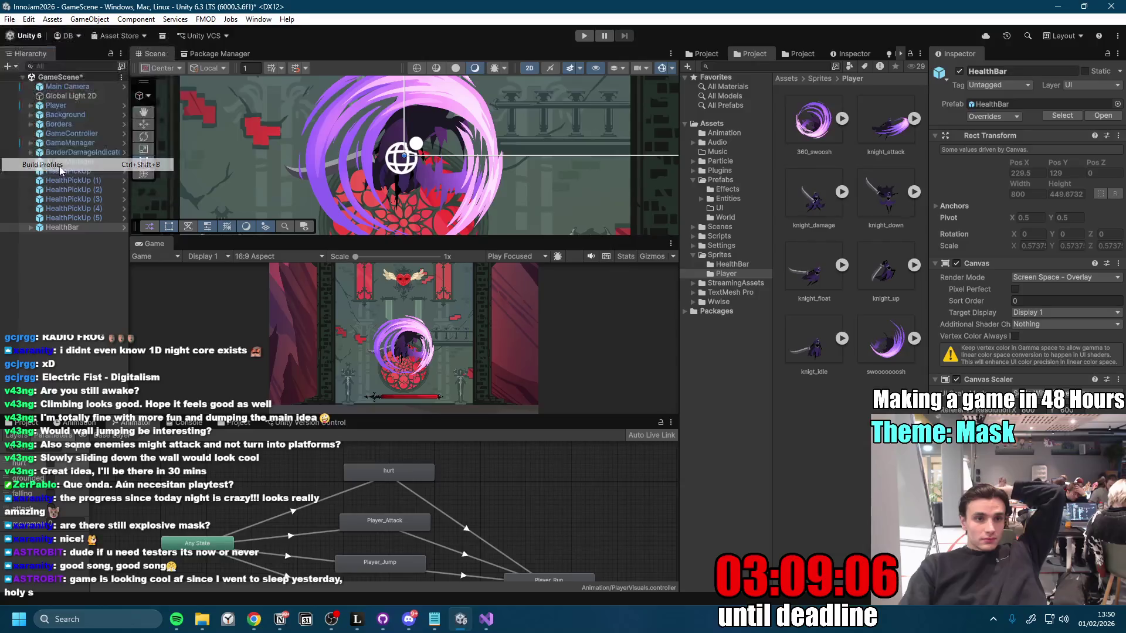
Step: Review the Windows settings in File > Build Profiles and close the window
{"action": "left_click", "coordinate": [61, 166]}
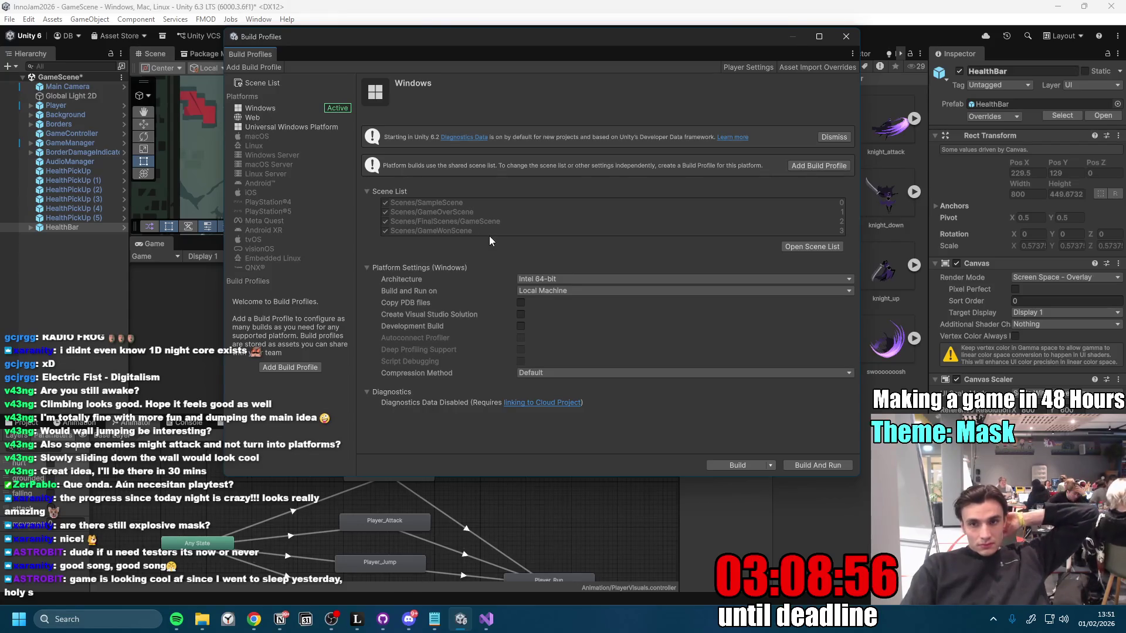
{"action": "left_click", "coordinate": [845, 39]}
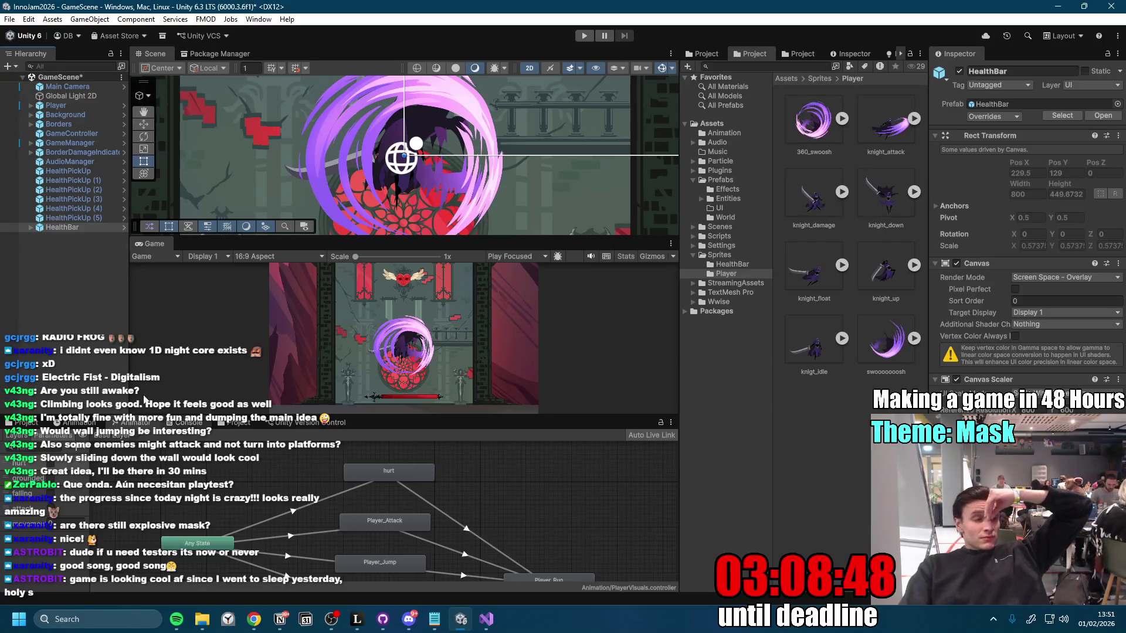
{"action": "key", "text": "alt+Tab"}
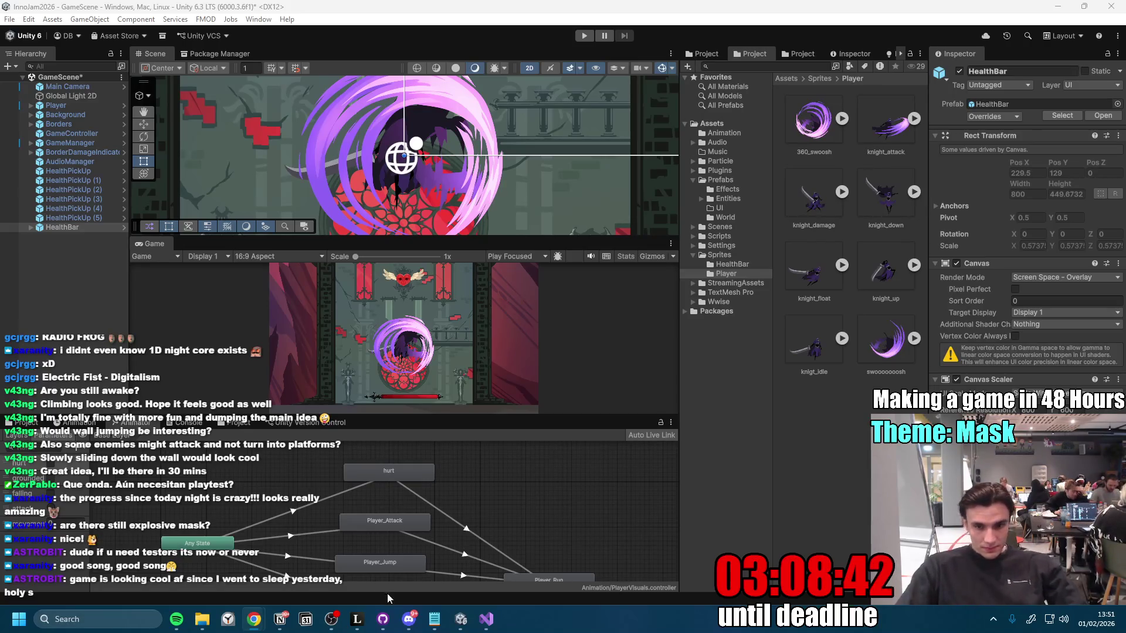
Step: Drag the Animator splitter down to give the Scene and Game views more room
{"action": "left_click", "coordinate": [383, 619]}
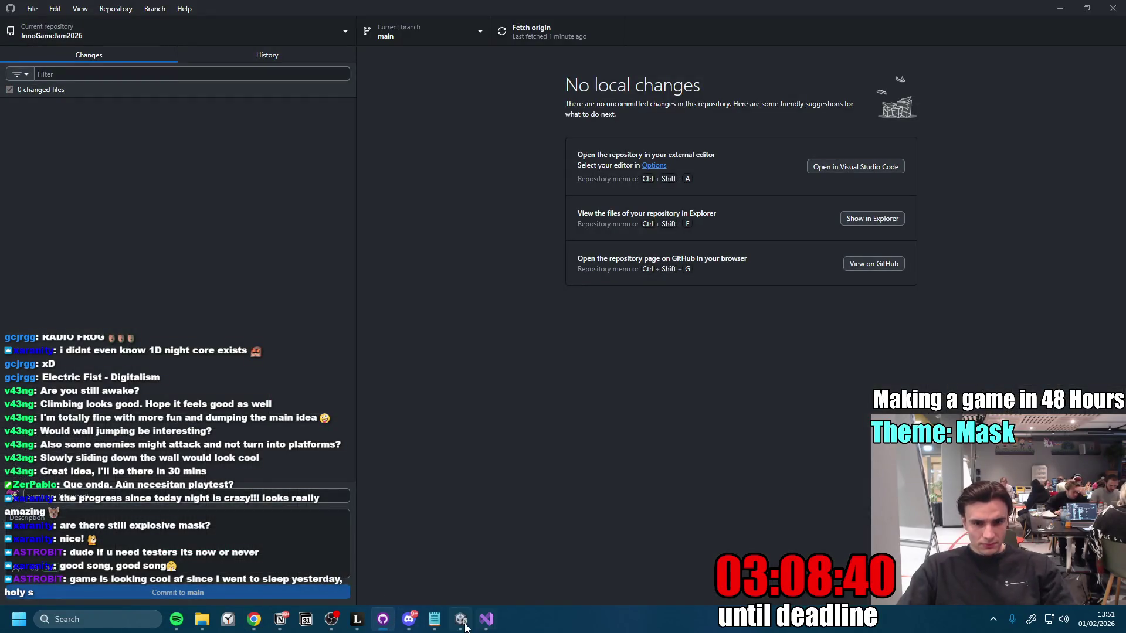
{"action": "left_click", "coordinate": [461, 620]}
{"action": "left_click_drag", "start_coordinate": [415, 416], "coordinate": [413, 483]}
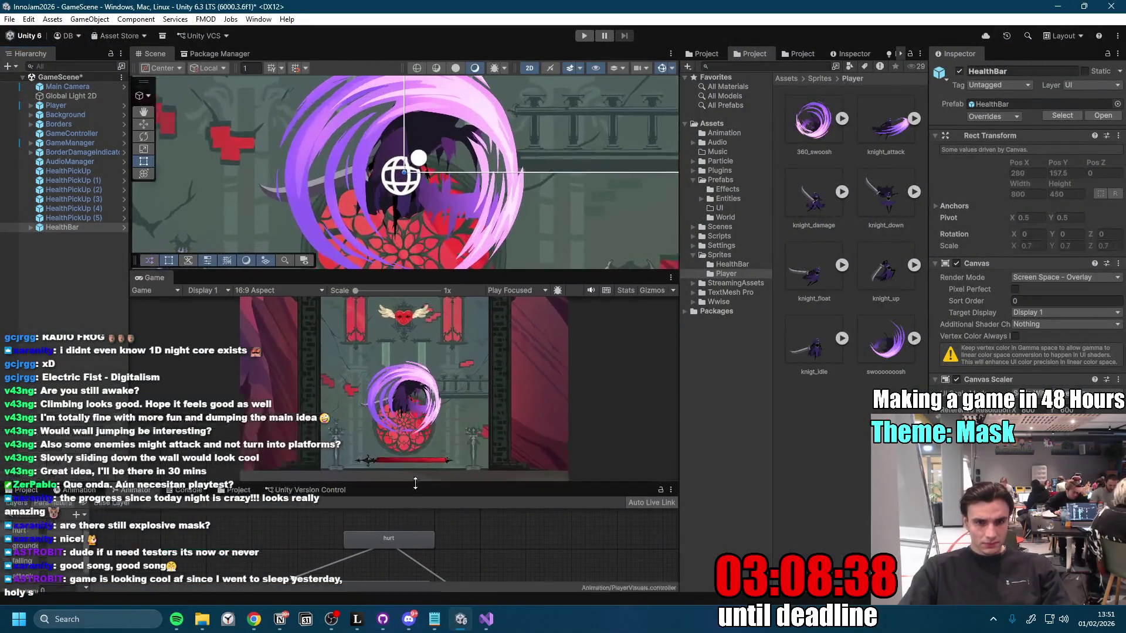
{"action": "left_click", "coordinate": [254, 619]}
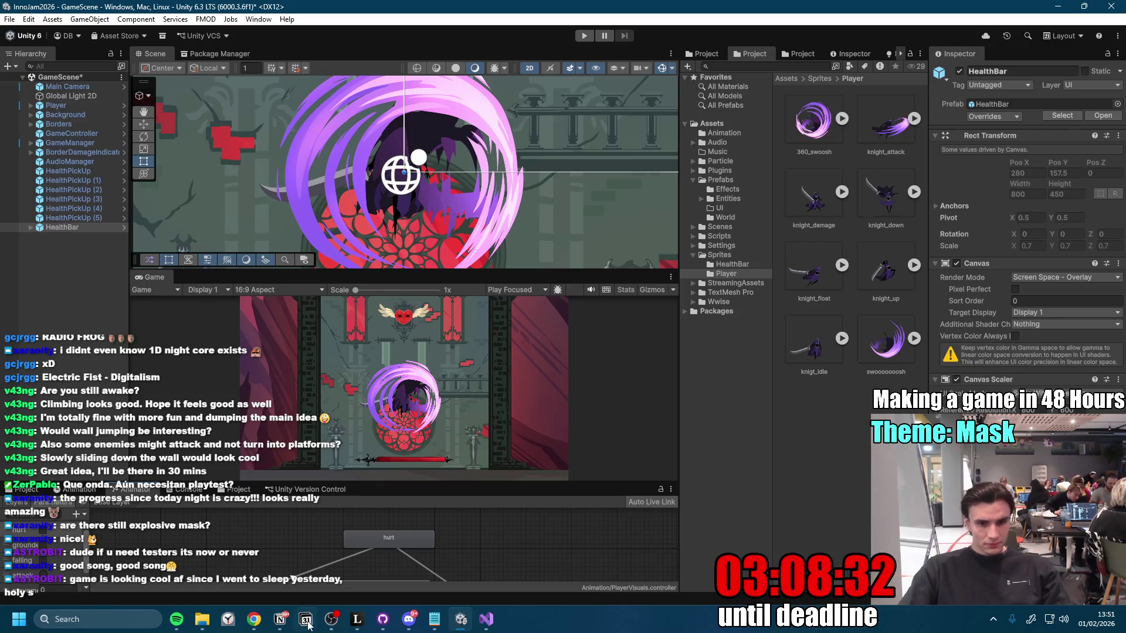
Step: Move the Health Bar (Implementation), Hurt Keyframe and Make a Build and Test it cards into In Review
{"action": "mouse_move", "coordinate": [256, 625]}
{"action": "left_click", "coordinate": [304, 556]}
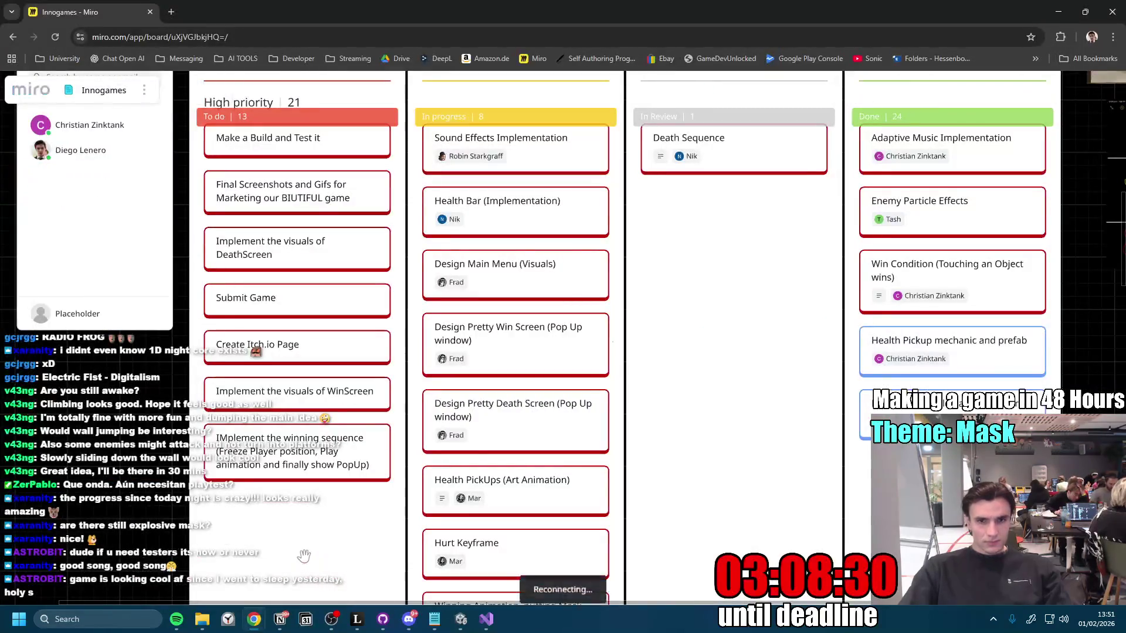
{"action": "scroll", "coordinate": [598, 242], "scroll_direction": "down", "scroll_amount": 3}
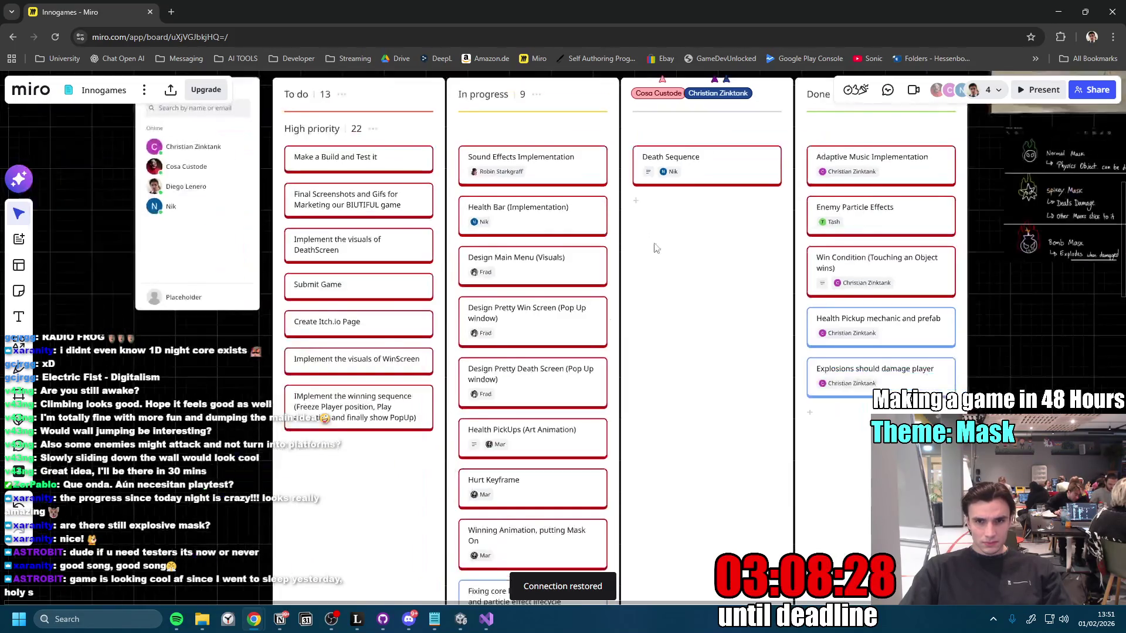
{"action": "left_click_drag", "start_coordinate": [426, 285], "coordinate": [622, 282]}
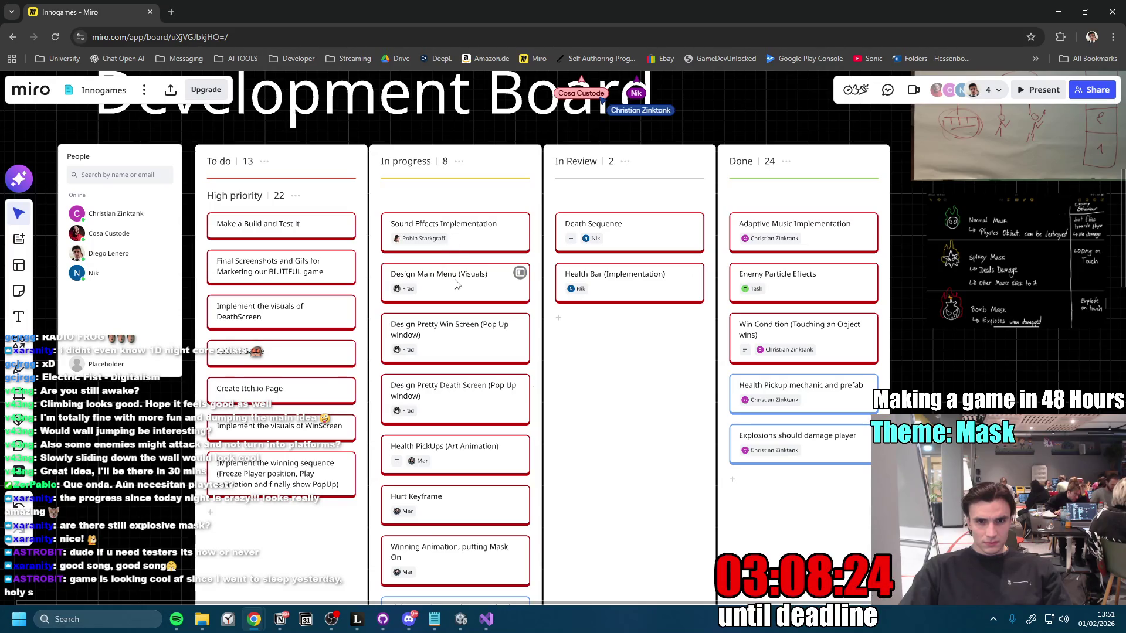
{"action": "scroll", "coordinate": [516, 339], "scroll_direction": "down", "scroll_amount": 3}
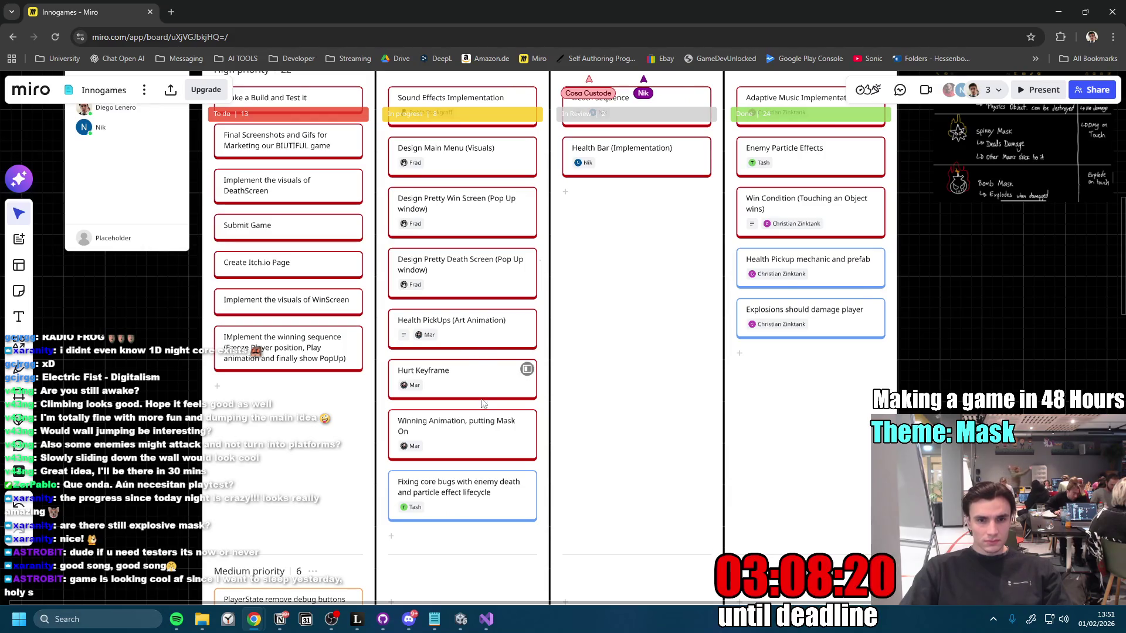
{"action": "left_click_drag", "start_coordinate": [452, 385], "coordinate": [622, 246]}
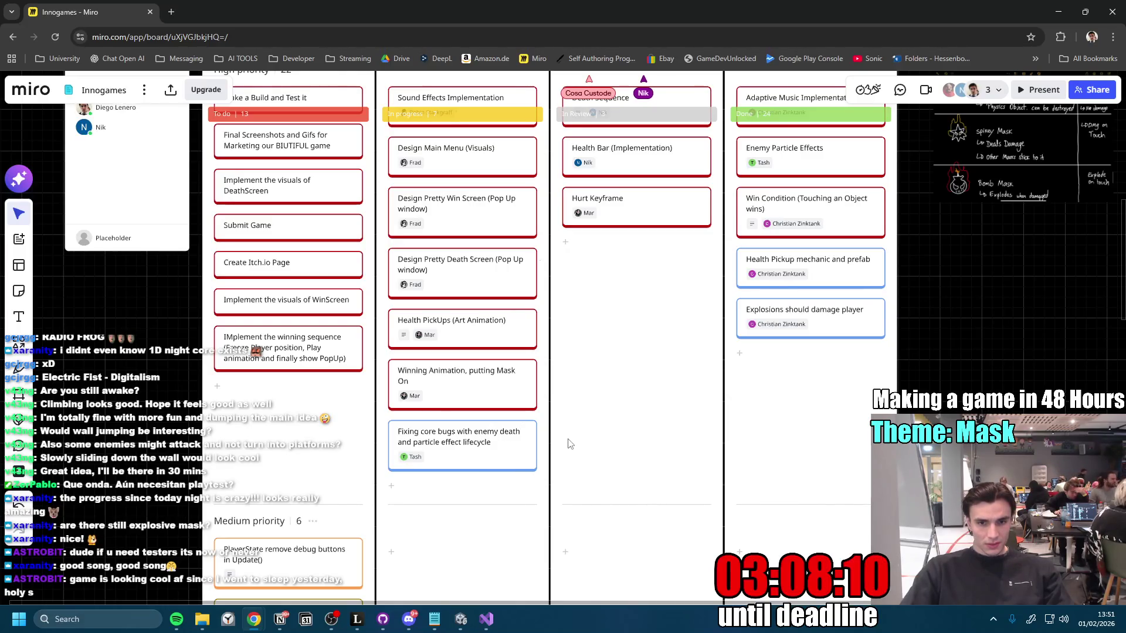
{"action": "left_click_drag", "start_coordinate": [568, 382], "coordinate": [611, 470]}
{"action": "mouse_move", "coordinate": [323, 198]}
{"action": "left_mouse_down"}
{"action": "mouse_move", "coordinate": [478, 214]}
{"action": "mouse_move", "coordinate": [675, 290]}
{"action": "mouse_move", "coordinate": [818, 207]}
{"action": "mouse_move", "coordinate": [821, 185]}
{"action": "mouse_move", "coordinate": [771, 176]}
{"action": "mouse_move", "coordinate": [672, 190]}
{"action": "left_mouse_up"}
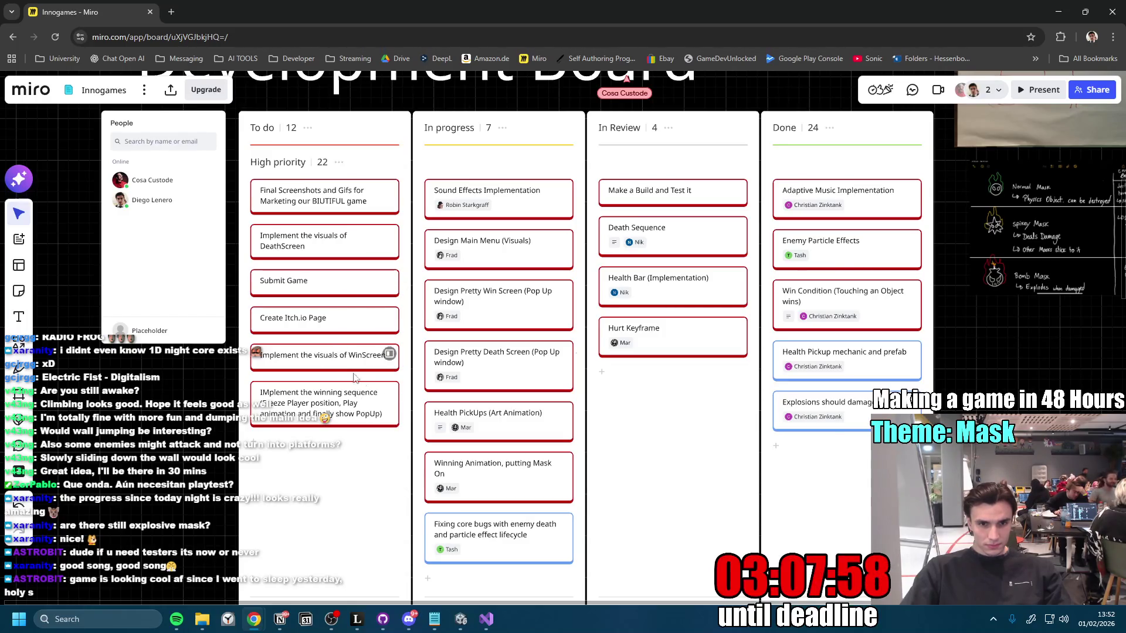
Step: Place the WinScreen visuals and winning sequence tasks above Submit Game
{"action": "mouse_move", "coordinate": [338, 365]}
{"action": "left_mouse_down"}
{"action": "mouse_move", "coordinate": [340, 270]}
{"action": "mouse_move", "coordinate": [340, 291]}
{"action": "left_mouse_up"}
{"action": "left_click_drag", "start_coordinate": [345, 416], "coordinate": [346, 311]}
{"action": "scroll", "coordinate": [384, 497], "scroll_direction": "down", "scroll_amount": 3}
{"action": "scroll", "coordinate": [384, 498], "scroll_direction": "down", "scroll_amount": 3}
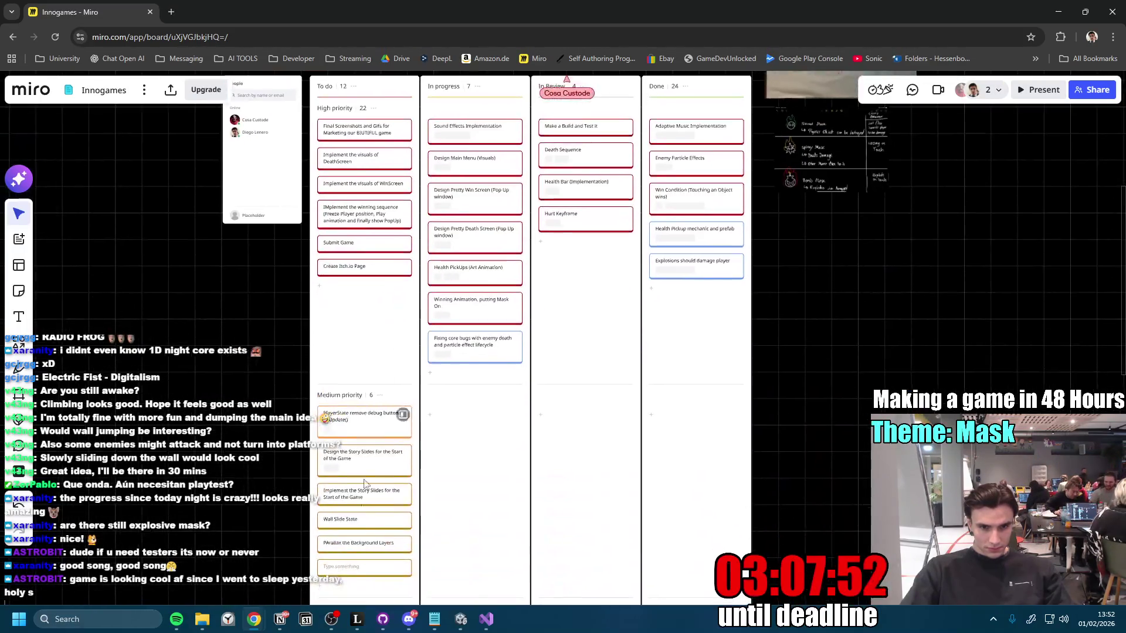
{"action": "scroll", "coordinate": [469, 388], "scroll_direction": "up", "scroll_amount": 5}
{"action": "scroll", "coordinate": [409, 445], "scroll_direction": "down", "scroll_amount": 1}
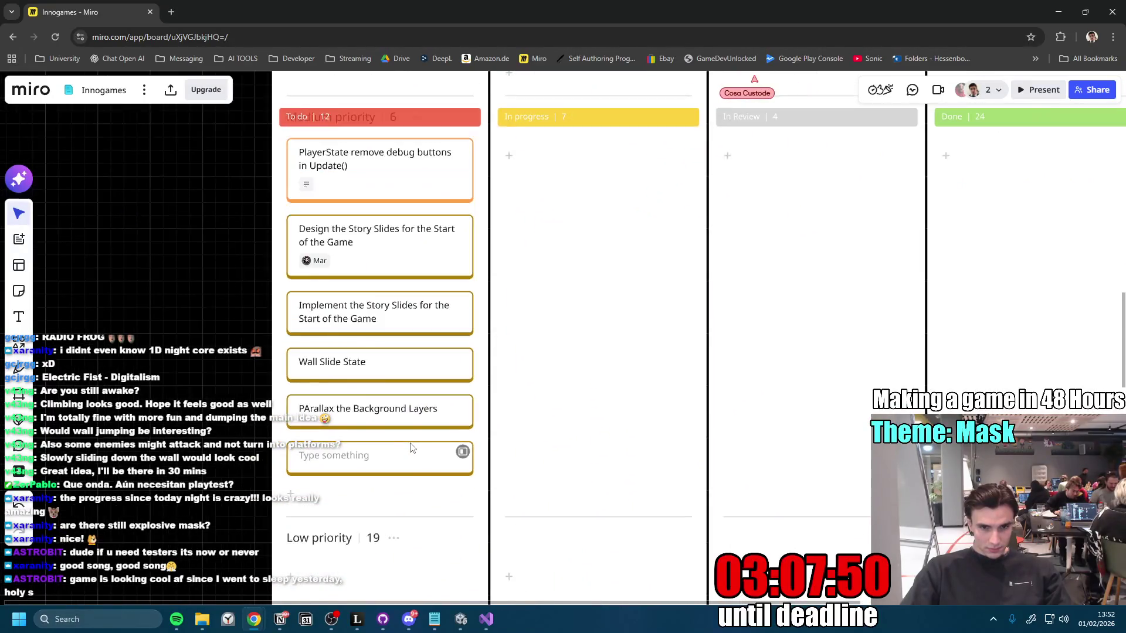
{"action": "scroll", "coordinate": [427, 466], "scroll_direction": "up", "scroll_amount": 3}
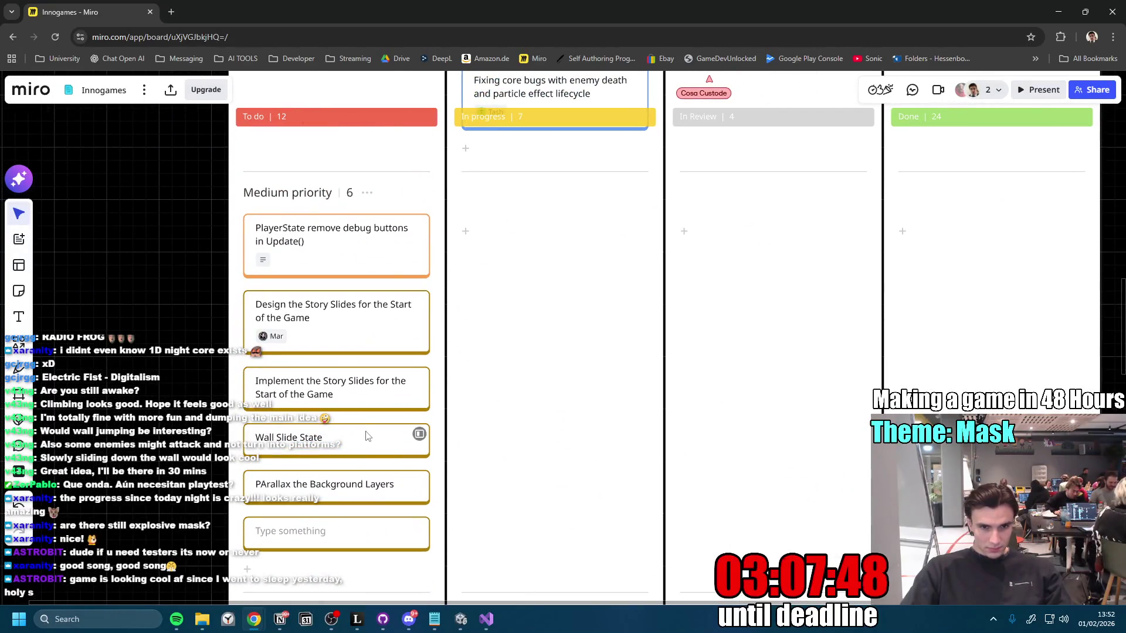
{"action": "scroll", "coordinate": [369, 431], "scroll_direction": "down", "scroll_amount": 5}
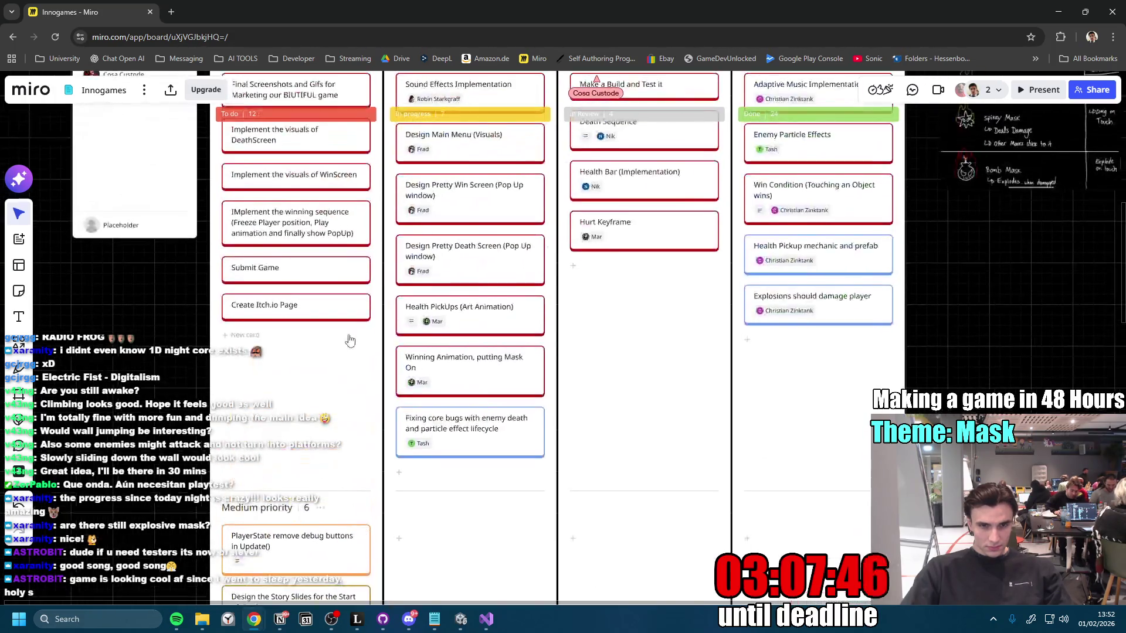
{"action": "scroll", "coordinate": [435, 484], "scroll_direction": "down", "scroll_amount": 2}
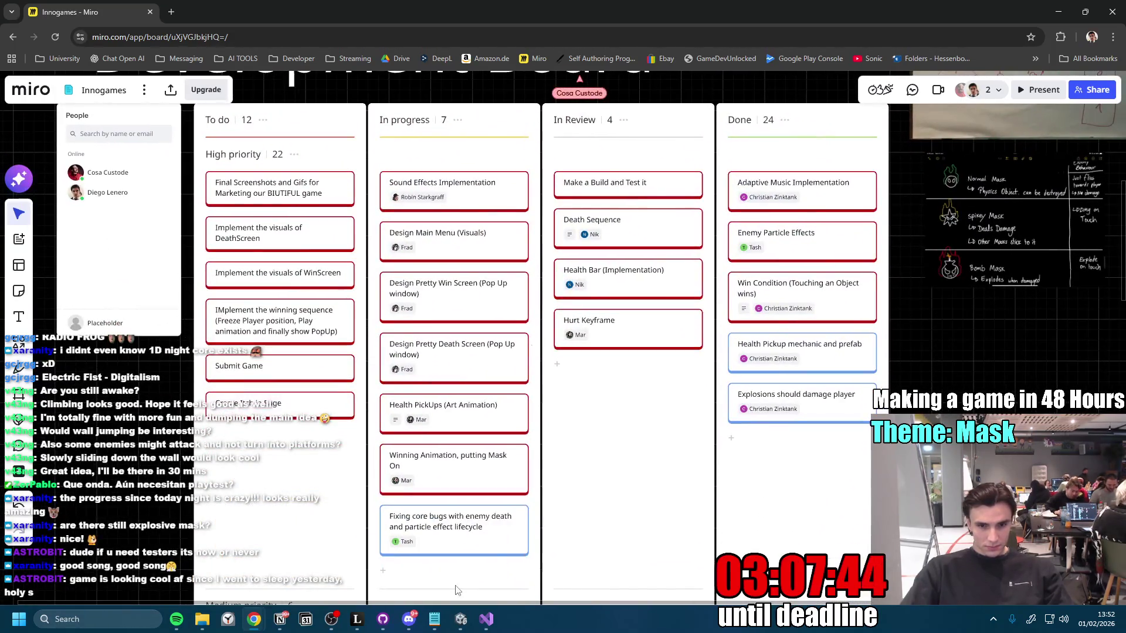
{"action": "left_click", "coordinate": [459, 620]}
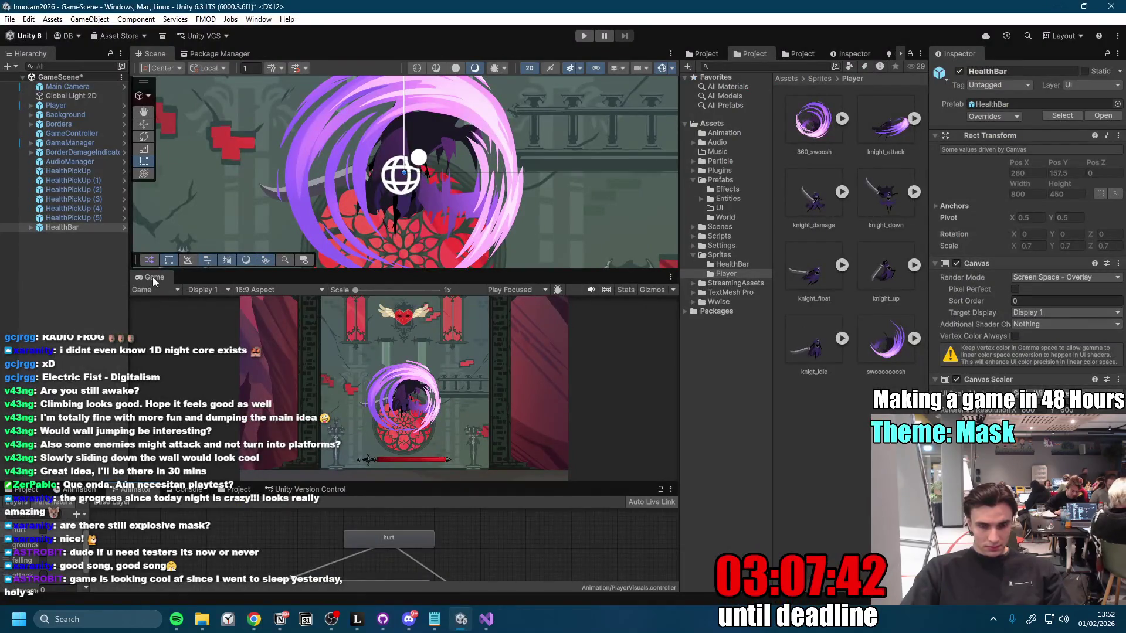
Step: Enlarge Unity's Scene and Game views, then move 'Jump feels super weak' above Juggle State in Notion
{"action": "left_click_drag", "start_coordinate": [328, 272], "coordinate": [328, 292]}
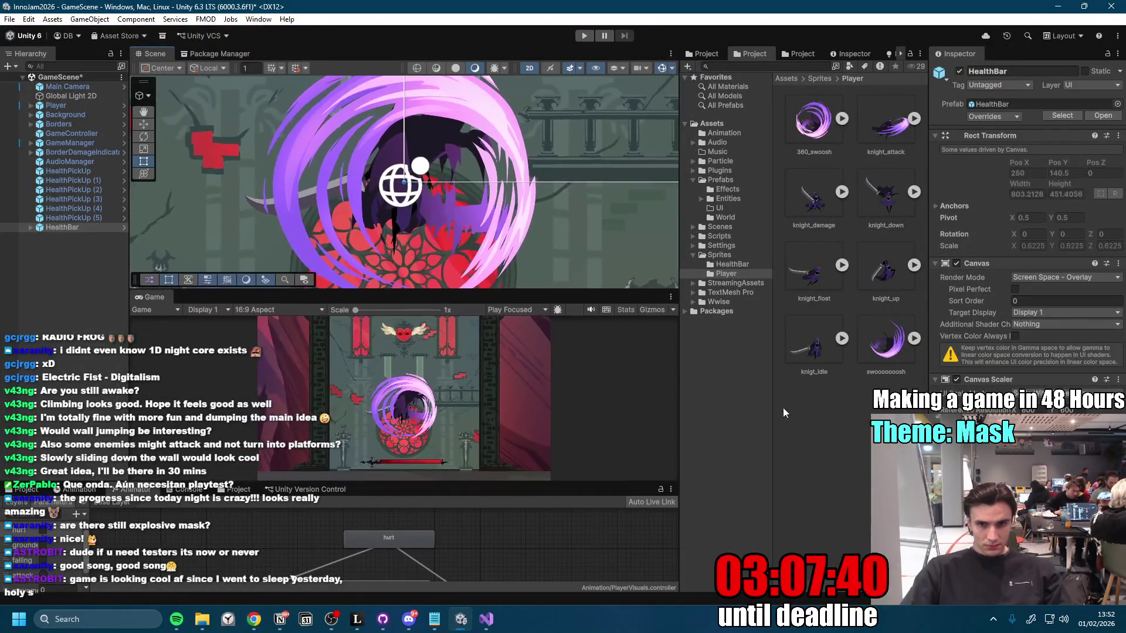
{"action": "left_click_drag", "start_coordinate": [678, 362], "coordinate": [733, 372]}
{"action": "left_click", "coordinate": [280, 621]}
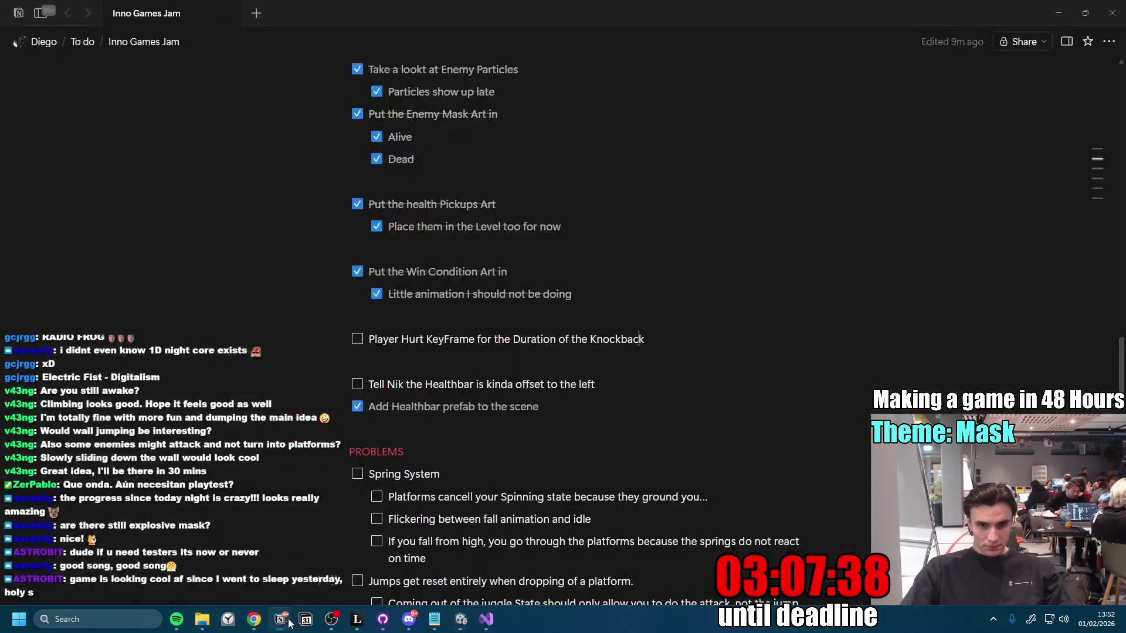
{"action": "scroll", "coordinate": [445, 425], "scroll_direction": "down", "scroll_amount": 3}
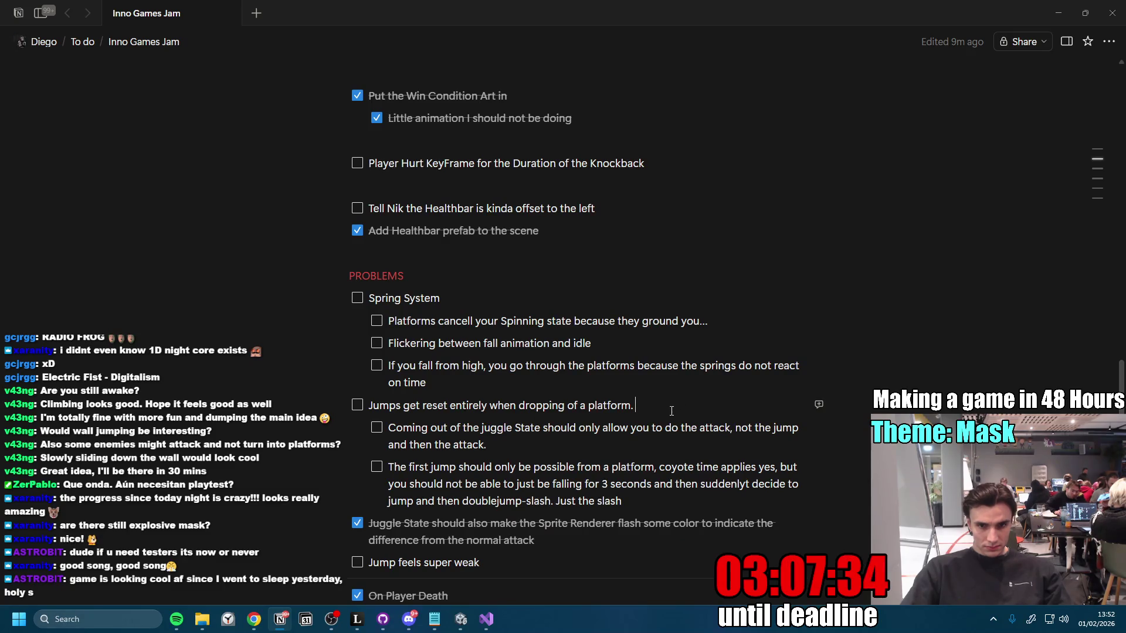
{"action": "scroll", "coordinate": [559, 421], "scroll_direction": "down", "scroll_amount": 2}
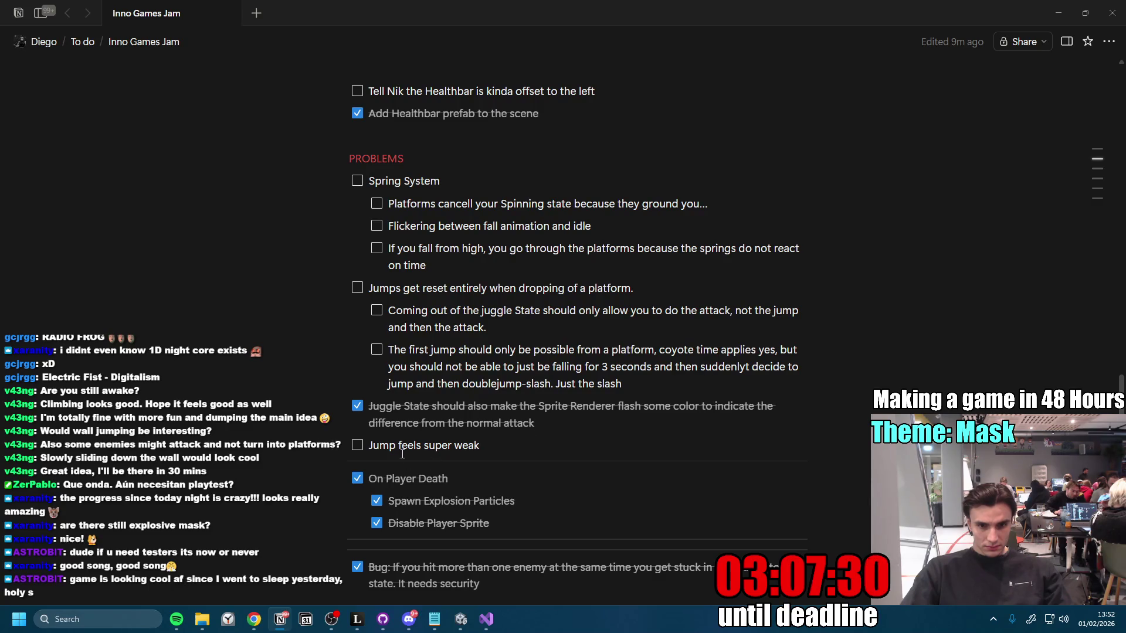
{"action": "left_click_drag", "start_coordinate": [360, 391], "coordinate": [361, 394]}
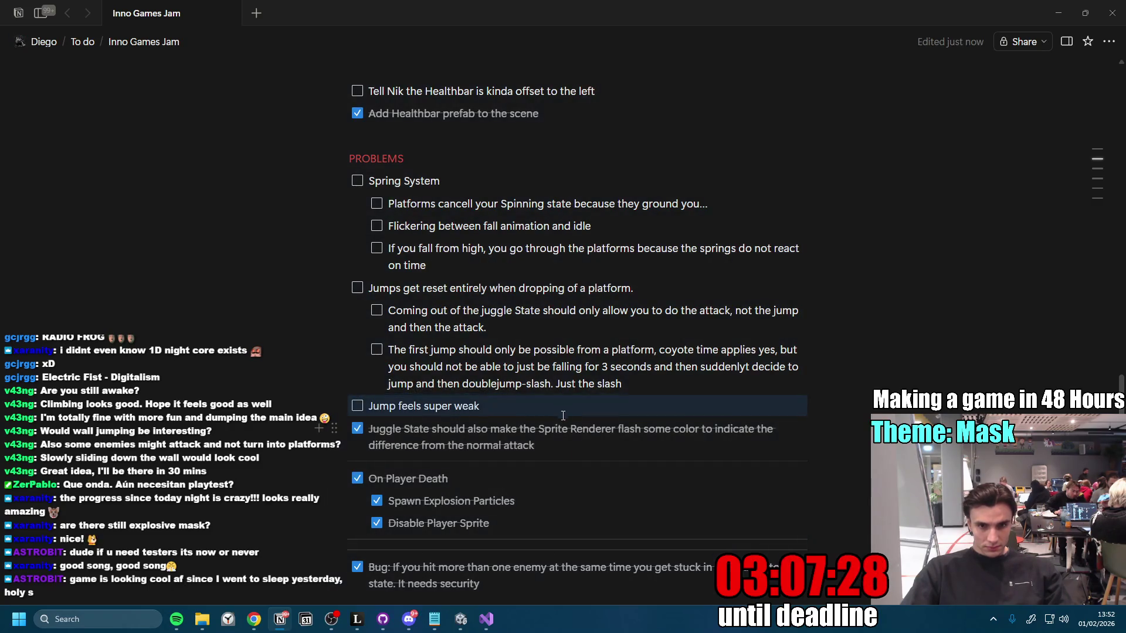
{"action": "scroll", "coordinate": [562, 416], "scroll_direction": "up", "scroll_amount": 4}
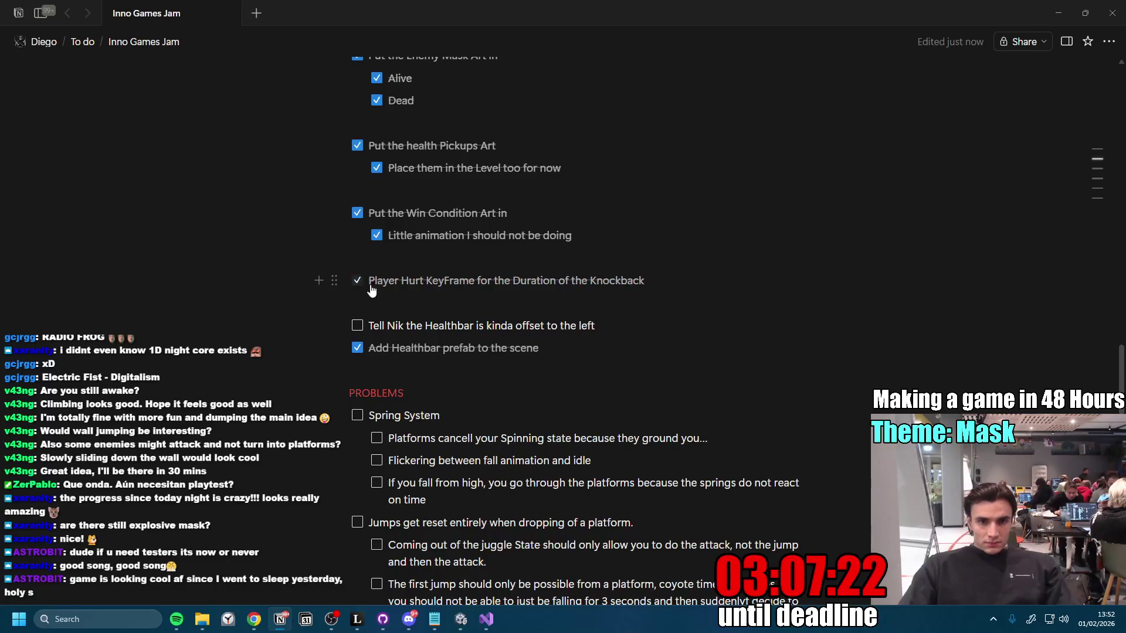
{"action": "scroll", "coordinate": [404, 446], "scroll_direction": "up", "scroll_amount": 4}
{"action": "scroll", "coordinate": [452, 606], "scroll_direction": "down", "scroll_amount": 3}
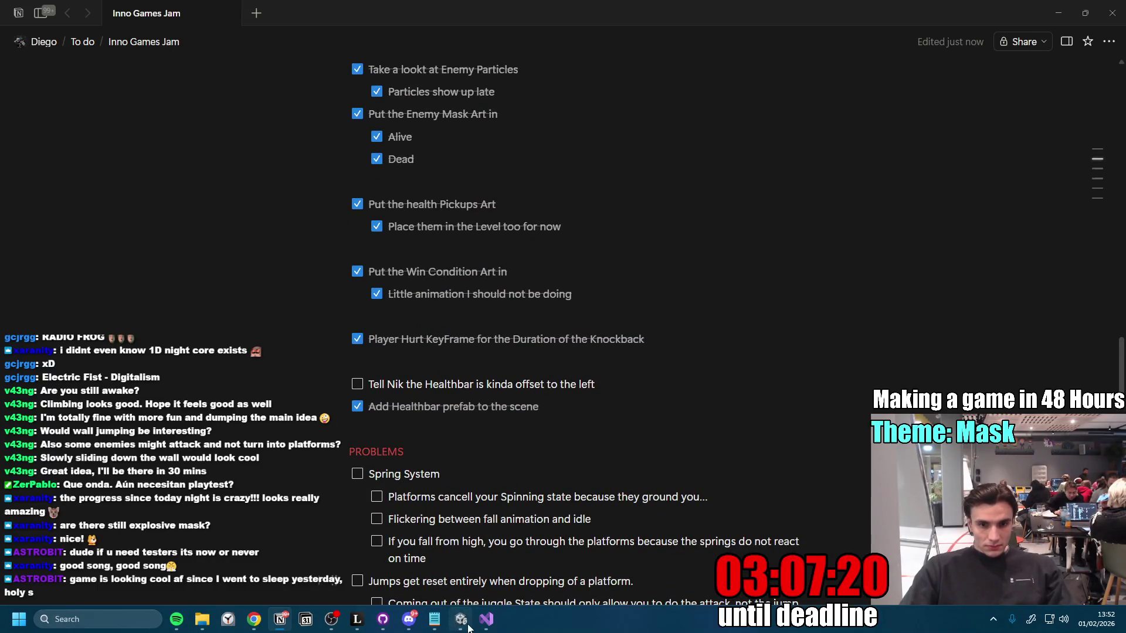
{"action": "left_click", "coordinate": [461, 620]}
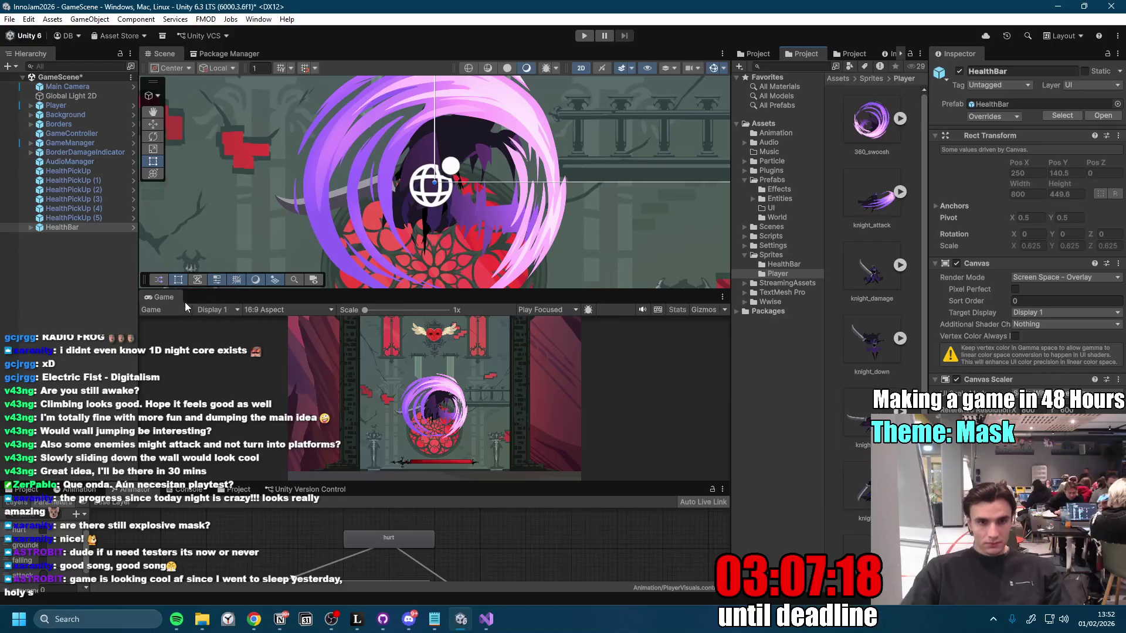
Step: Resize the Scene/Game split, maximize the Game view, and enter Play mode
{"action": "left_click_drag", "start_coordinate": [403, 290], "coordinate": [420, 250]}
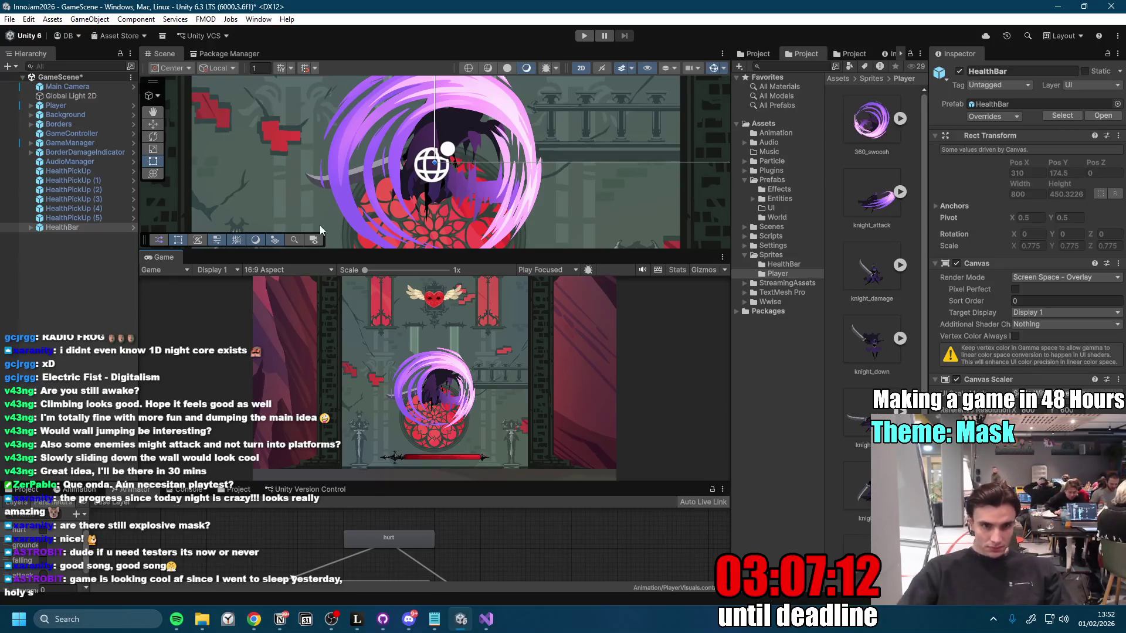
{"action": "left_click_drag", "start_coordinate": [455, 247], "coordinate": [455, 262]}
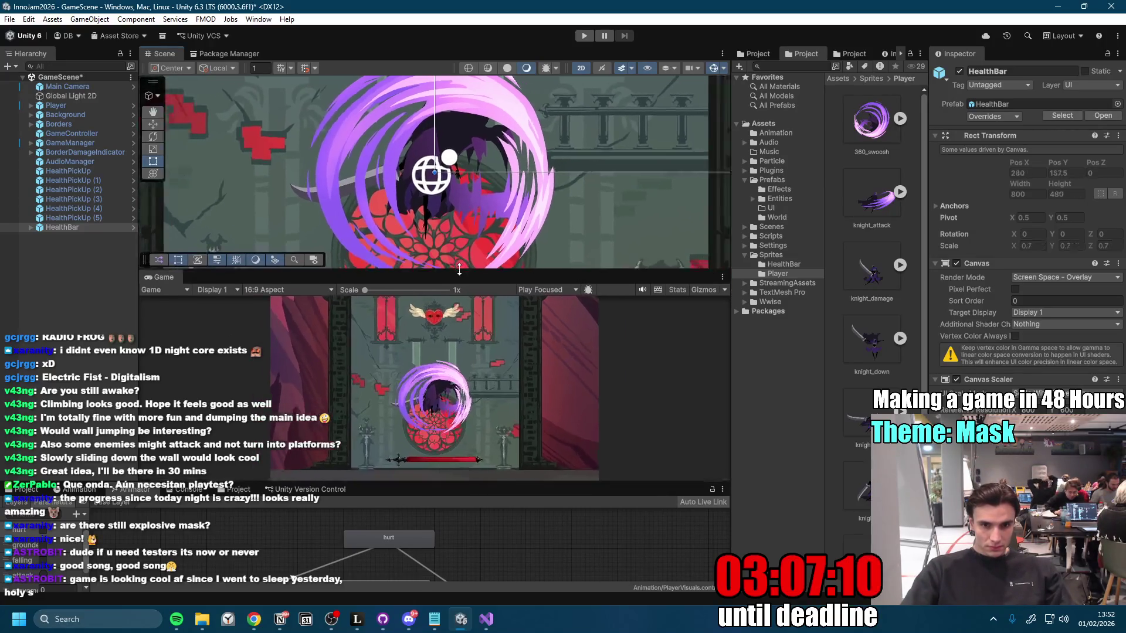
{"action": "double_click", "coordinate": [163, 272]}
{"action": "left_click", "coordinate": [583, 37]}
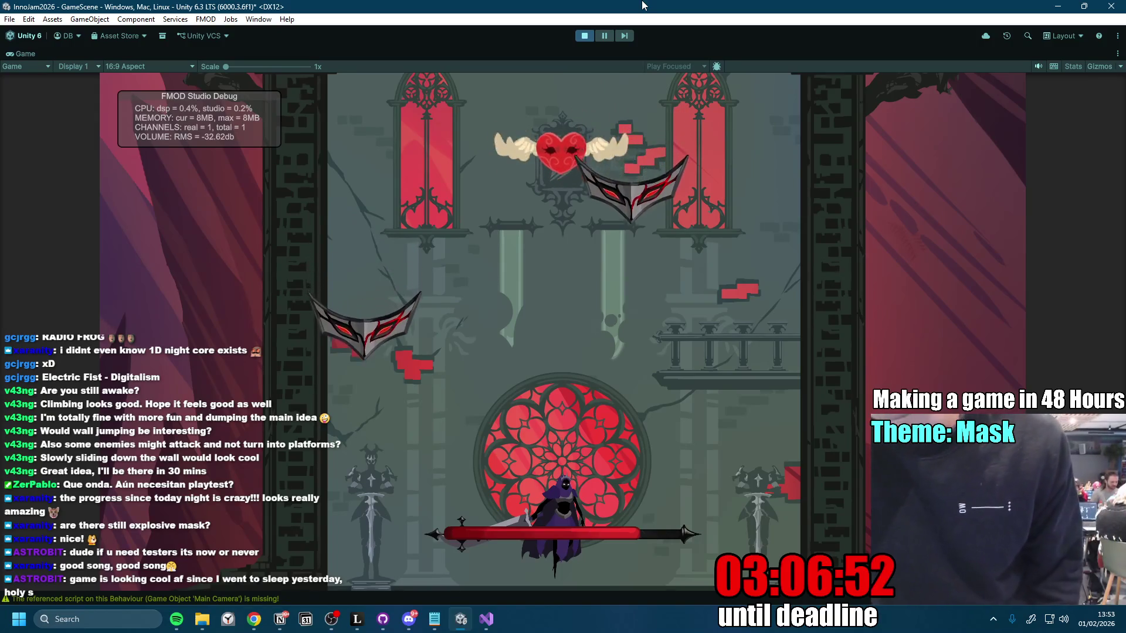
Step: Spin-attack upward and move right in the tower level until the character dies
{"action": "key", "text": "space"}
{"action": "key", "text": "space"}
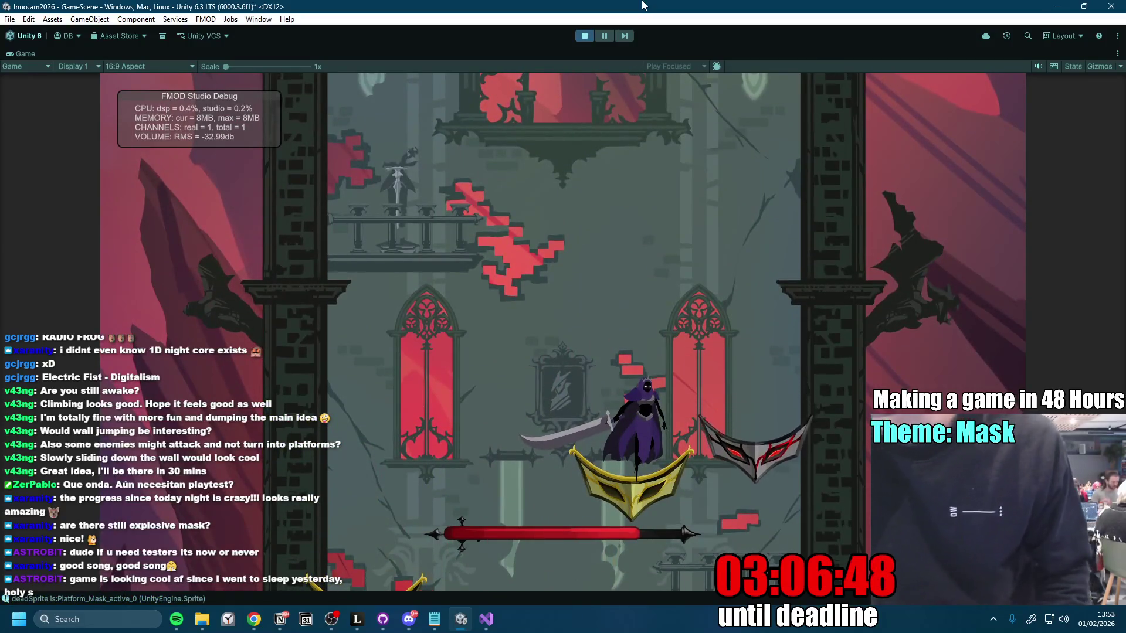
{"action": "key", "text": "d"}
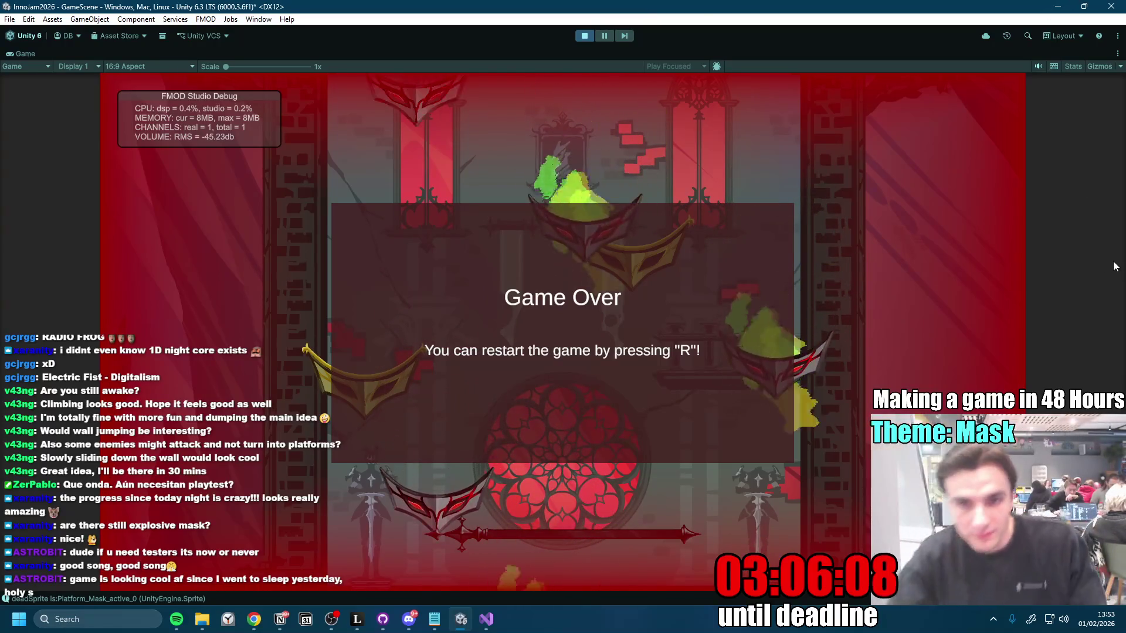
Step: Restart the level with R and slash enemies around the centre of the room
{"action": "key", "text": "r"}
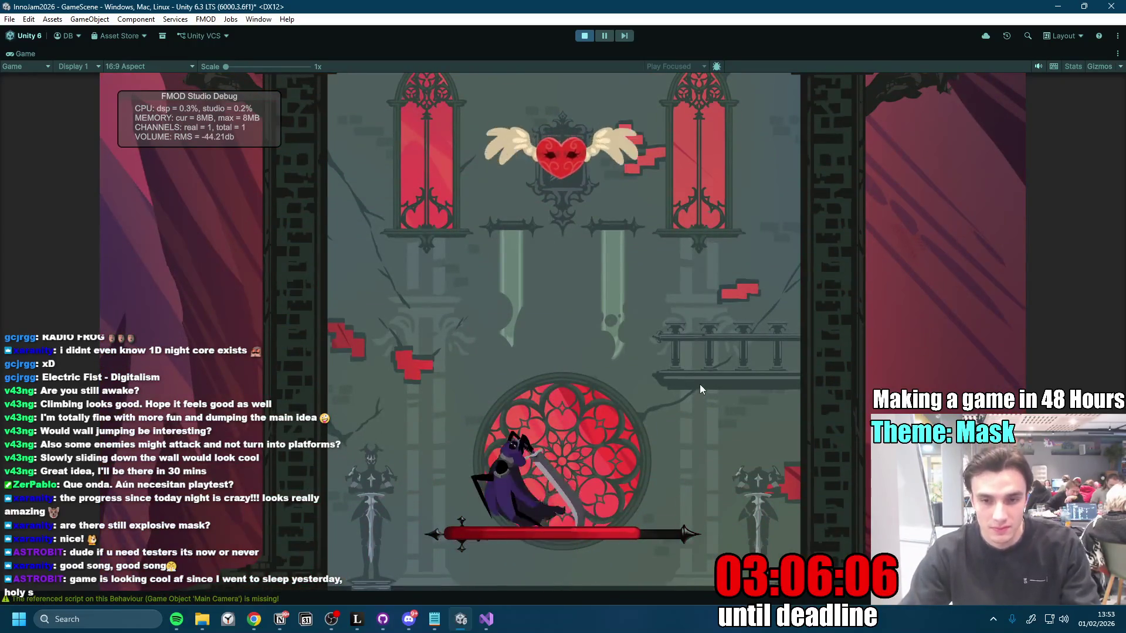
{"action": "key", "text": "space"}
{"action": "left_click", "coordinate": [691, 386]}
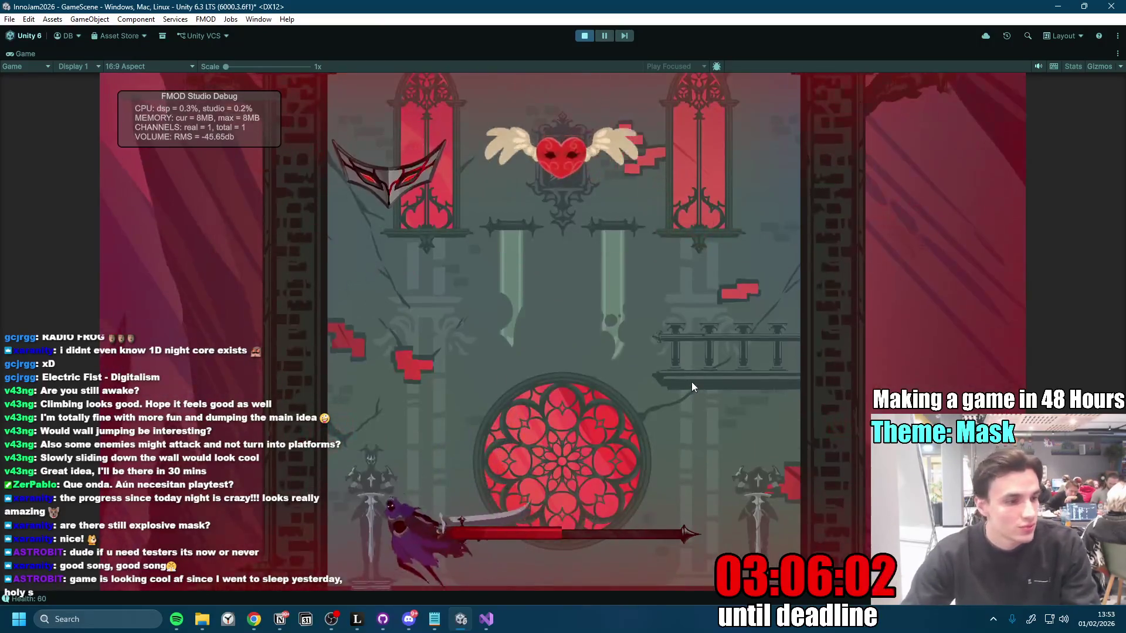
{"action": "left_click", "coordinate": [551, 392]}
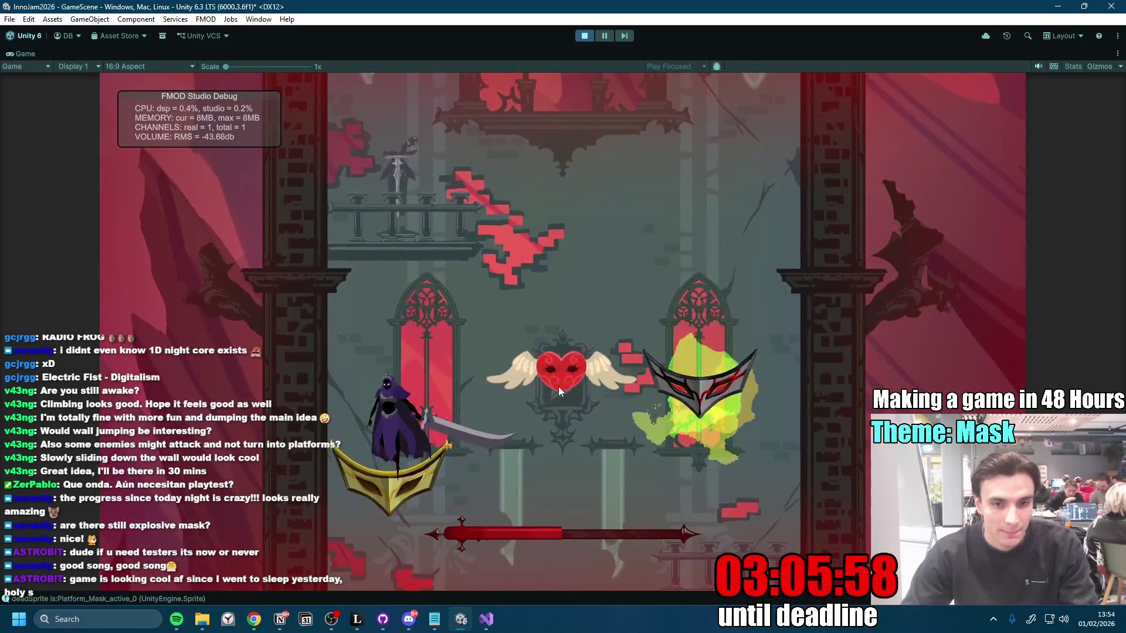
{"action": "left_click", "coordinate": [558, 385]}
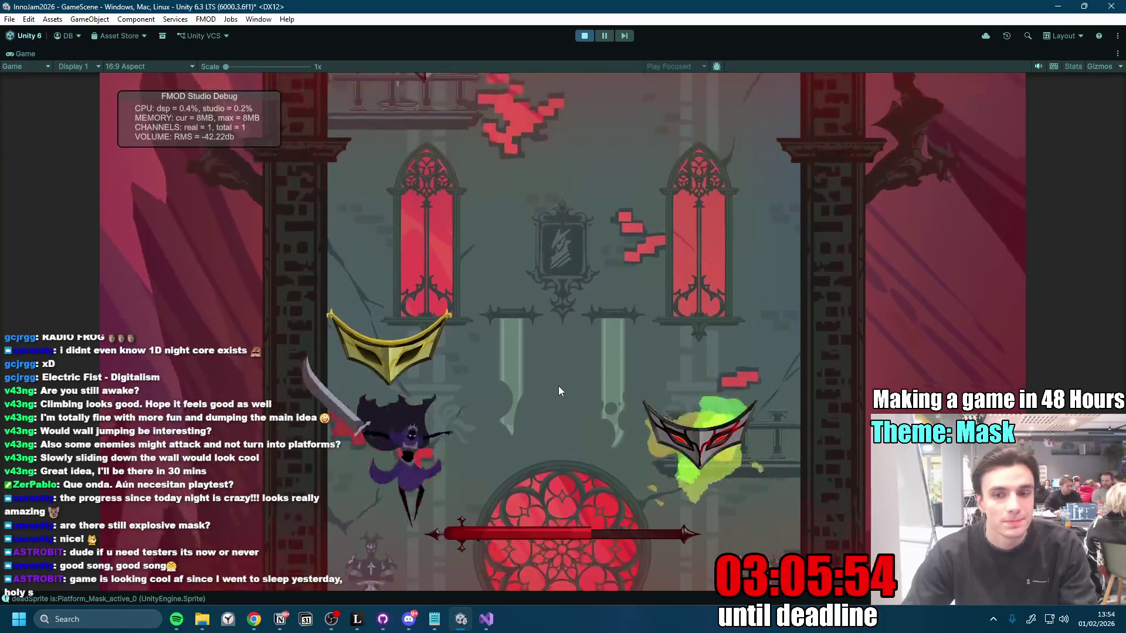
{"action": "left_click", "coordinate": [559, 386]}
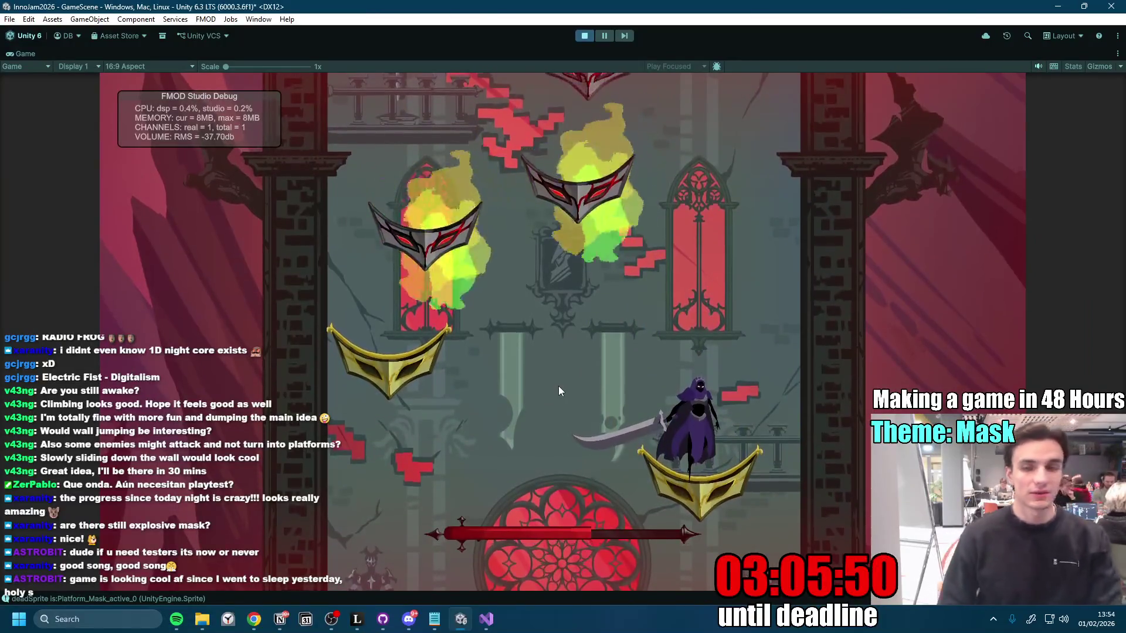
{"action": "left_click", "coordinate": [558, 386]}
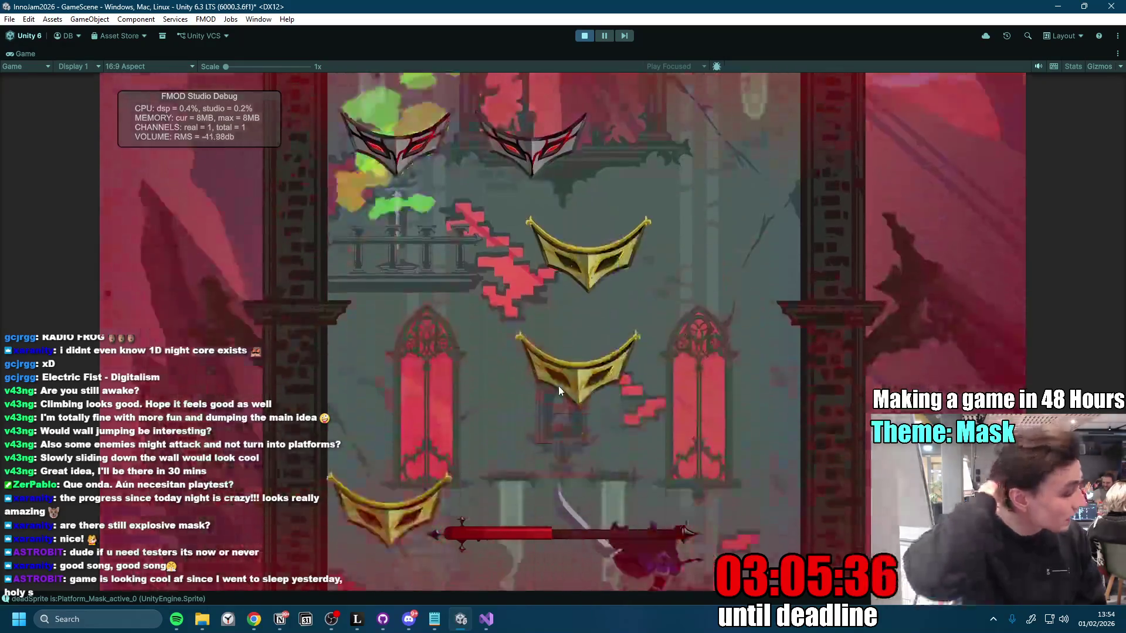
Step: Climb the tower spin-attacking through the gold masks, then bring up the Notion to-do page
{"action": "key", "text": "space"}
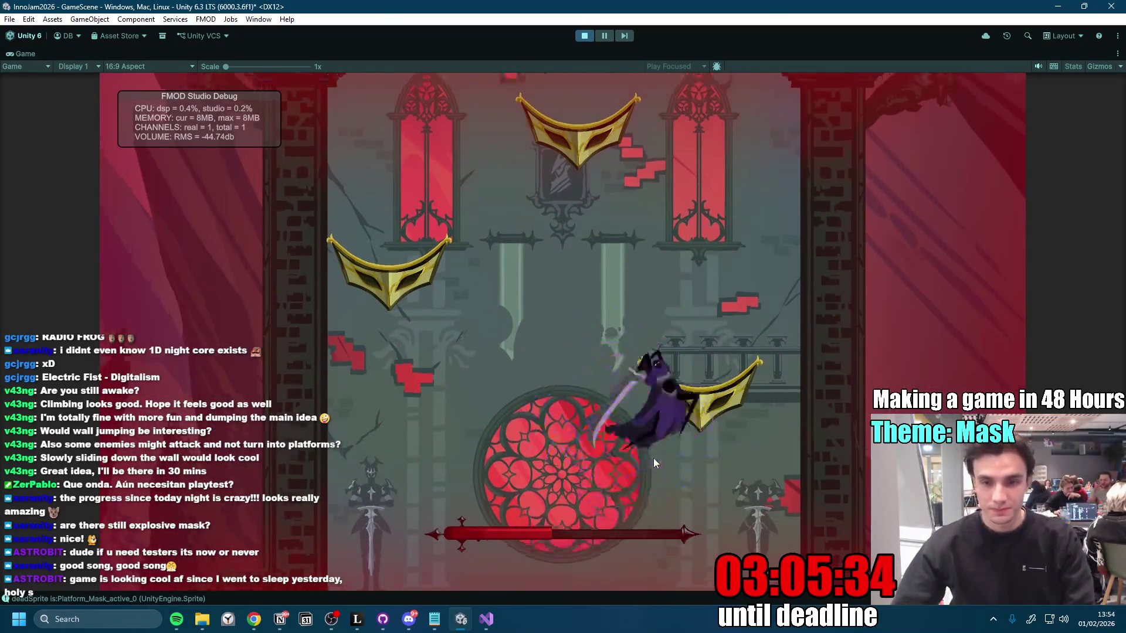
{"action": "left_click", "coordinate": [639, 509]}
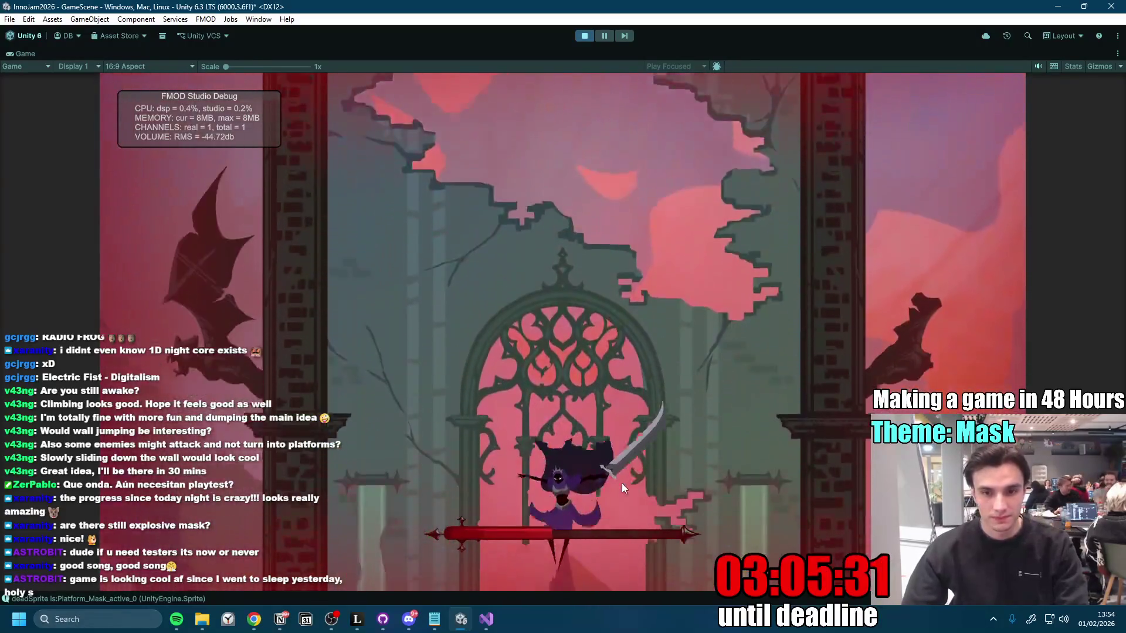
{"action": "left_click", "coordinate": [622, 483]}
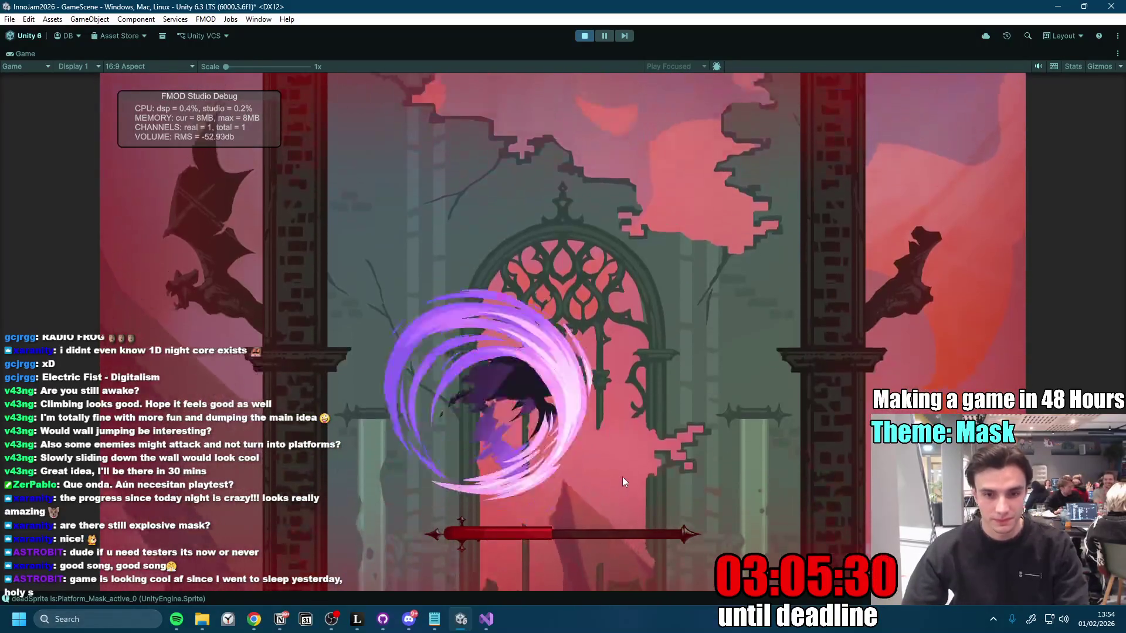
{"action": "key", "text": "space"}
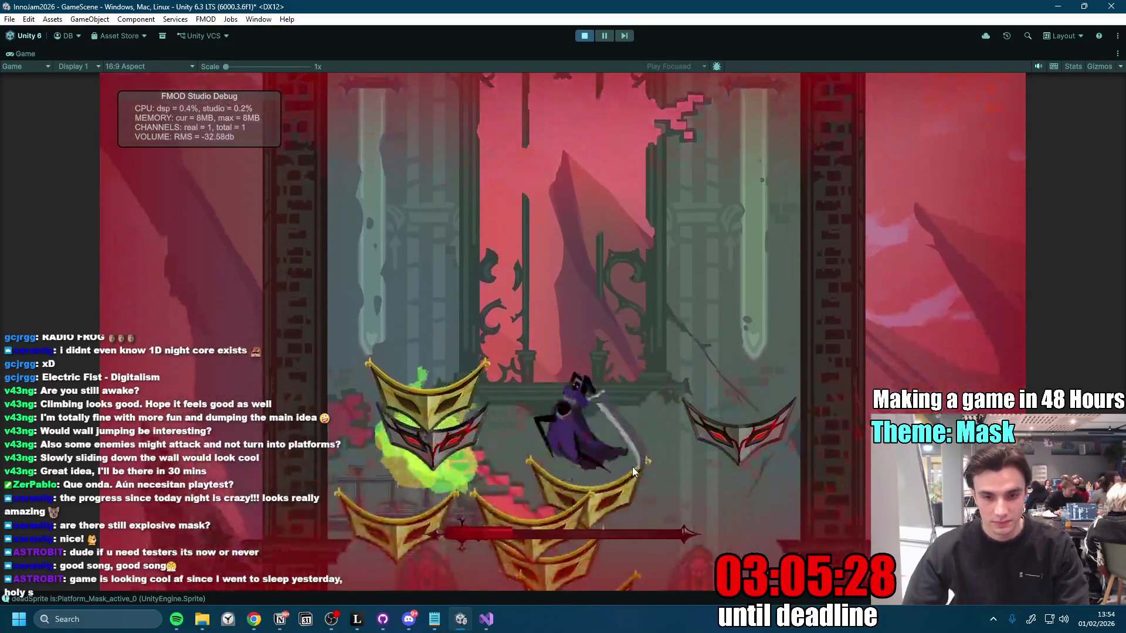
{"action": "left_click", "coordinate": [632, 466]}
{"action": "key", "text": "a"}
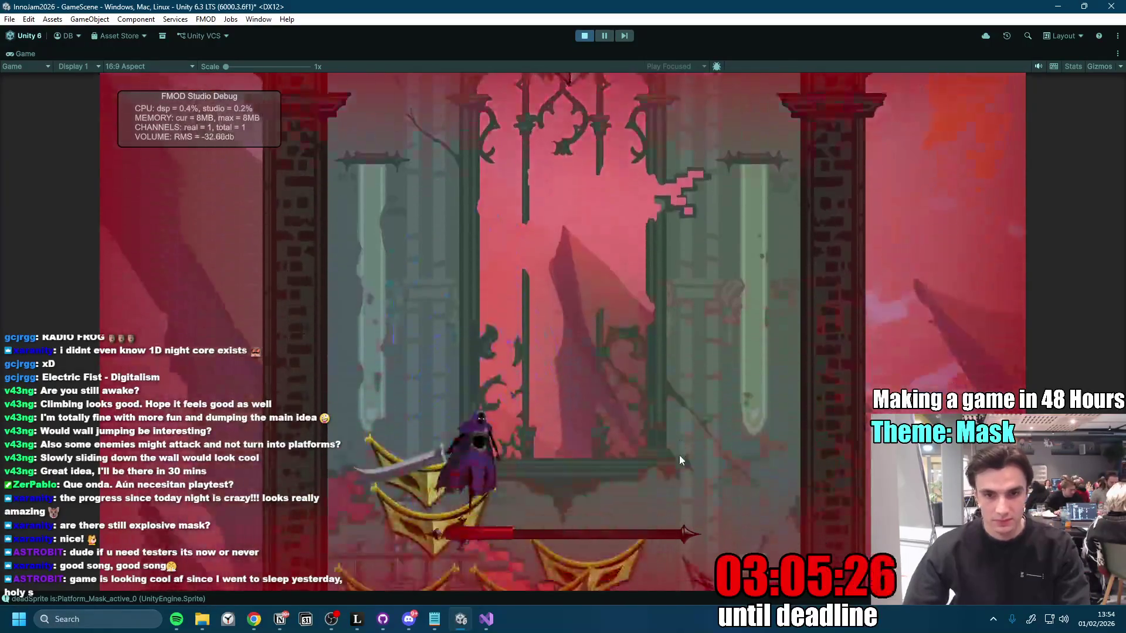
{"action": "left_click", "coordinate": [290, 622]}
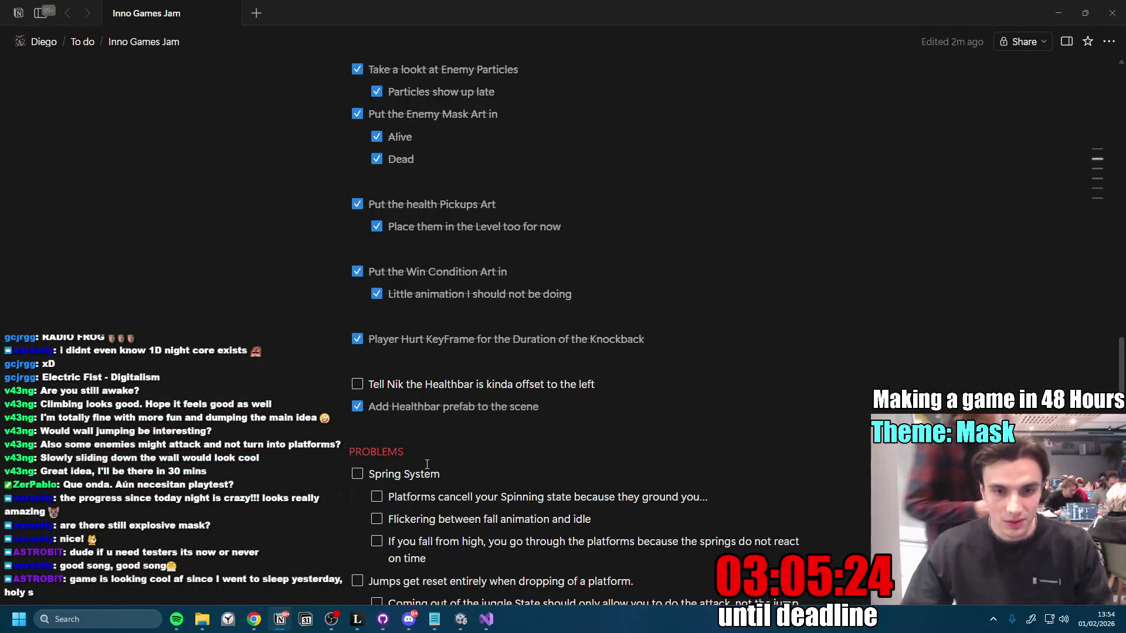
{"action": "scroll", "coordinate": [547, 405], "scroll_direction": "down", "scroll_amount": 7}
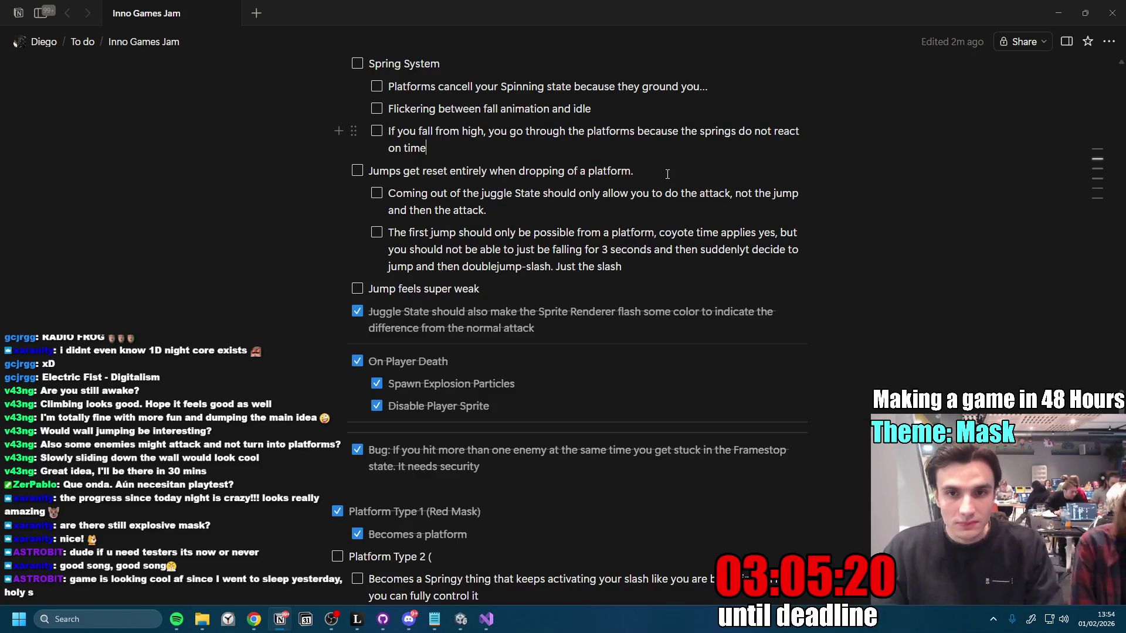
Step: Add a blank line below the 'on time' problem in Notion, then restart the Unity level
{"action": "key", "text": "Return"}
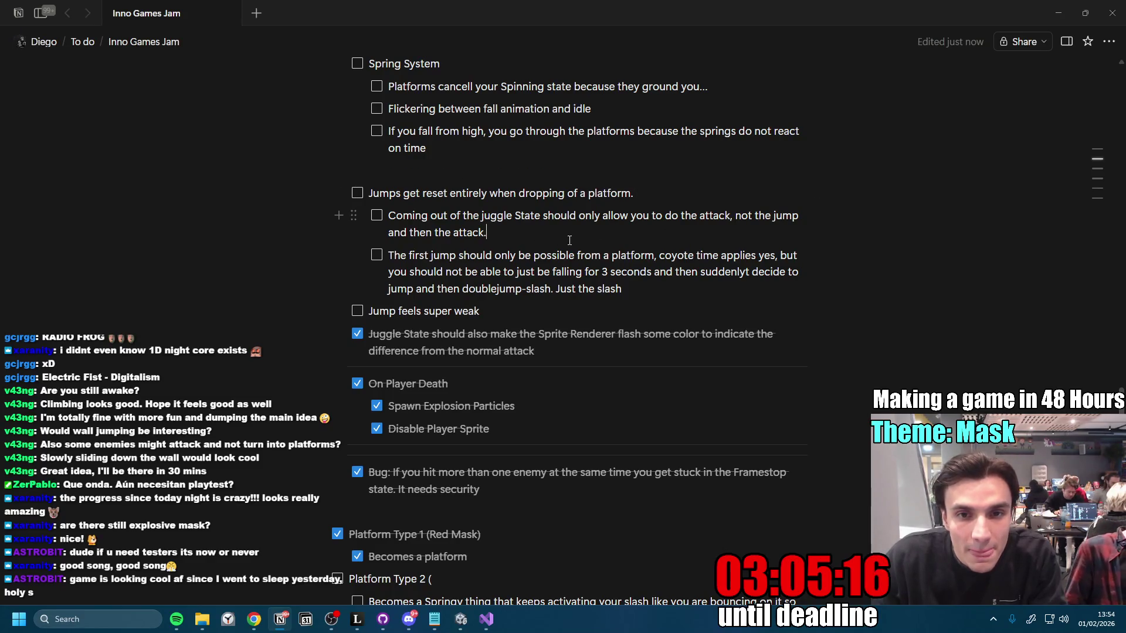
{"action": "scroll", "coordinate": [568, 239], "scroll_direction": "down", "scroll_amount": 1}
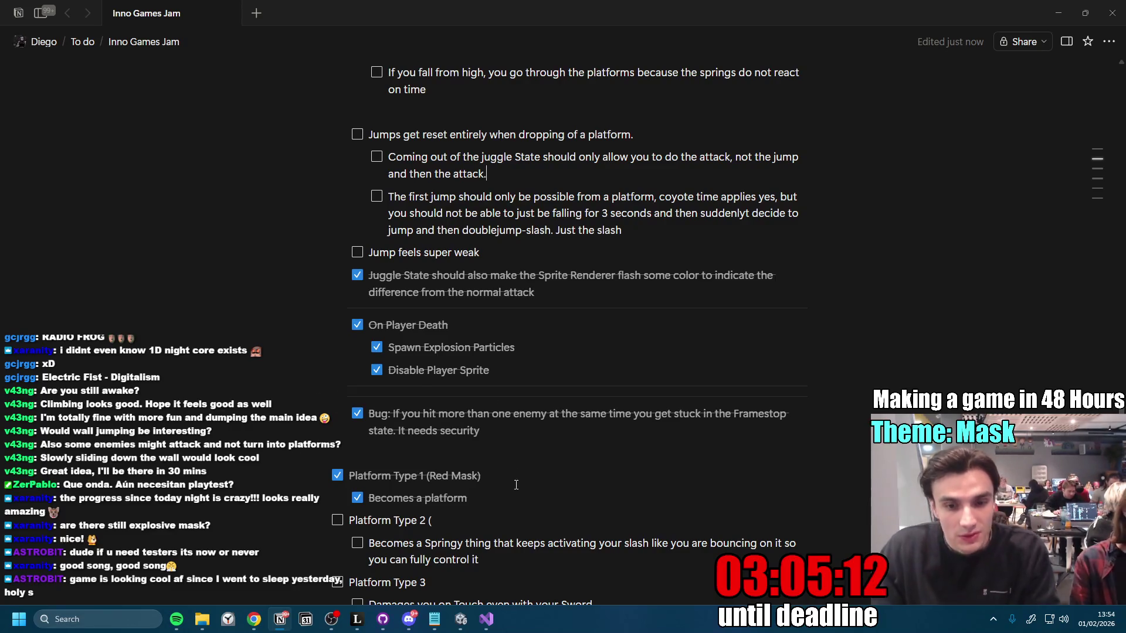
{"action": "key", "text": "alt+Tab"}
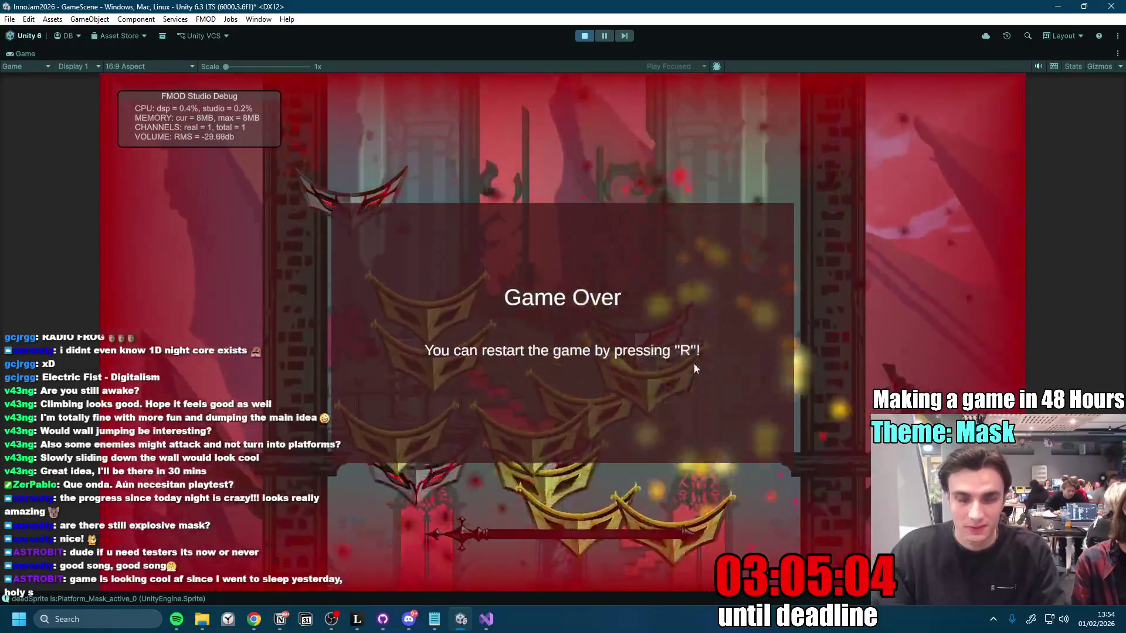
{"action": "key", "text": "r"}
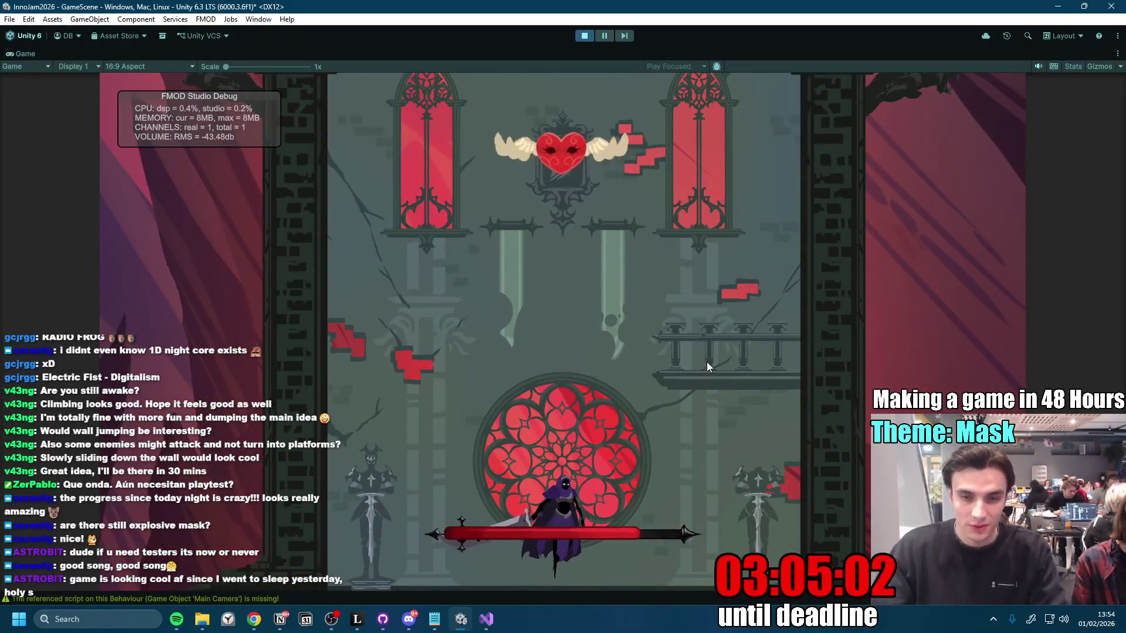
{"action": "left_click", "coordinate": [479, 625]}
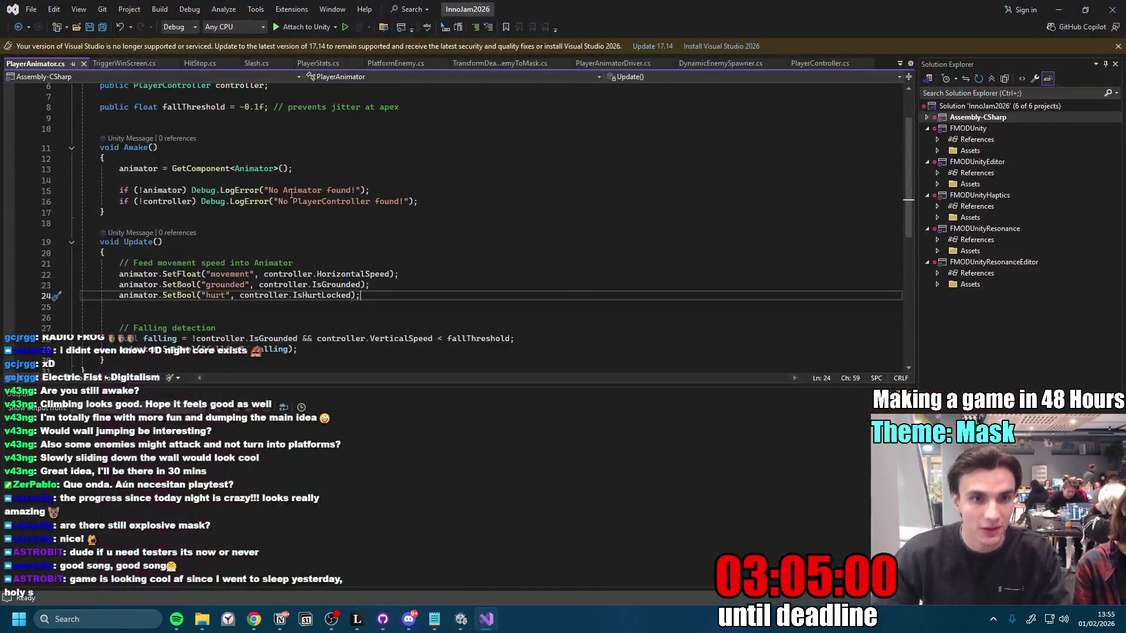
Step: Search PlayerController.cs for 'spinning' to find the spinning-state settings
{"action": "left_click", "coordinate": [840, 64]}
{"action": "key", "text": "ctrl+f"}
{"action": "type", "text": "spinning"}
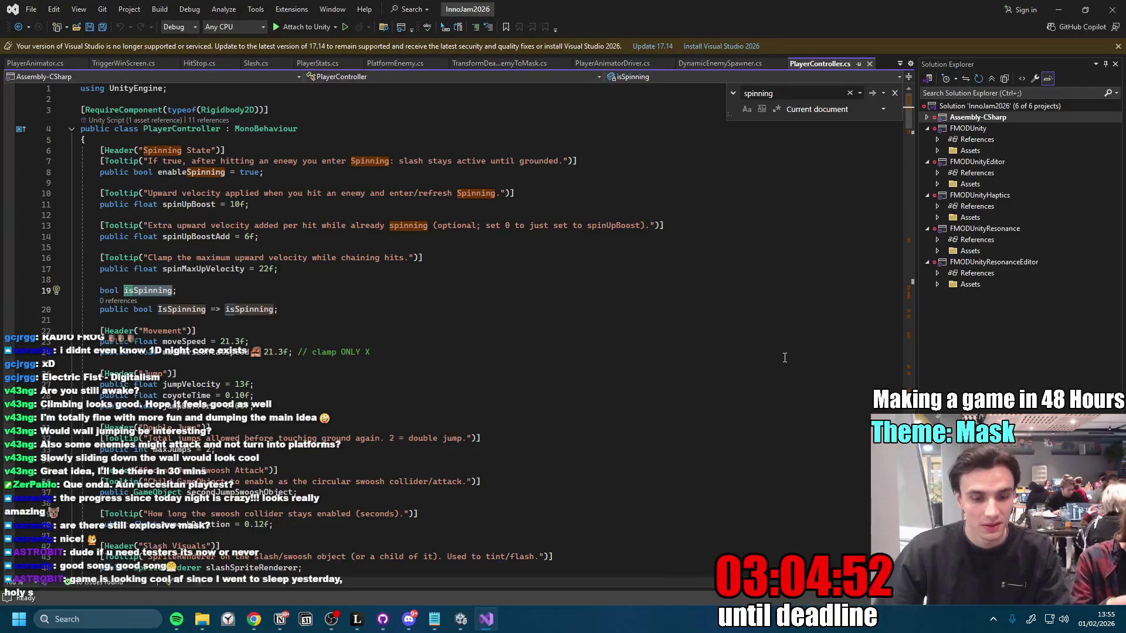
{"action": "key", "text": "alt+Tab"}
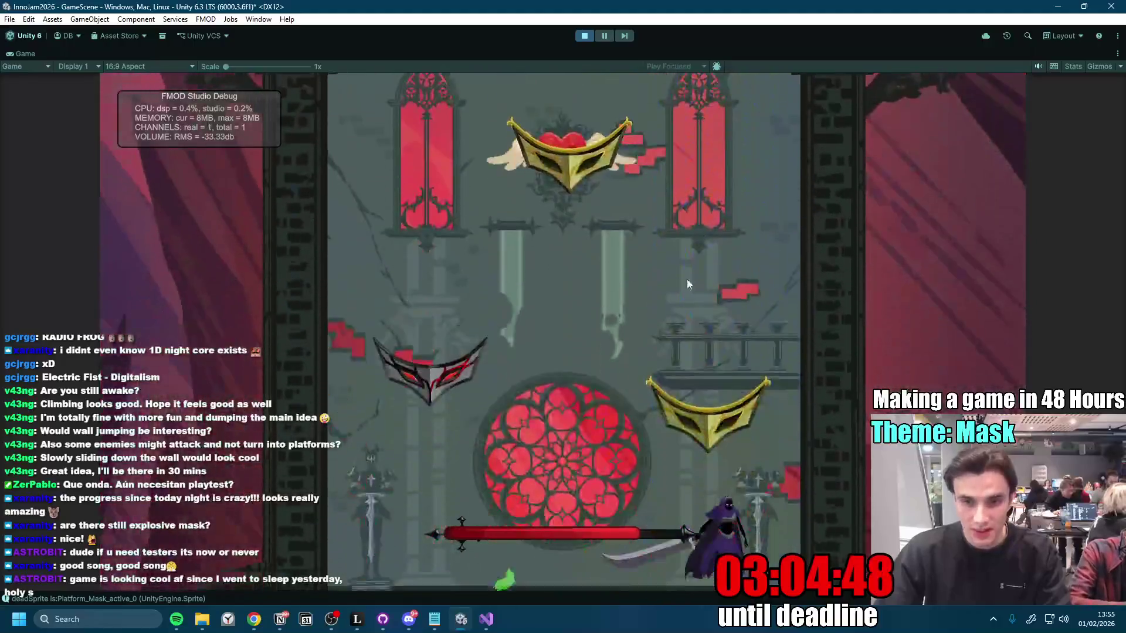
Step: Jump onto the lower mask platforms and spin-slash up the right wall past the gold masks
{"action": "key", "text": "space"}
{"action": "key", "text": "space"}
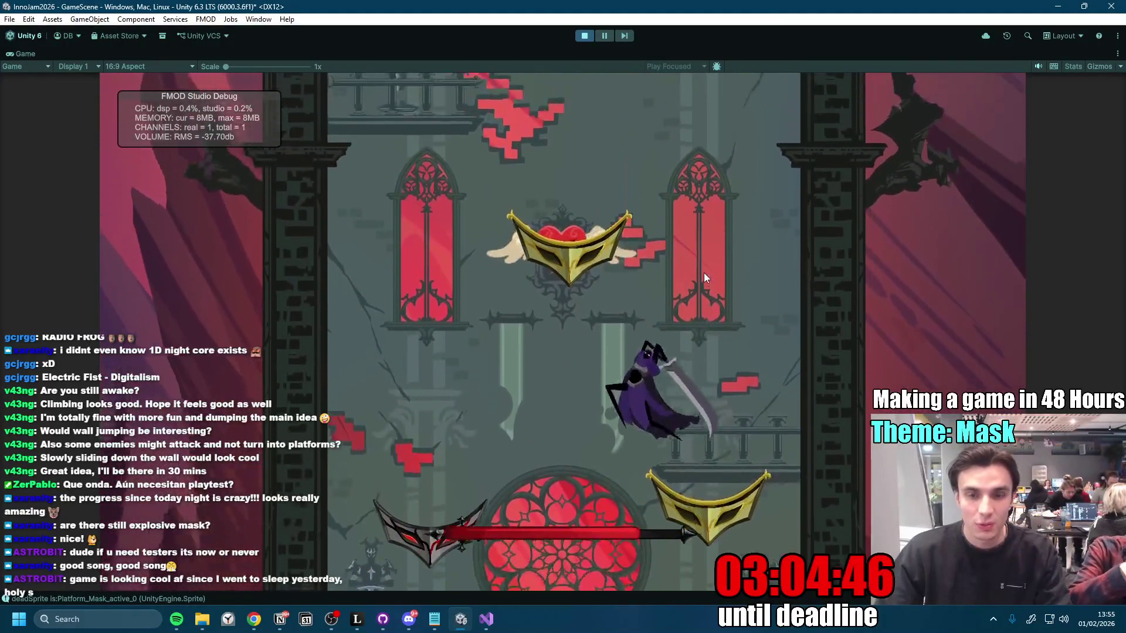
{"action": "key", "text": "d"}
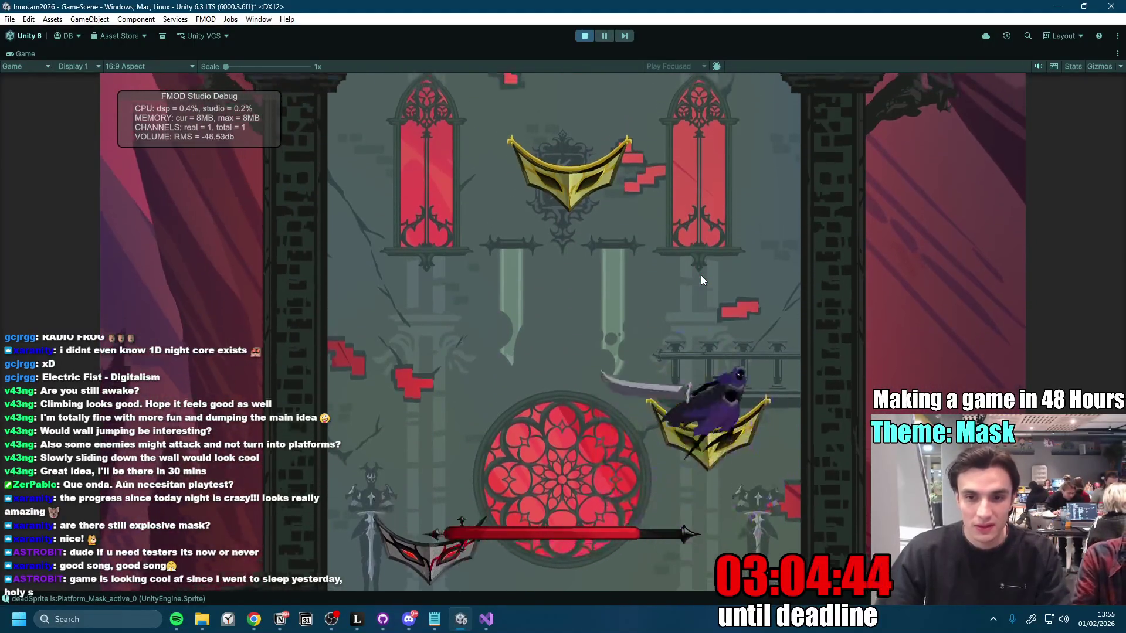
{"action": "left_click", "coordinate": [724, 445]}
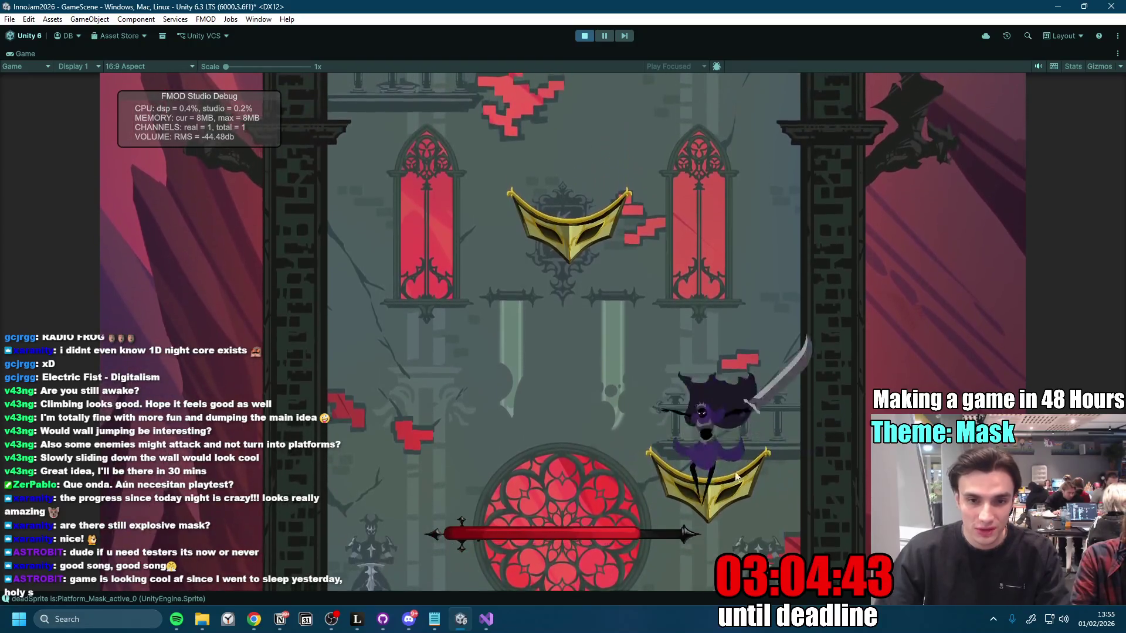
{"action": "left_click", "coordinate": [719, 444]}
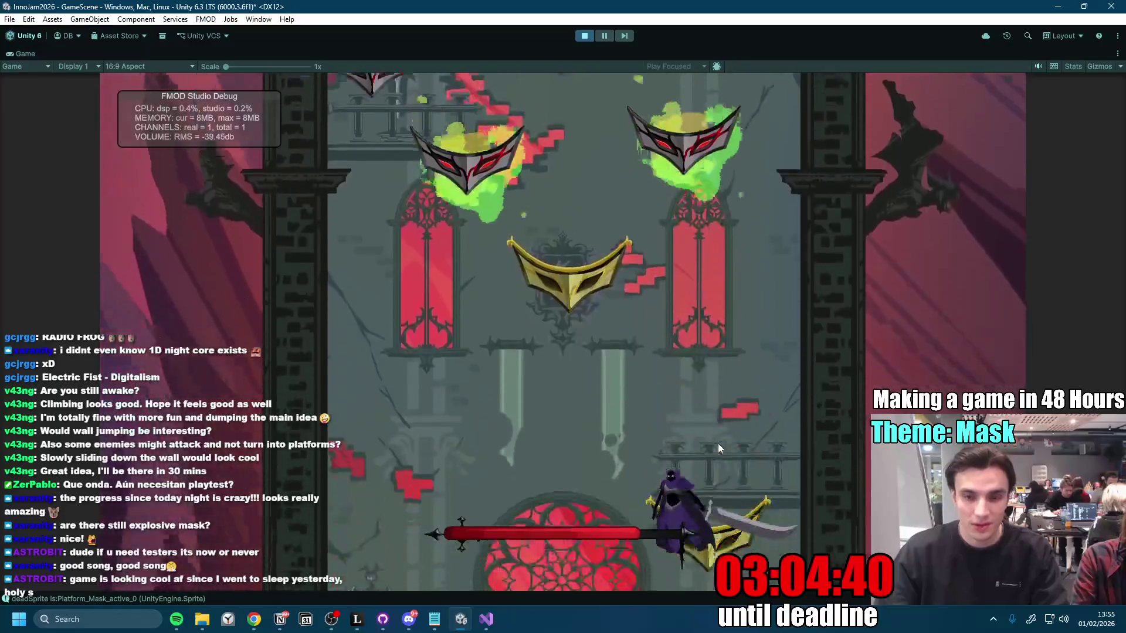
{"action": "key", "text": "space"}
{"action": "left_click", "coordinate": [719, 443]}
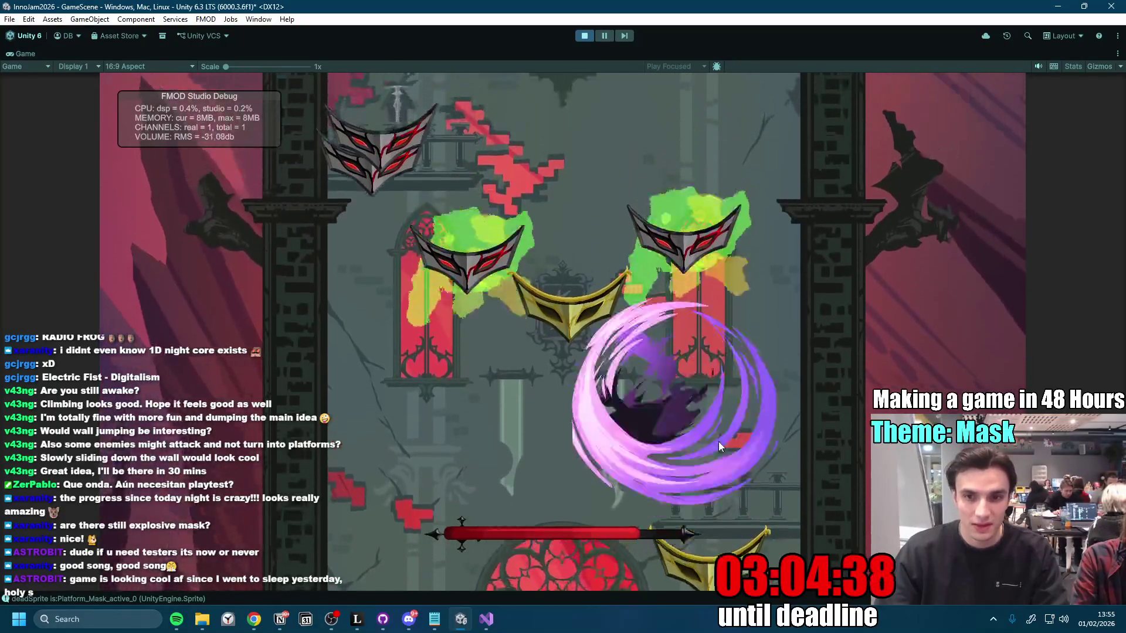
{"action": "key", "text": "space"}
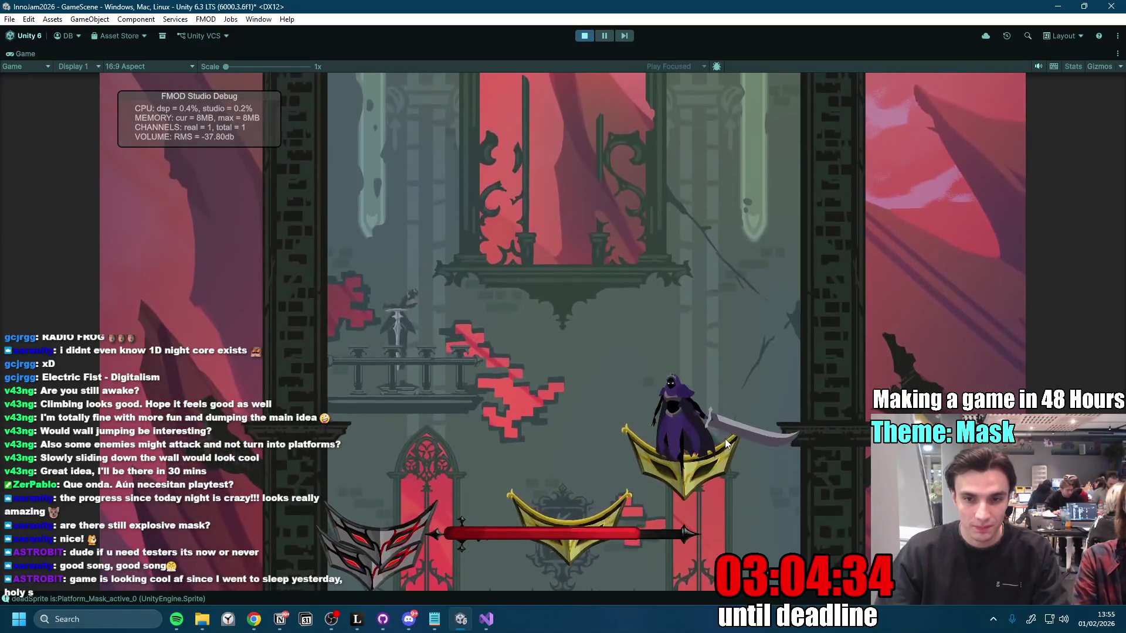
{"action": "left_click", "coordinate": [726, 442]}
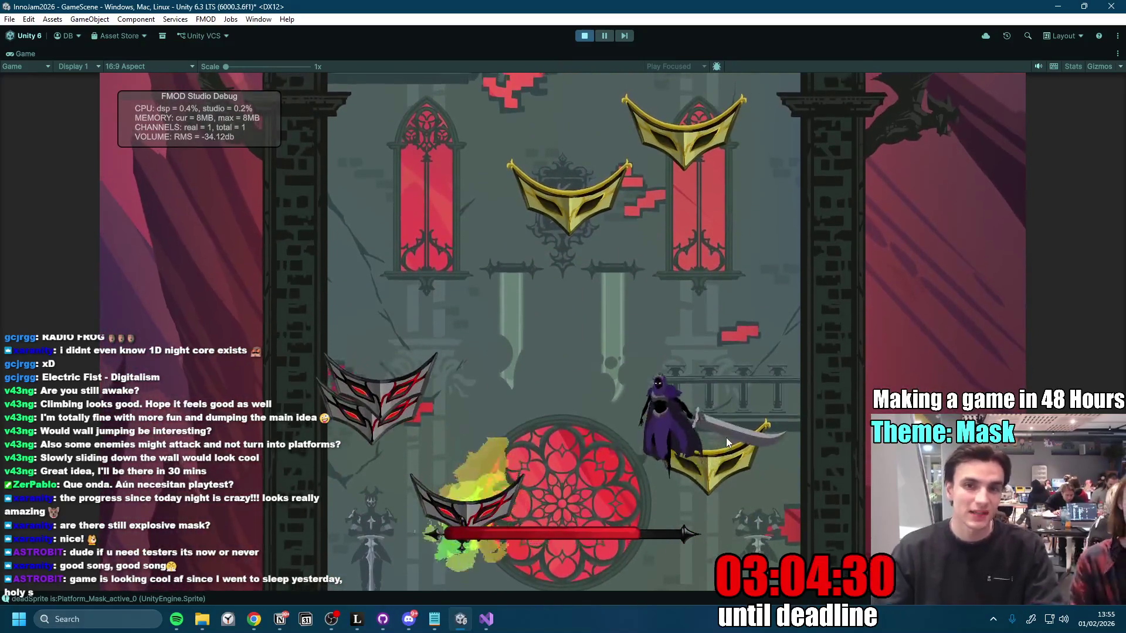
{"action": "left_click", "coordinate": [726, 439]}
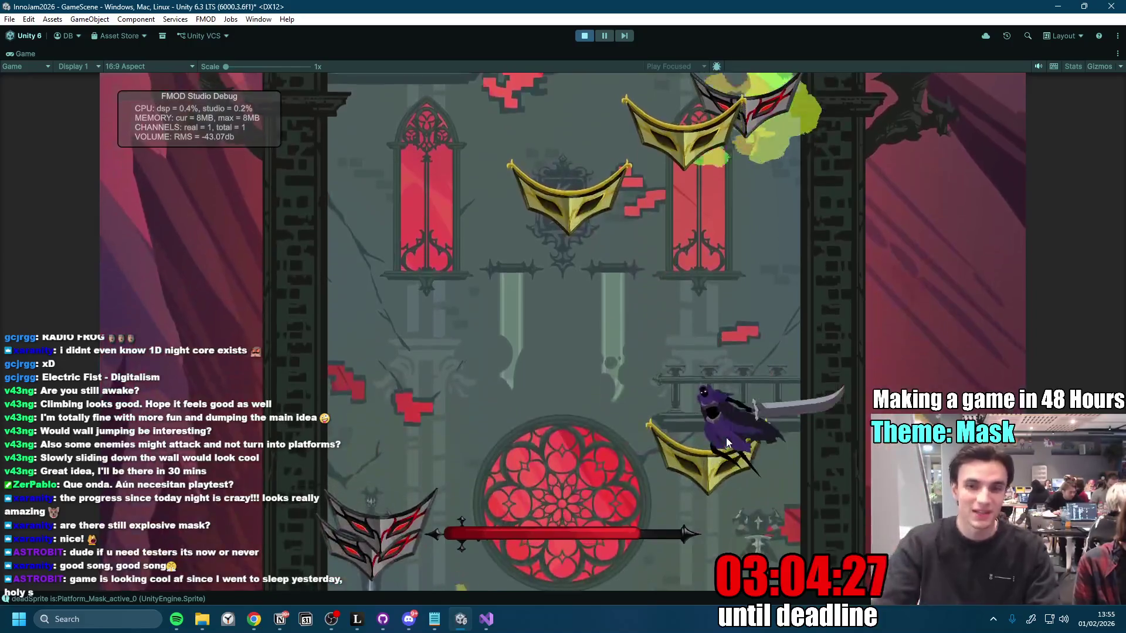
{"action": "left_click", "coordinate": [738, 410]}
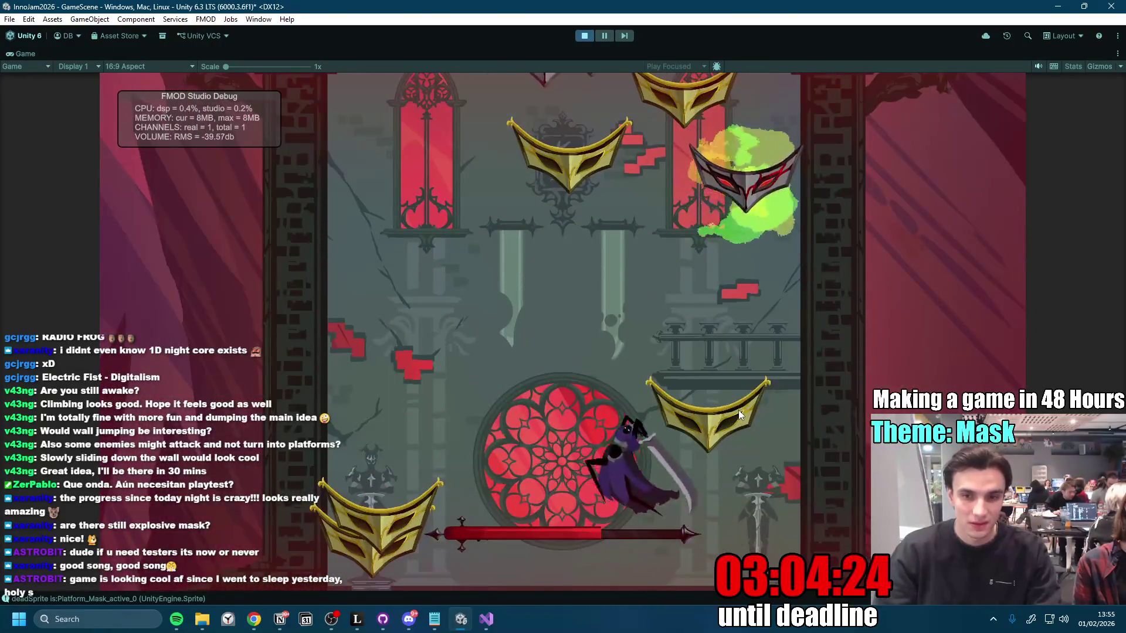
{"action": "left_click", "coordinate": [738, 410]}
{"action": "left_click", "coordinate": [738, 410]}
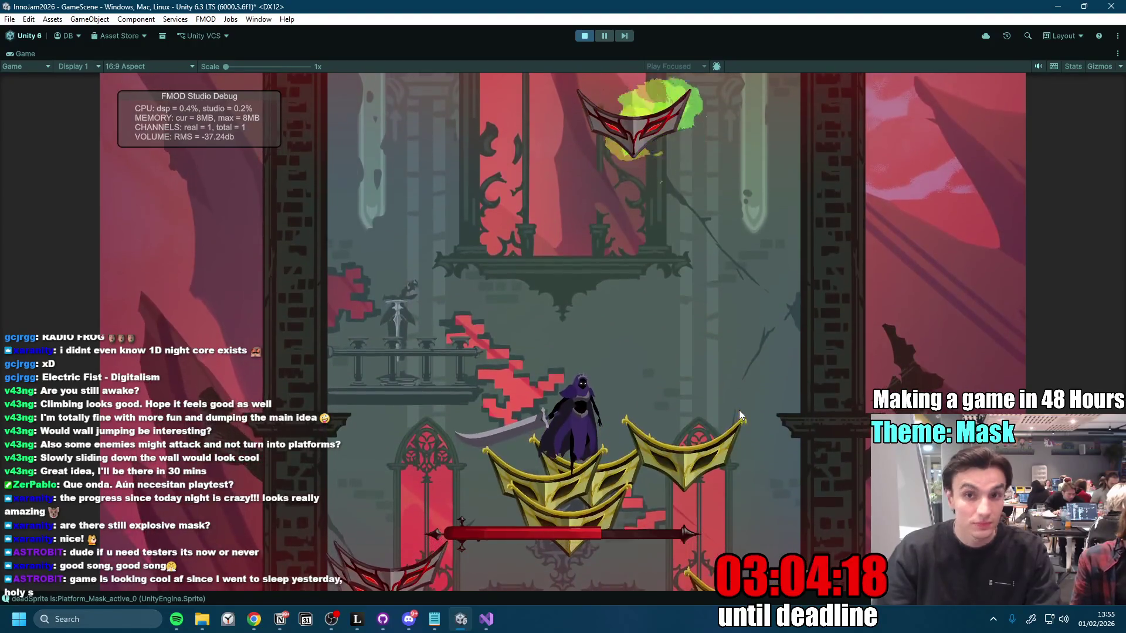
Step: Keep leaping and slashing among the gold masks, hit the red mask enemy, and move right
{"action": "left_click", "coordinate": [730, 407]}
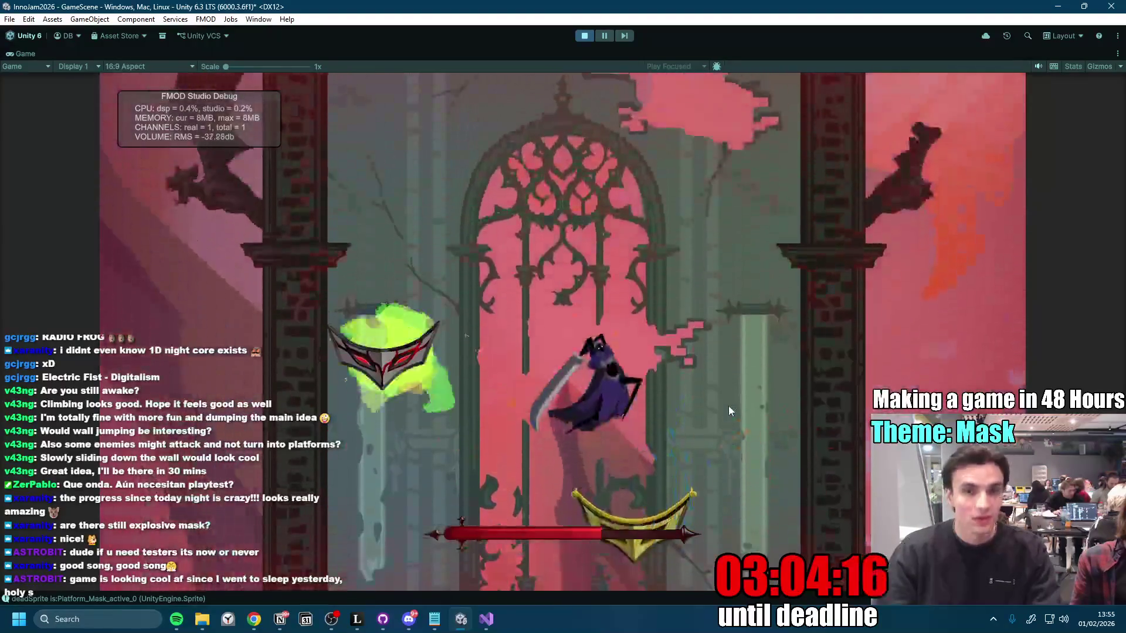
{"action": "left_click", "coordinate": [729, 409]}
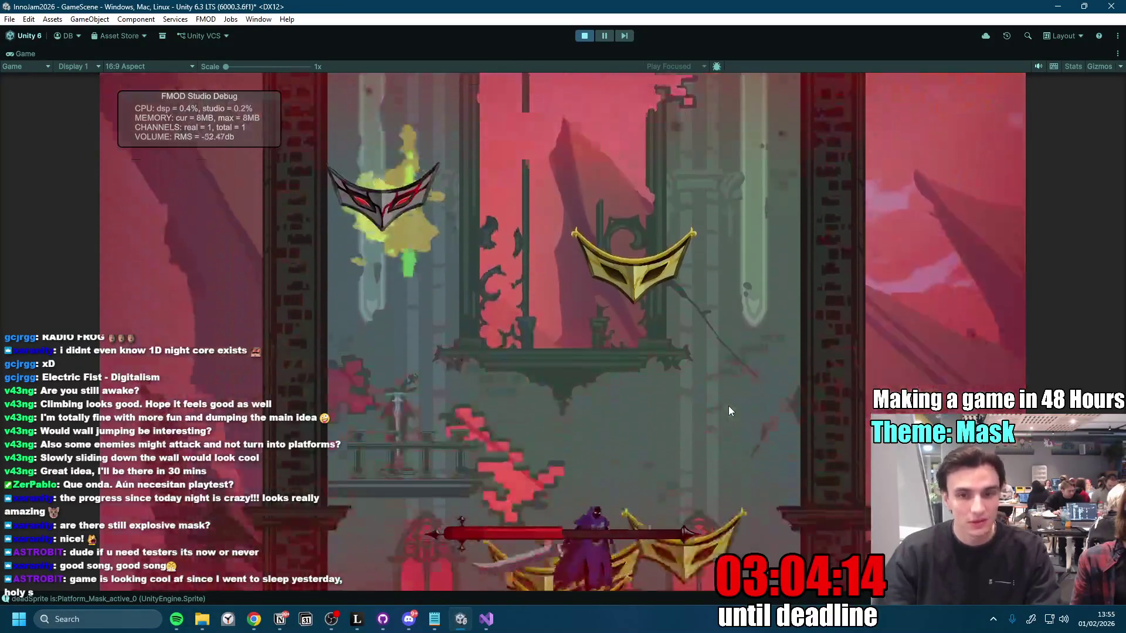
{"action": "key", "text": "space"}
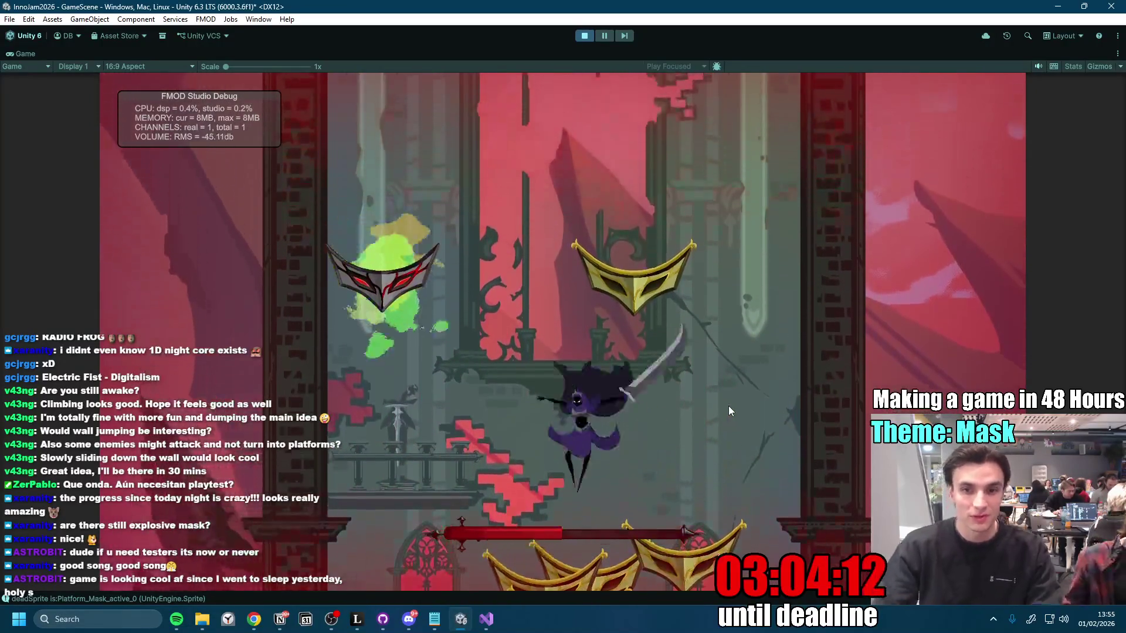
{"action": "left_click", "coordinate": [728, 406]}
{"action": "key", "text": "space"}
{"action": "left_click", "coordinate": [729, 407]}
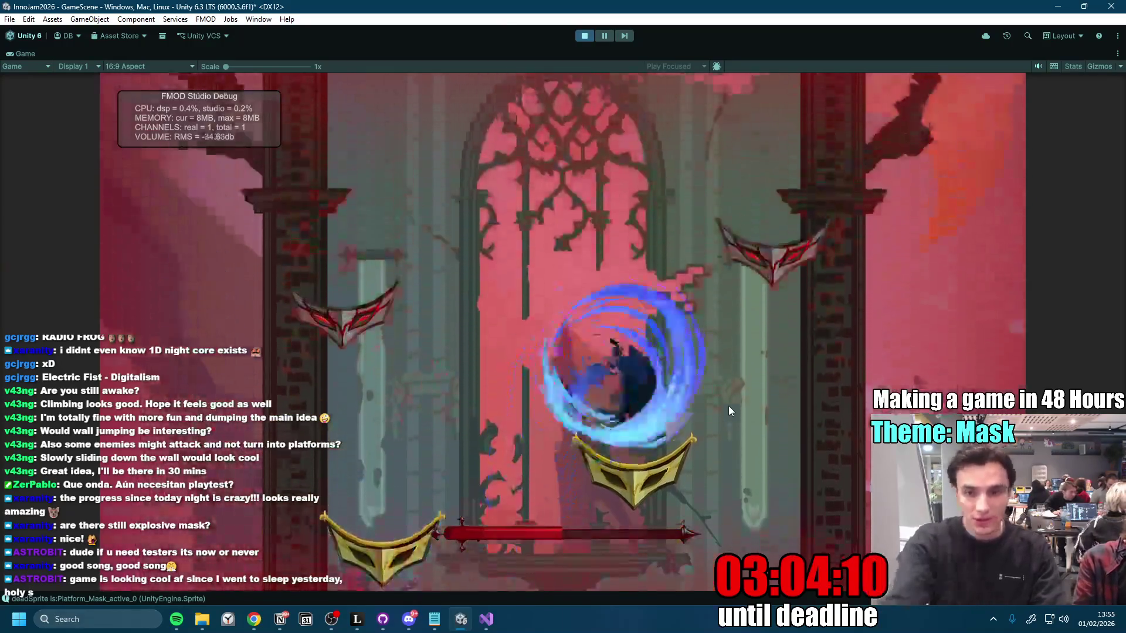
{"action": "left_click", "coordinate": [729, 405]}
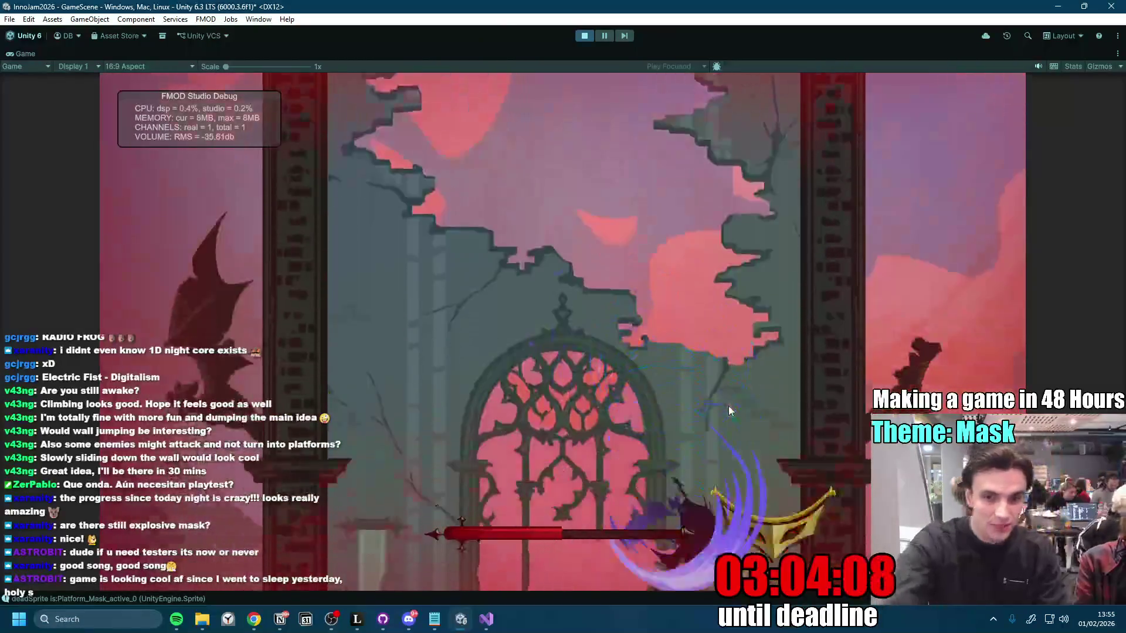
{"action": "left_click", "coordinate": [728, 406]}
{"action": "key", "text": "space"}
{"action": "left_click", "coordinate": [729, 406]}
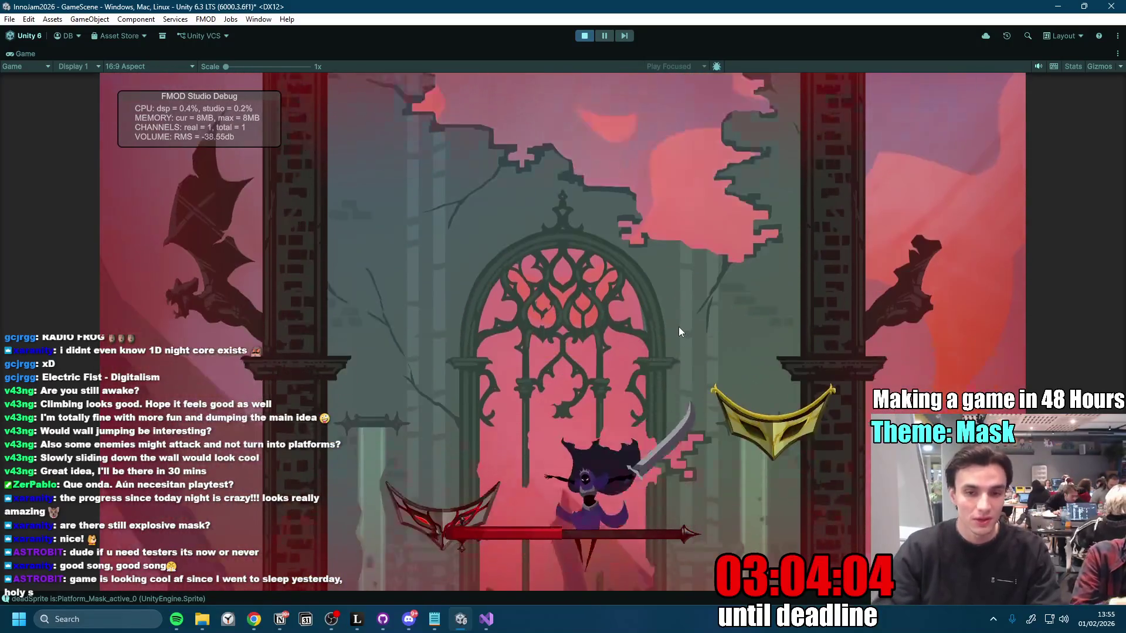
{"action": "left_click", "coordinate": [678, 326]}
{"action": "key", "text": "d"}
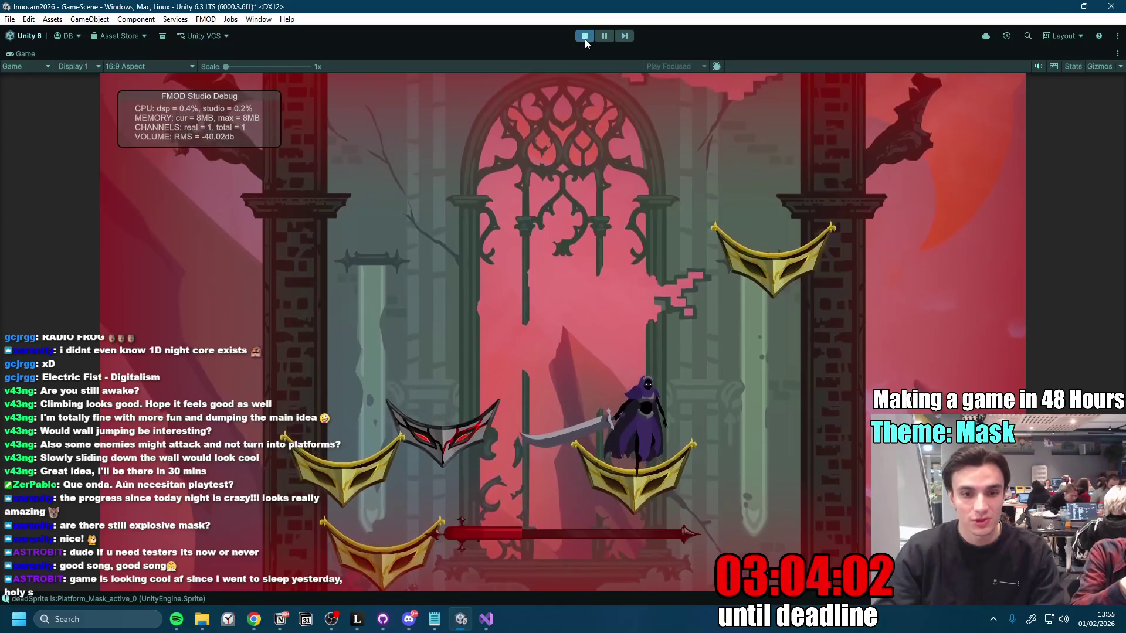
{"action": "left_click", "coordinate": [486, 620]}
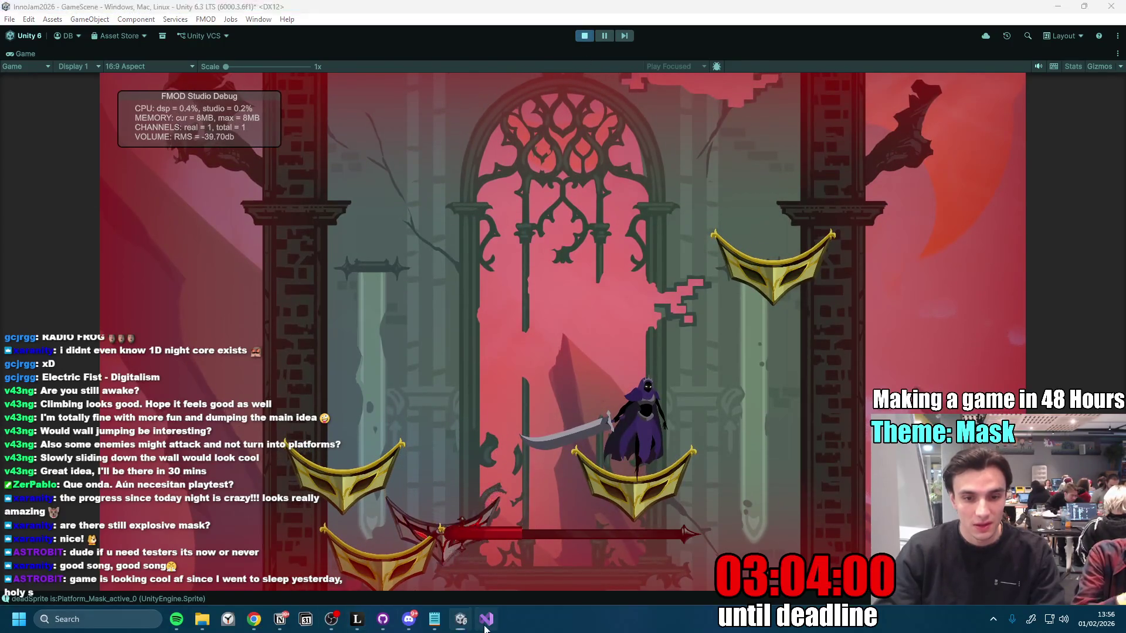
Step: Review the 'Jumps get reset' juggle-state notes under PROBLEMS, then return to the Unity playtest
{"action": "left_click", "coordinate": [281, 622]}
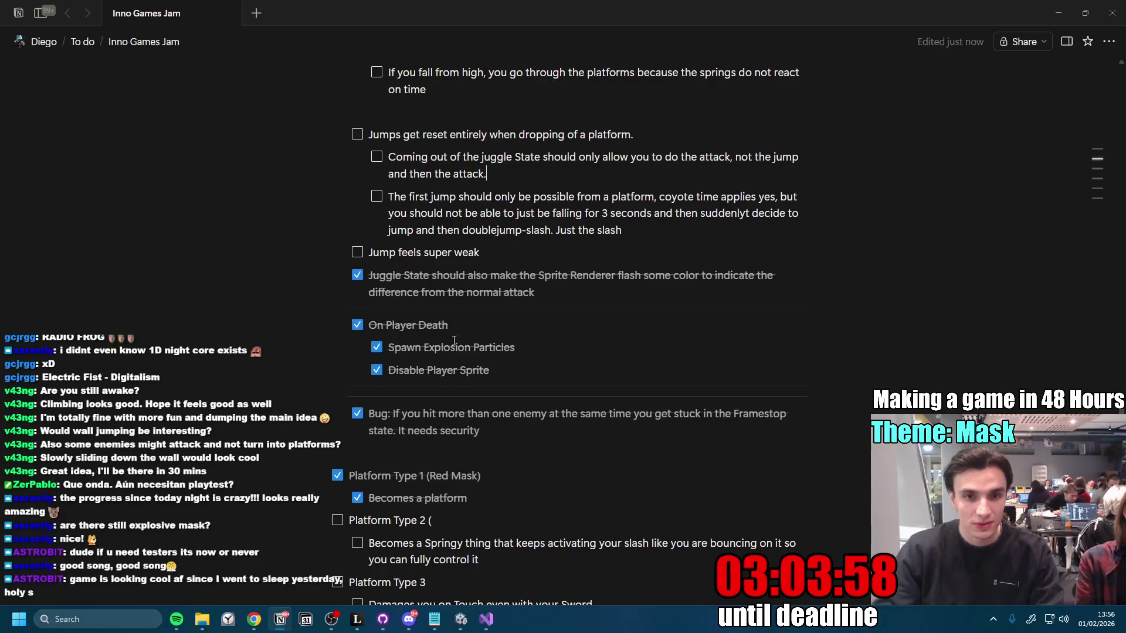
{"action": "scroll", "coordinate": [488, 198], "scroll_direction": "up", "scroll_amount": 2}
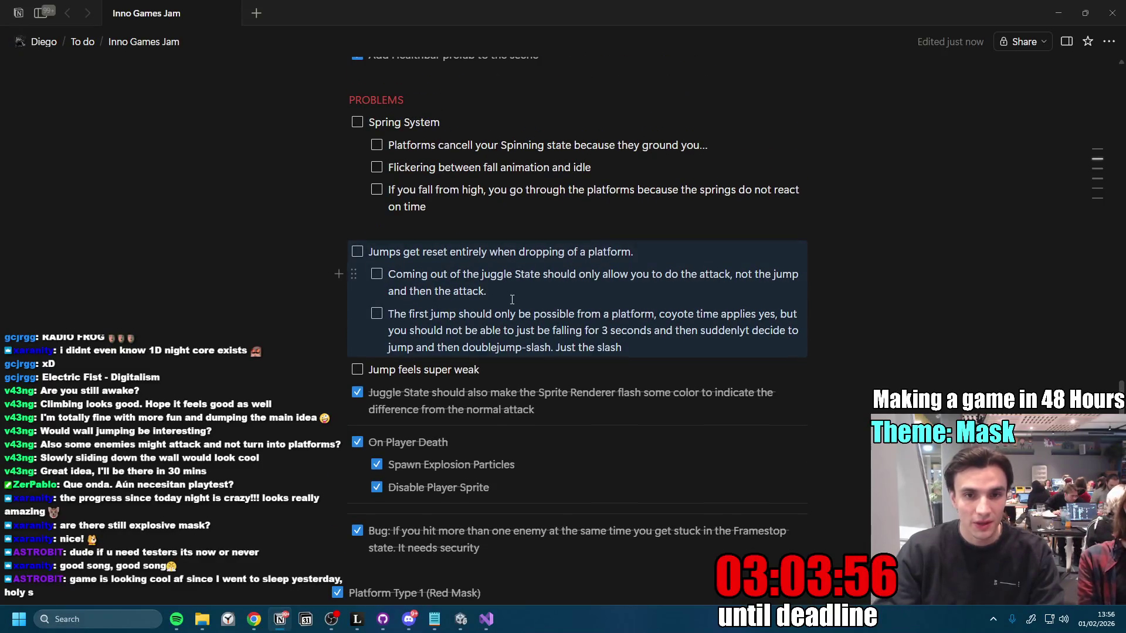
{"action": "left_click", "coordinate": [539, 285]}
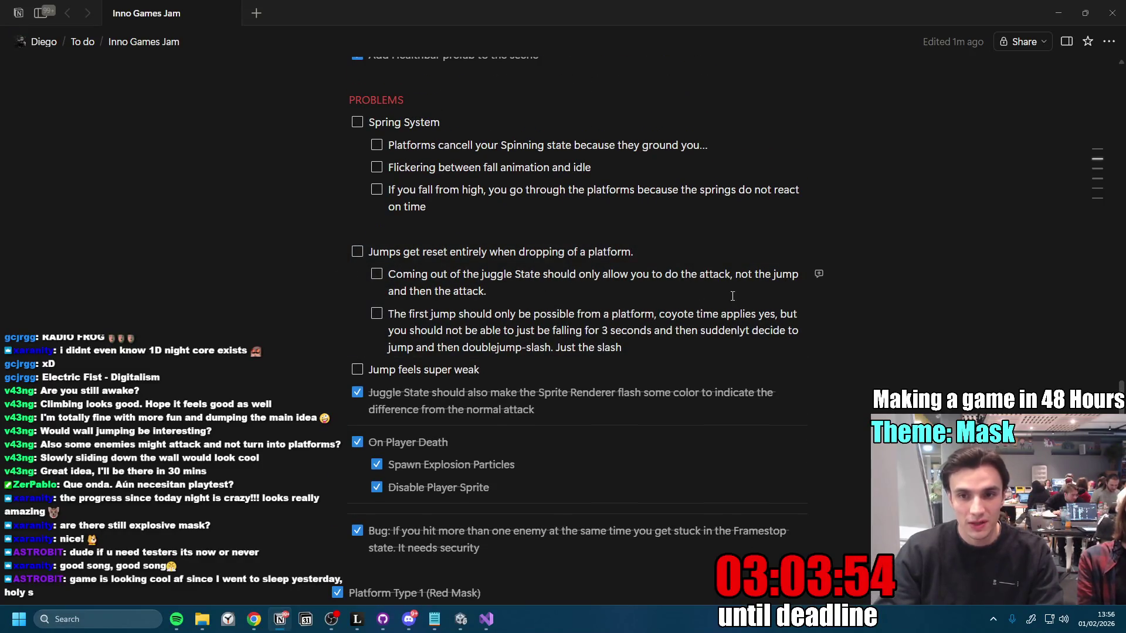
{"action": "left_click", "coordinate": [533, 295]}
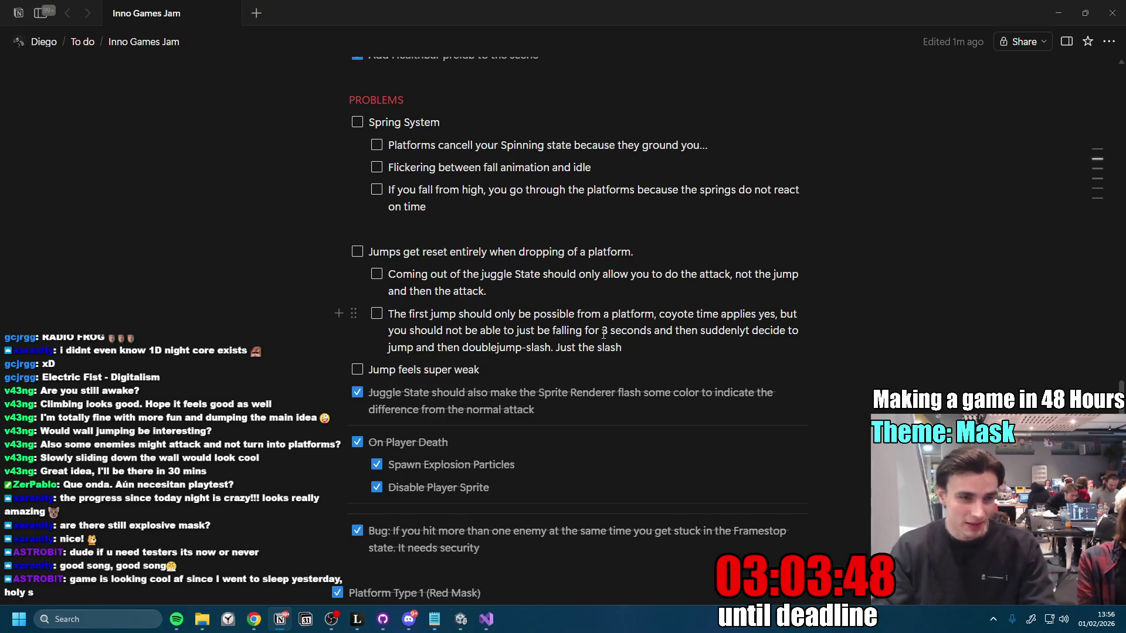
{"action": "left_click", "coordinate": [461, 620]}
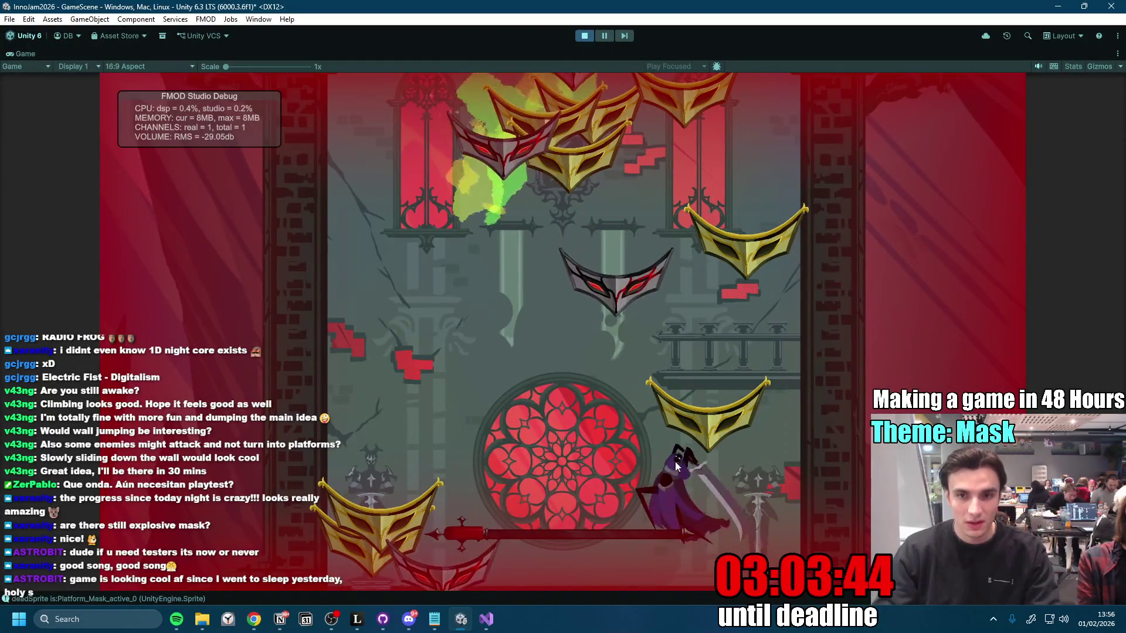
Step: Play the level, restarting after a Game Over and jump-slashing up the mask platforms
{"action": "key", "text": "space"}
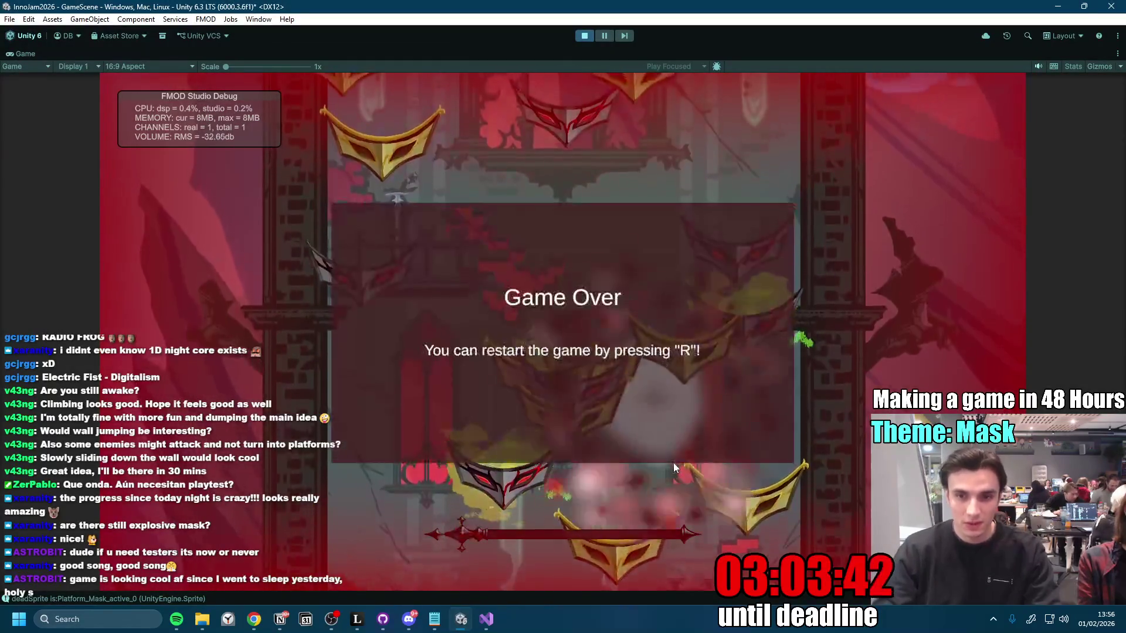
{"action": "key", "text": "r"}
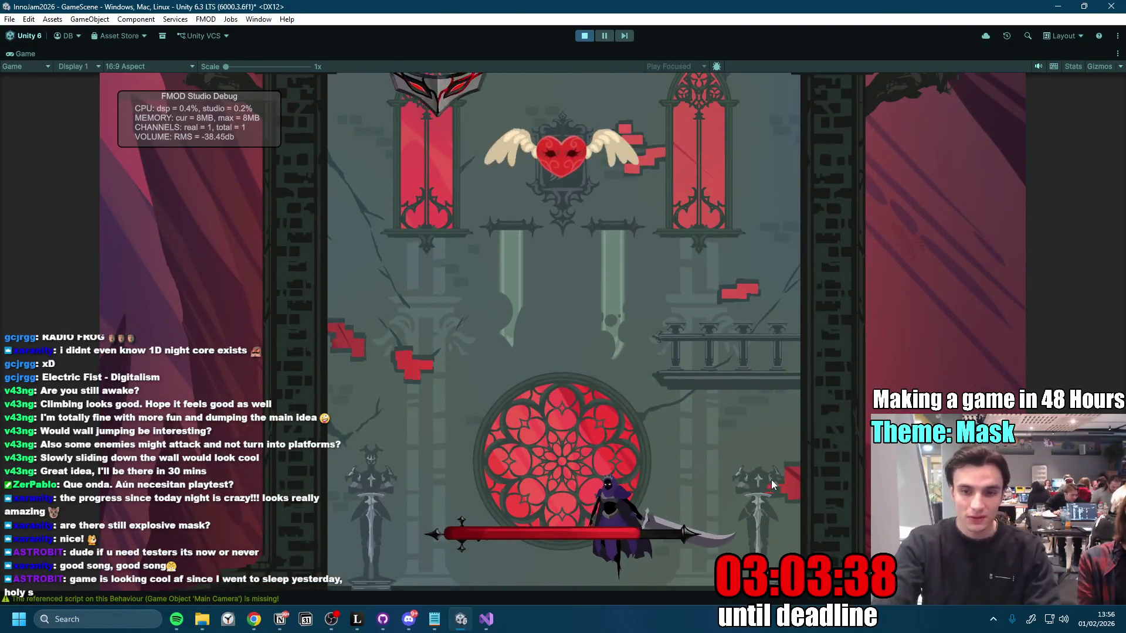
{"action": "key", "text": "a"}
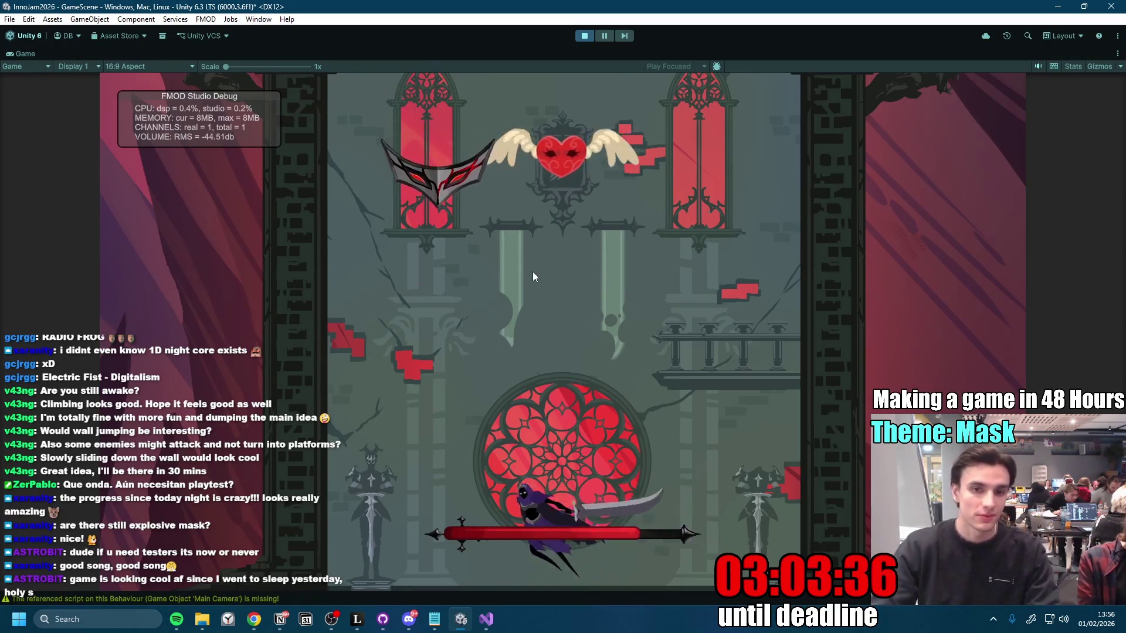
{"action": "key", "text": "space"}
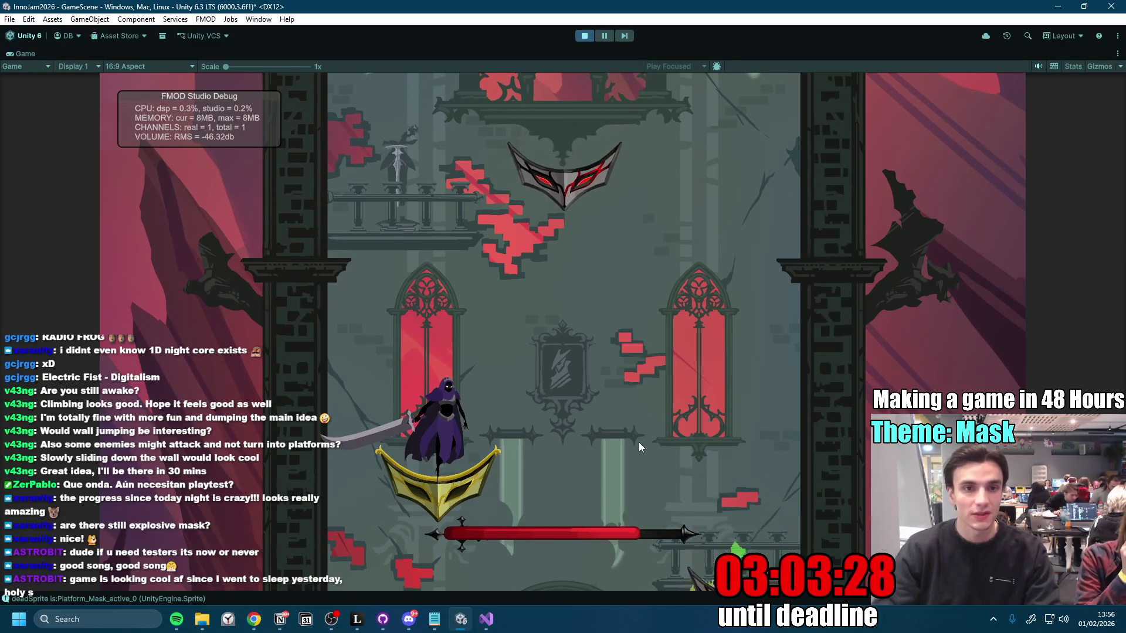
{"action": "key", "text": "d"}
{"action": "key", "text": "space"}
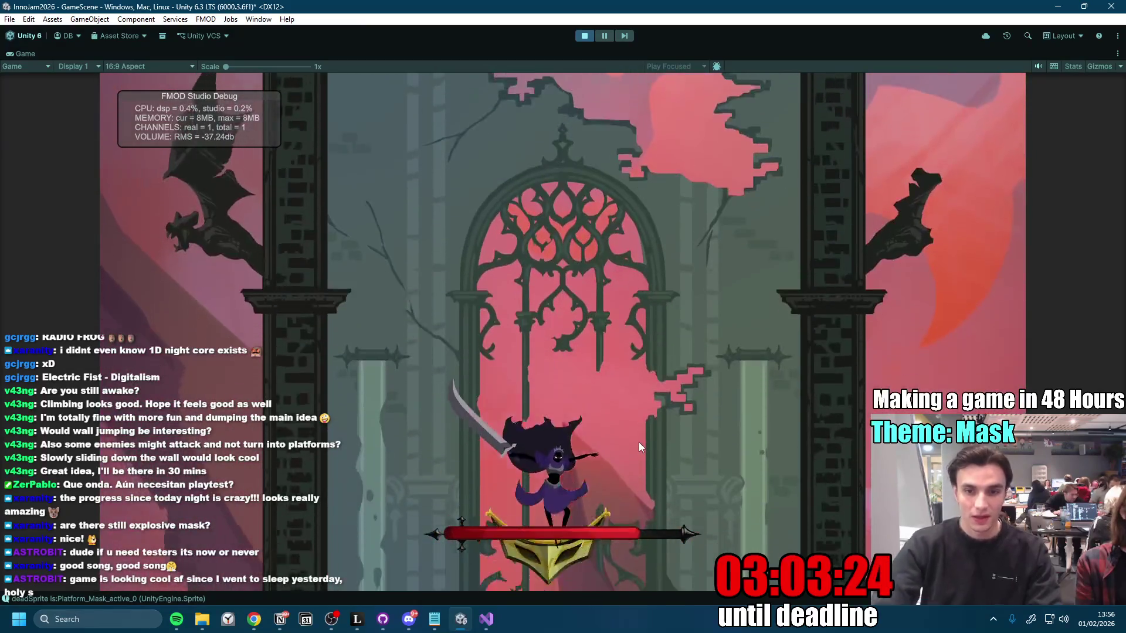
{"action": "key", "text": "d"}
{"action": "key", "text": "space"}
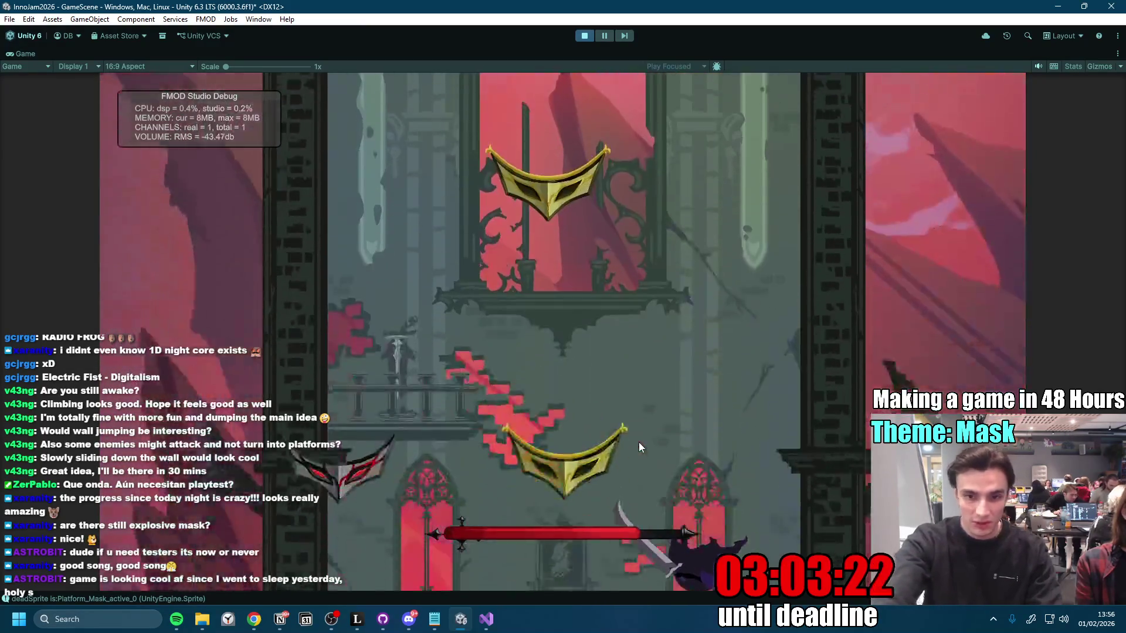
{"action": "key", "text": "a"}
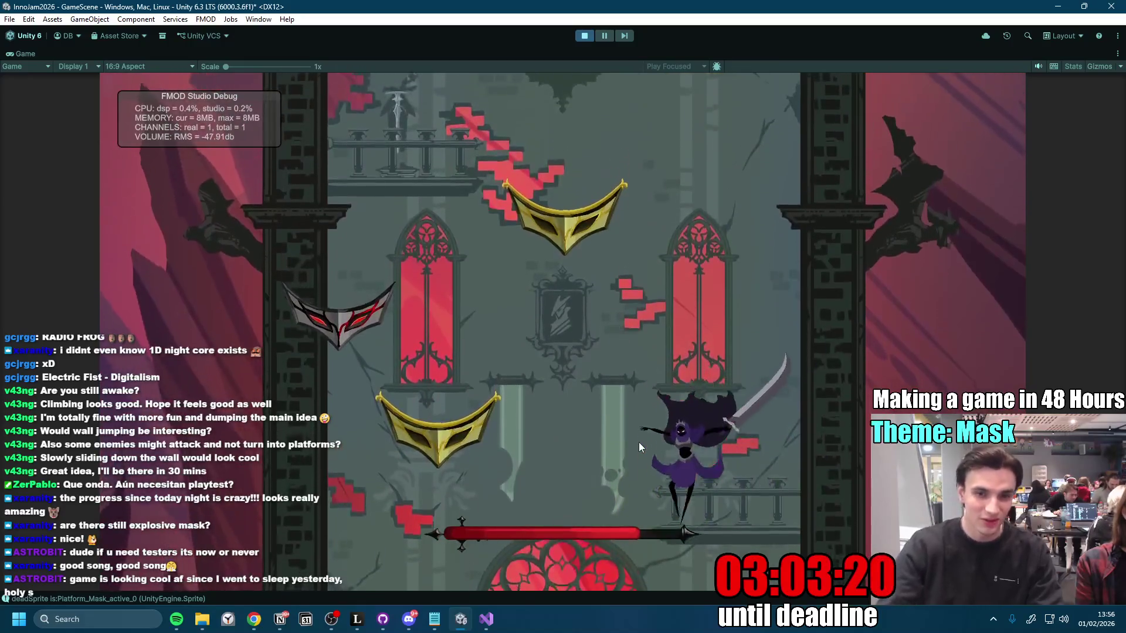
{"action": "key", "text": "space"}
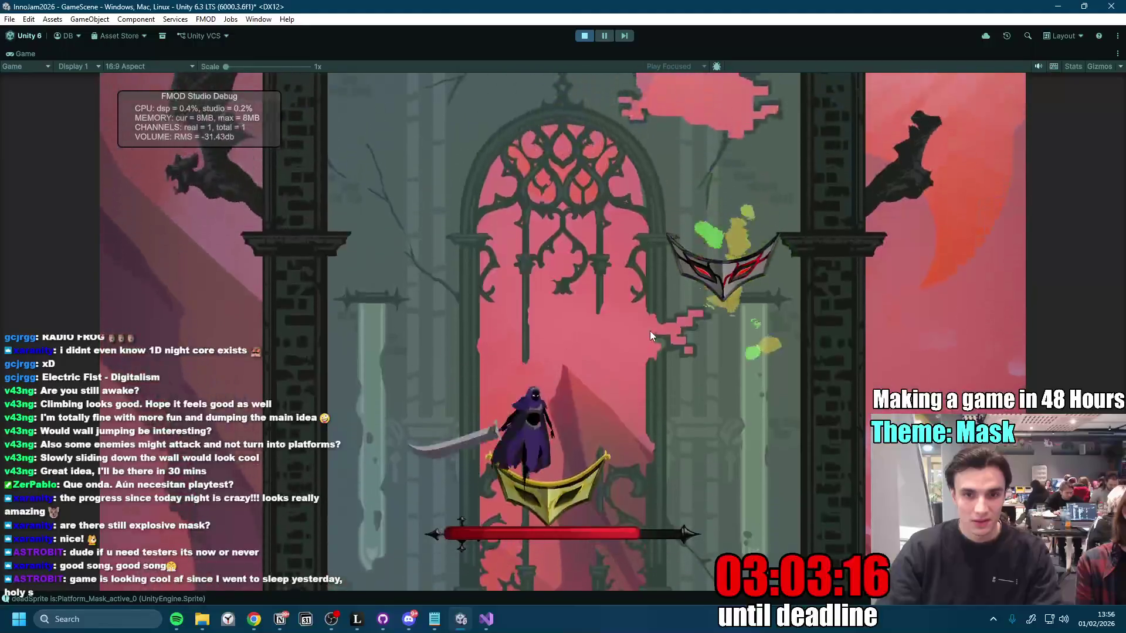
Step: Keep climbing with spinning slashes toward the heart pickup, then stop play mode
{"action": "key", "text": "space"}
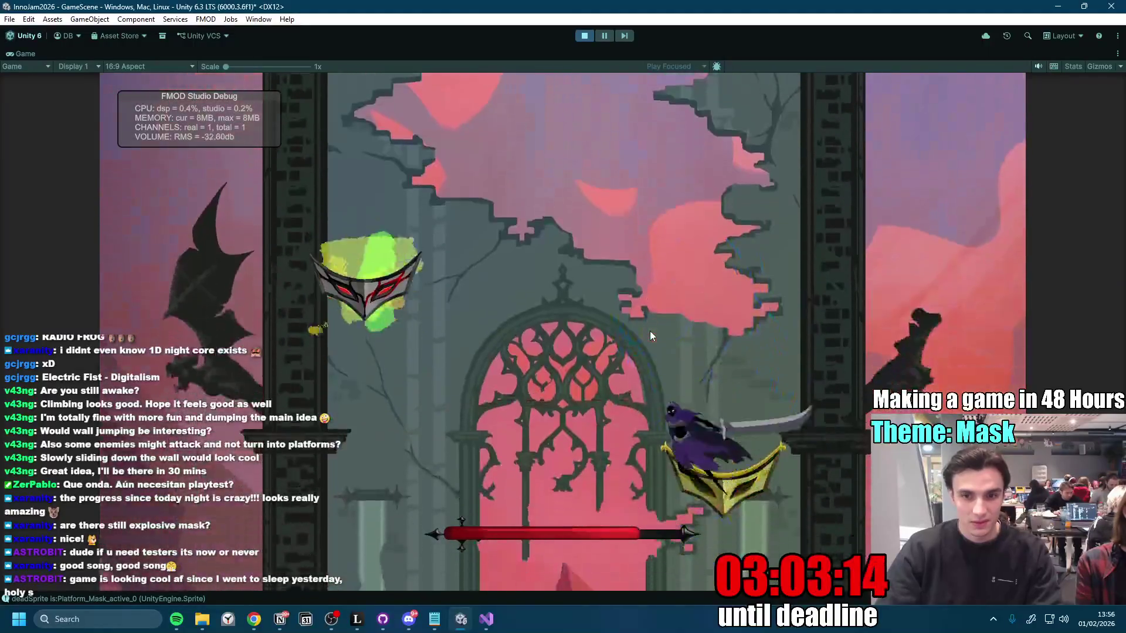
{"action": "key", "text": "space"}
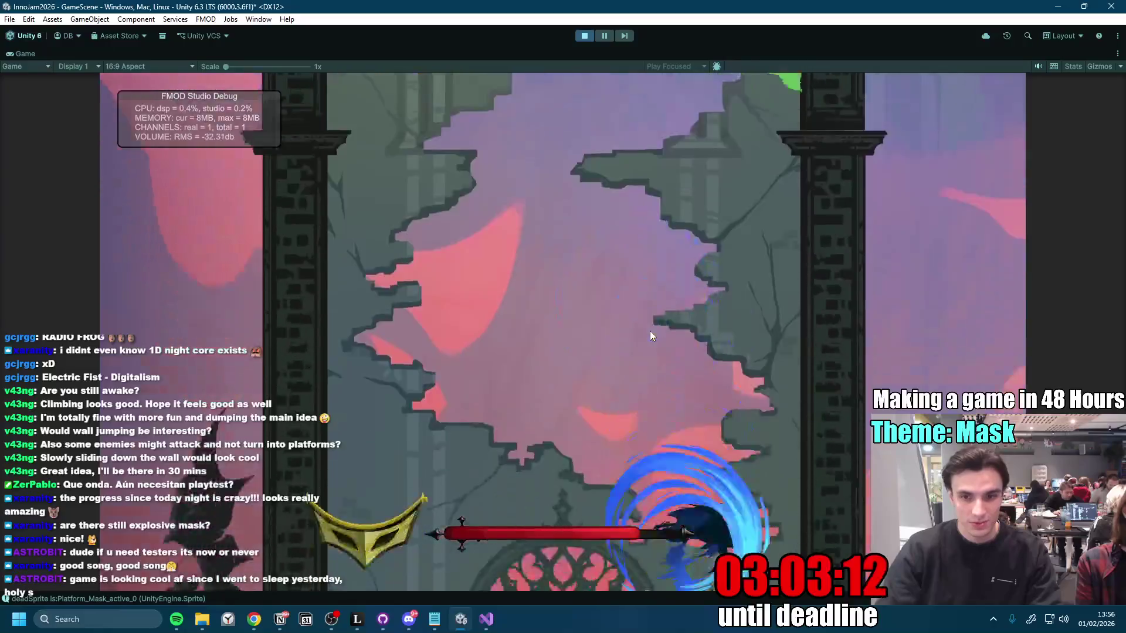
{"action": "key", "text": "space"}
{"action": "key", "text": "space"}
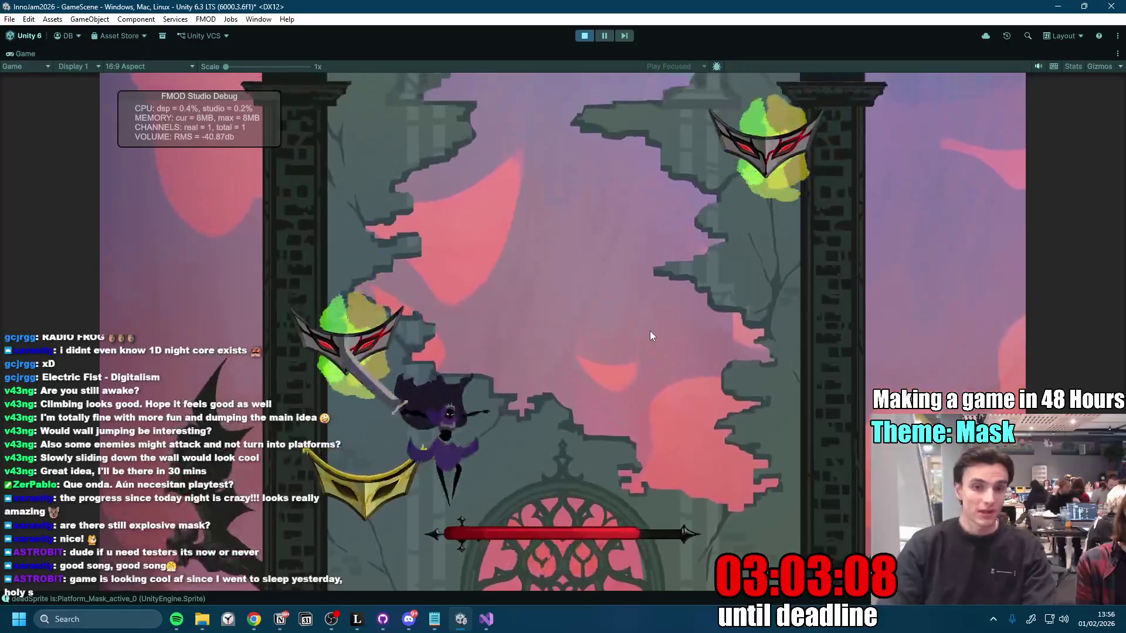
{"action": "key", "text": "d"}
{"action": "key", "text": "a"}
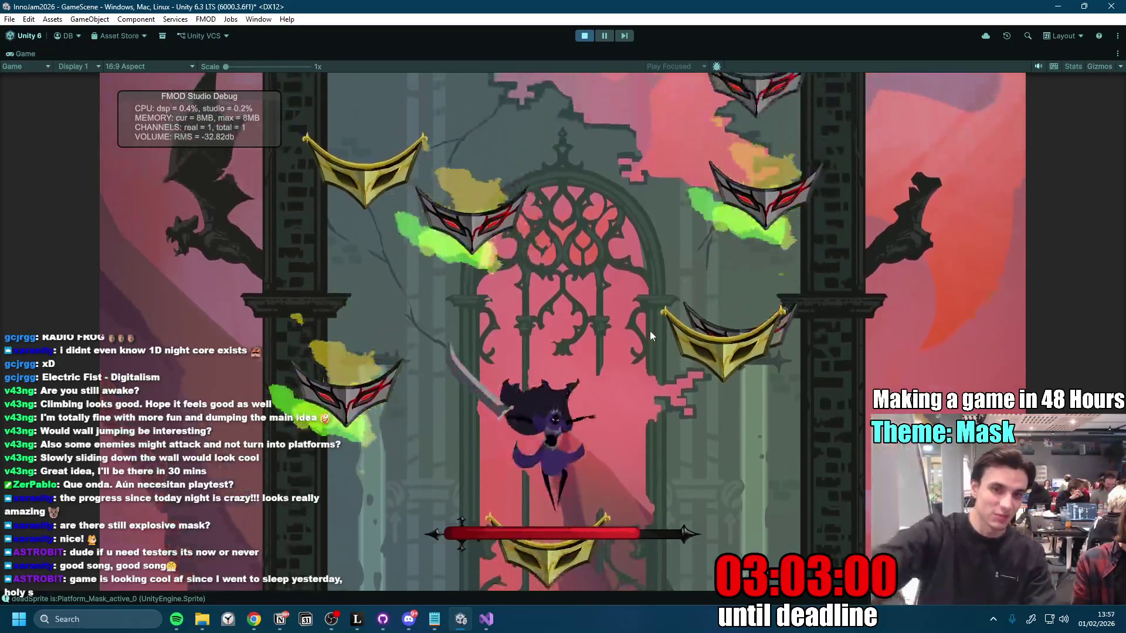
{"action": "key", "text": "space"}
{"action": "key", "text": "space"}
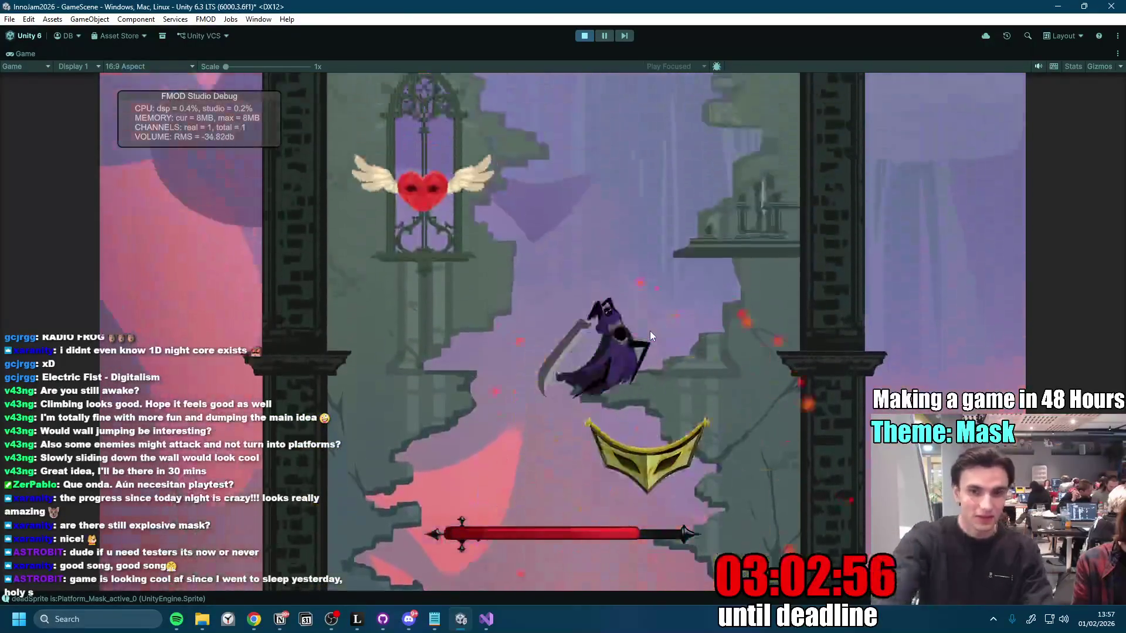
{"action": "key", "text": "space"}
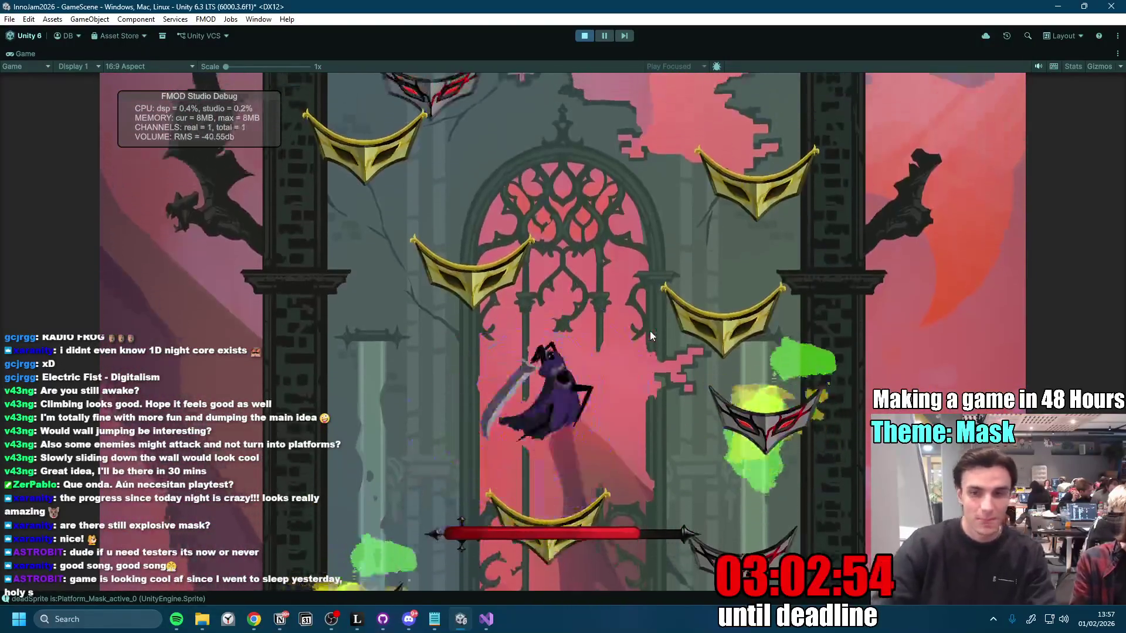
{"action": "key", "text": "space"}
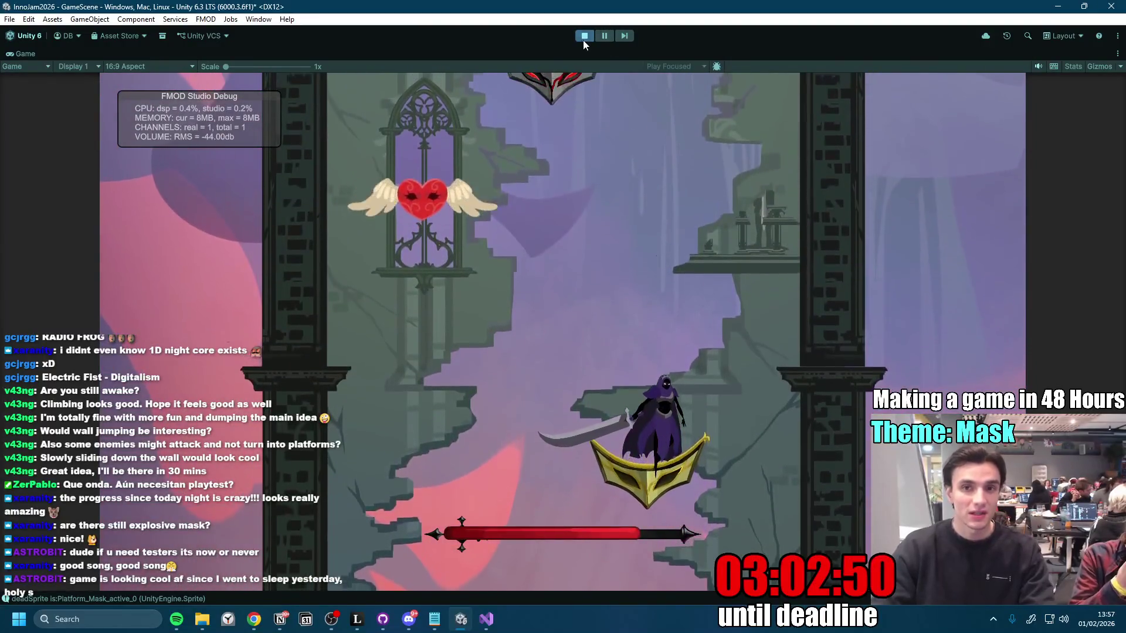
{"action": "key", "text": "space"}
{"action": "key", "text": "space"}
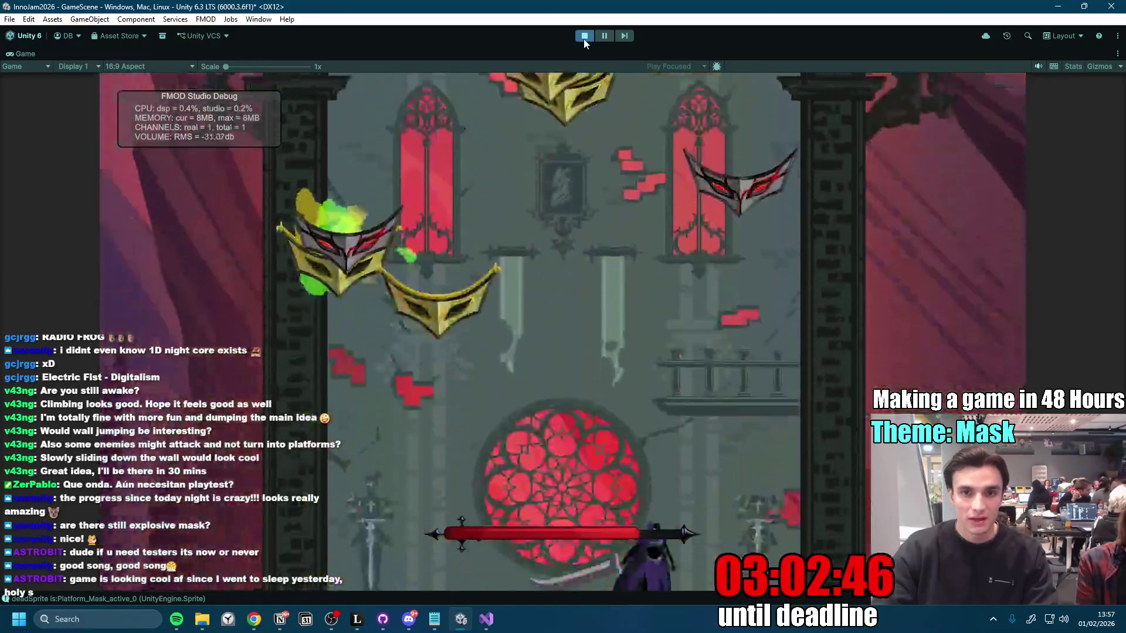
{"action": "key", "text": "ctrl+p"}
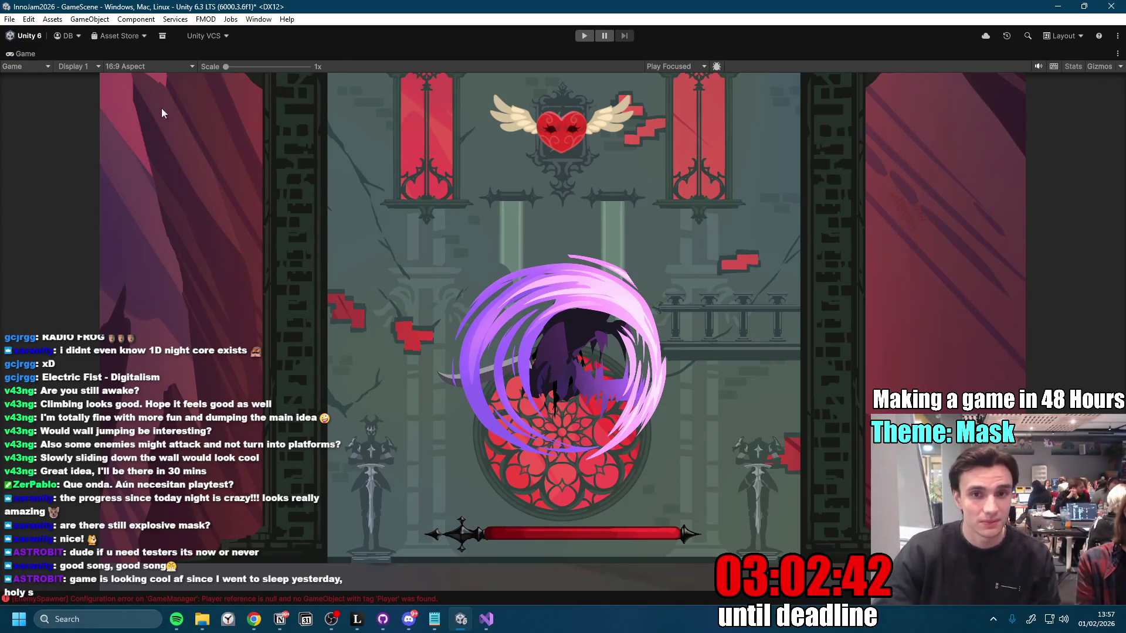
Step: Restore the full editor layout, widen the Project panel, and select Notion's juggle-state sub-items
{"action": "double_click", "coordinate": [24, 56]}
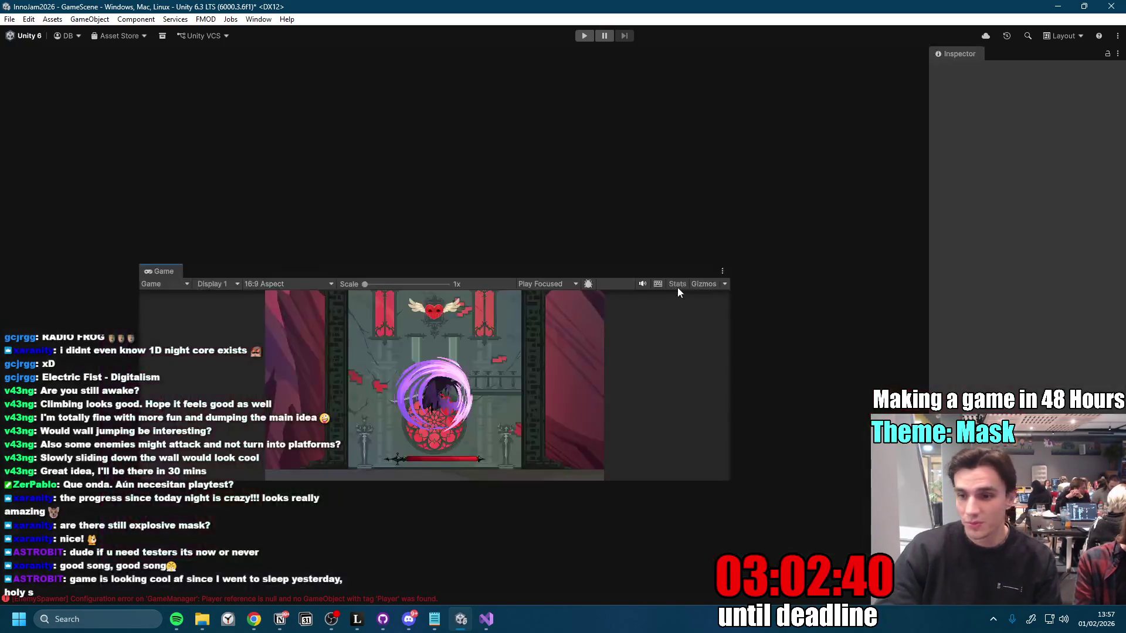
{"action": "mouse_move", "coordinate": [933, 292]}
{"action": "left_mouse_down"}
{"action": "mouse_move", "coordinate": [997, 294]}
{"action": "mouse_move", "coordinate": [948, 293]}
{"action": "left_mouse_up"}
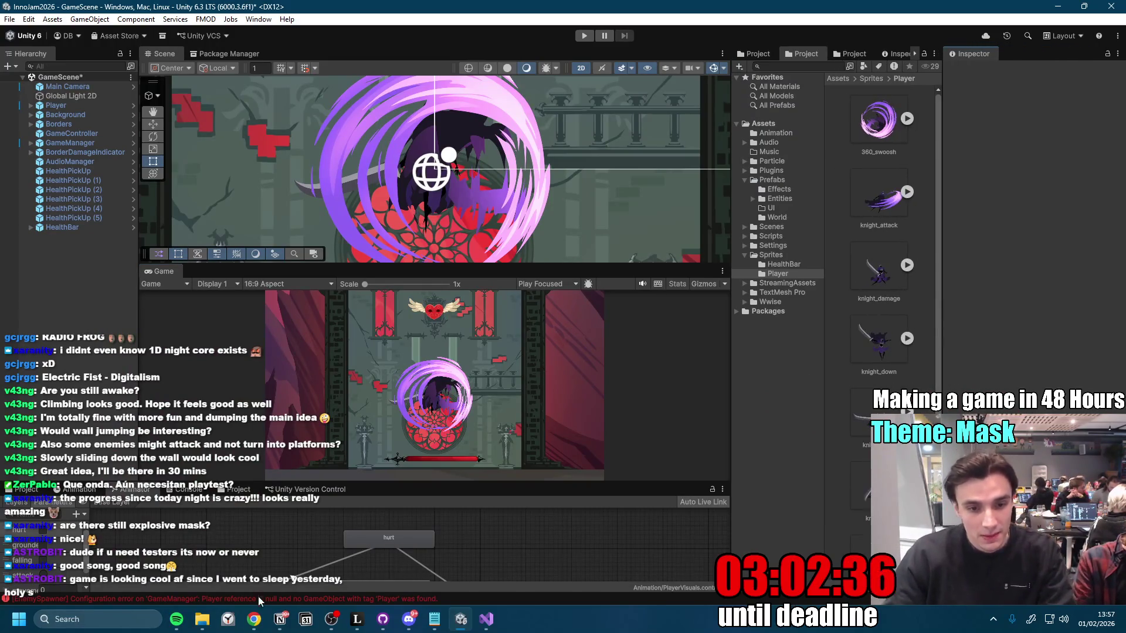
{"action": "left_click", "coordinate": [280, 618]}
{"action": "left_click_drag", "start_coordinate": [640, 347], "coordinate": [392, 265]}
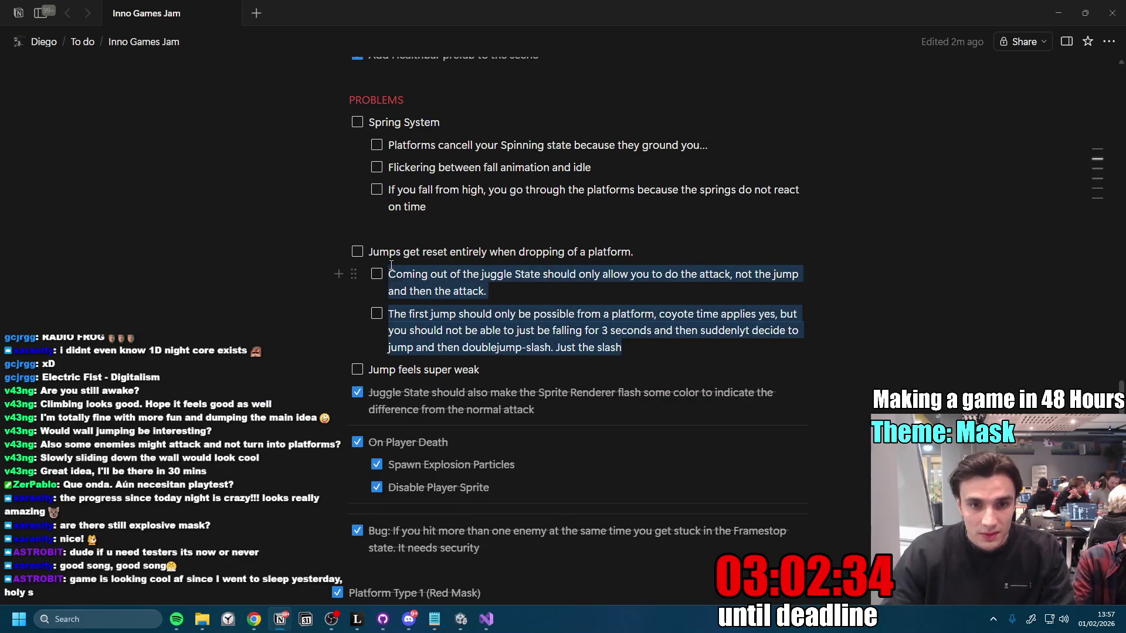
Step: Cut the 'Jumps get reset' to-do and its two juggle-state sub-items, then go to Discord
{"action": "left_click", "coordinate": [638, 366]}
{"action": "mouse_move", "coordinate": [631, 347]}
{"action": "left_mouse_down"}
{"action": "mouse_move", "coordinate": [368, 263]}
{"action": "mouse_move", "coordinate": [460, 296]}
{"action": "left_mouse_up"}
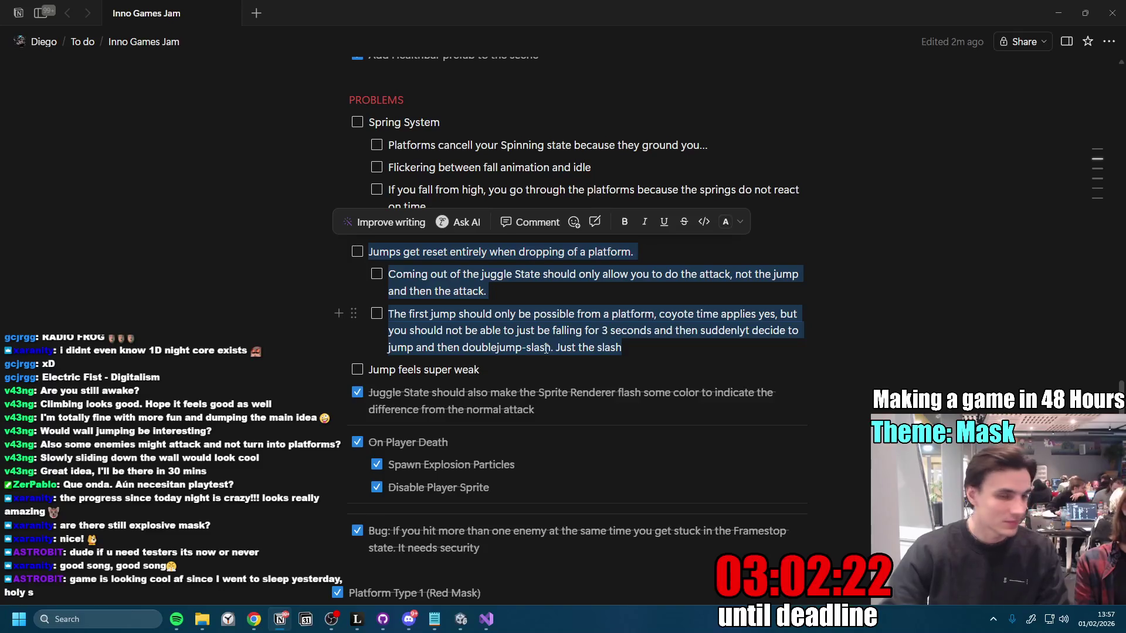
{"action": "key", "text": "BackSpace"}
{"action": "left_click", "coordinate": [409, 620]}
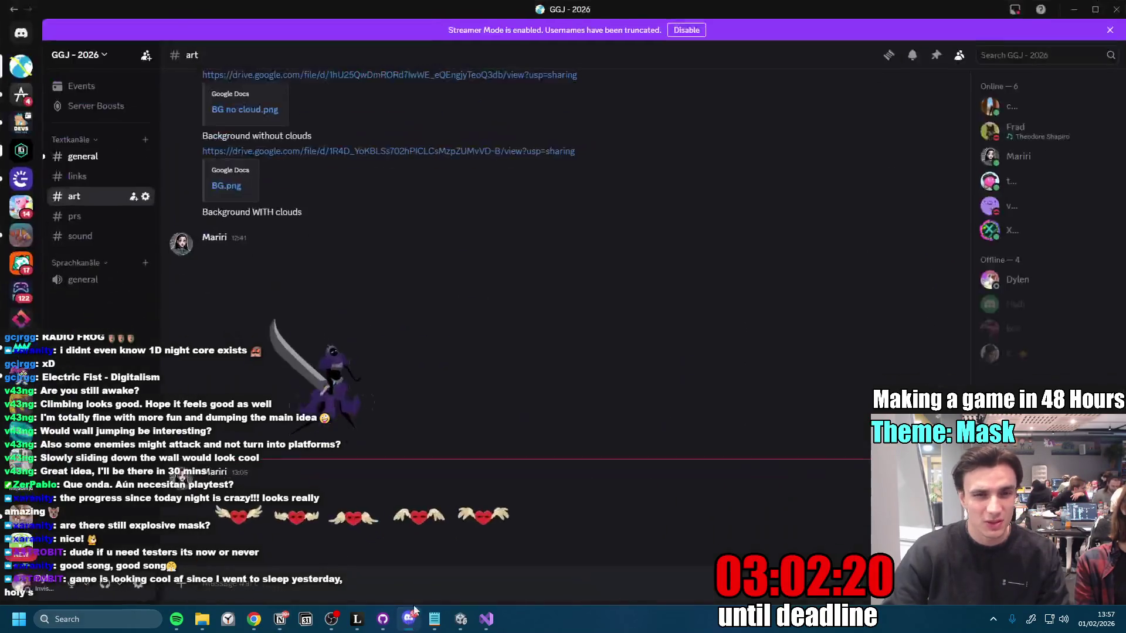
Step: Check teammates' profile cards and send the pasted jump-bug checklist to the offline teammate
{"action": "left_click", "coordinate": [412, 620]}
{"action": "left_click", "coordinate": [412, 620]}
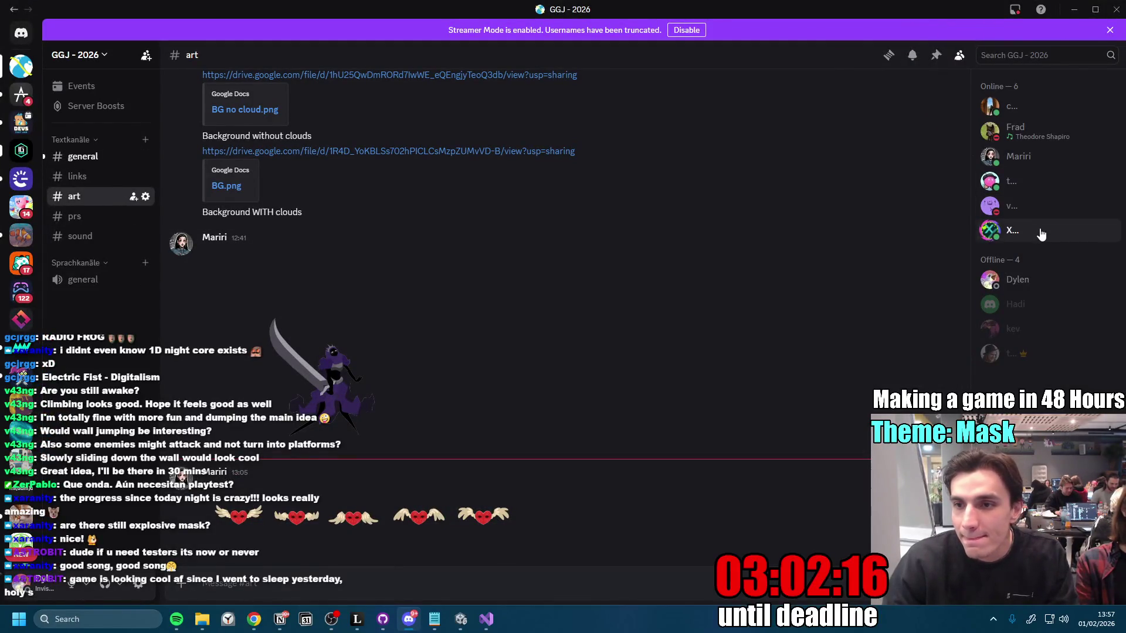
{"action": "left_click", "coordinate": [1044, 112]}
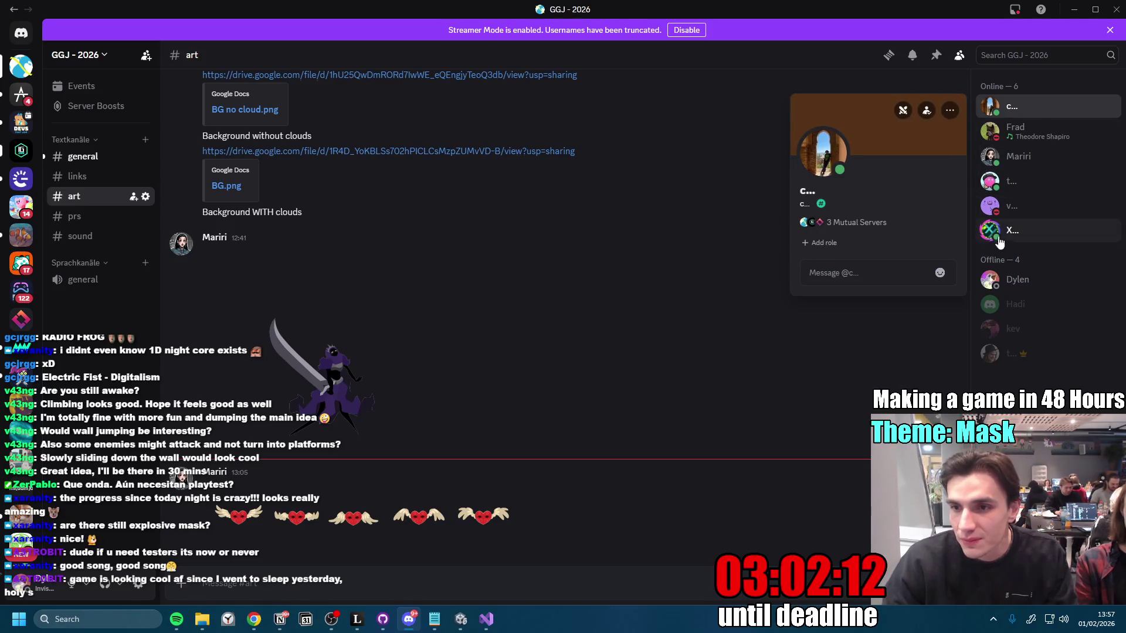
{"action": "left_click", "coordinate": [1041, 232]}
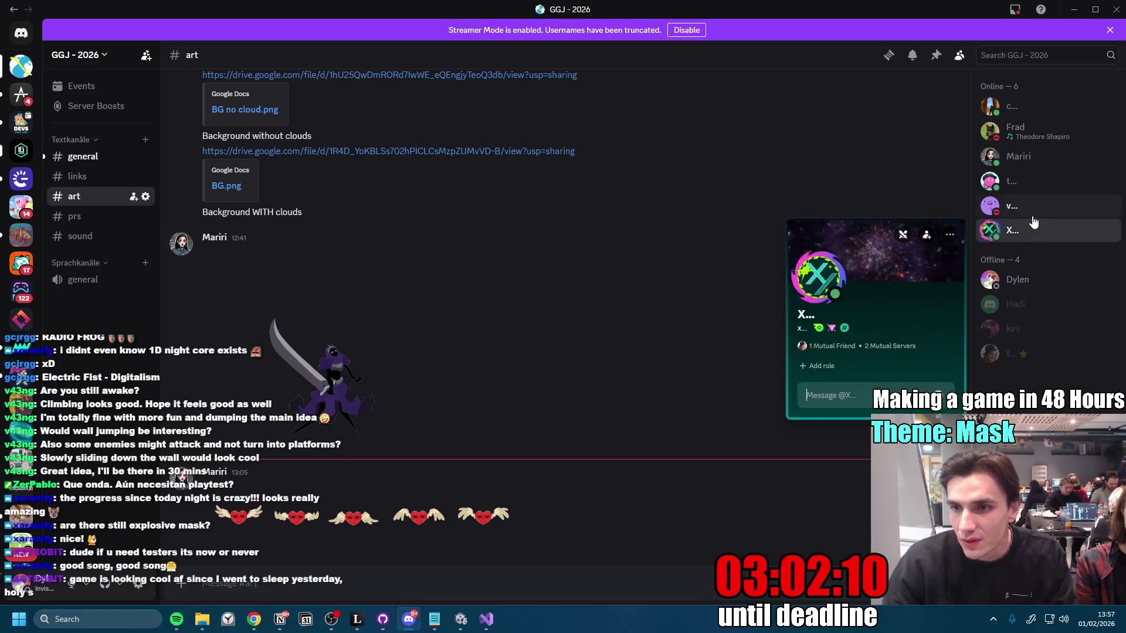
{"action": "left_click", "coordinate": [1030, 355]}
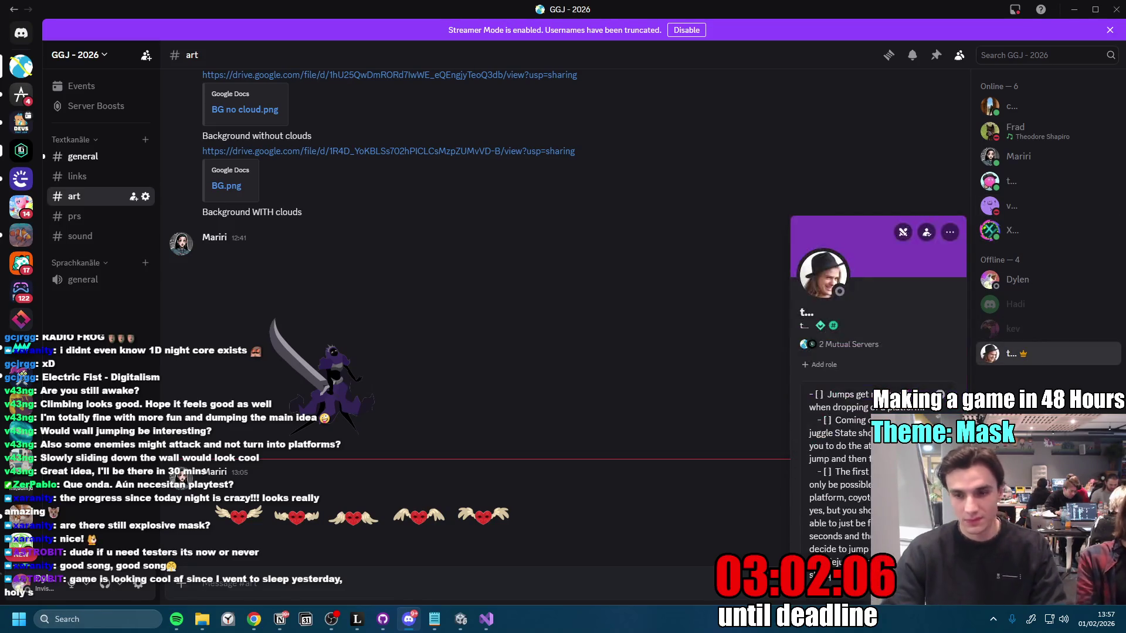
{"action": "key", "text": "Return"}
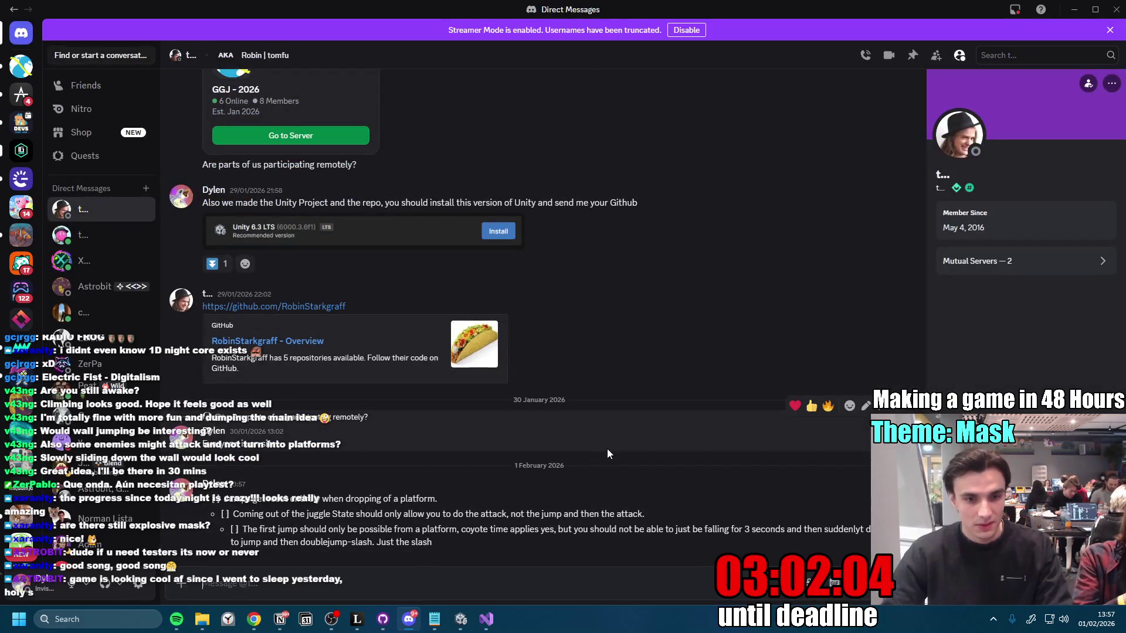
{"action": "left_click", "coordinate": [1075, 12]}
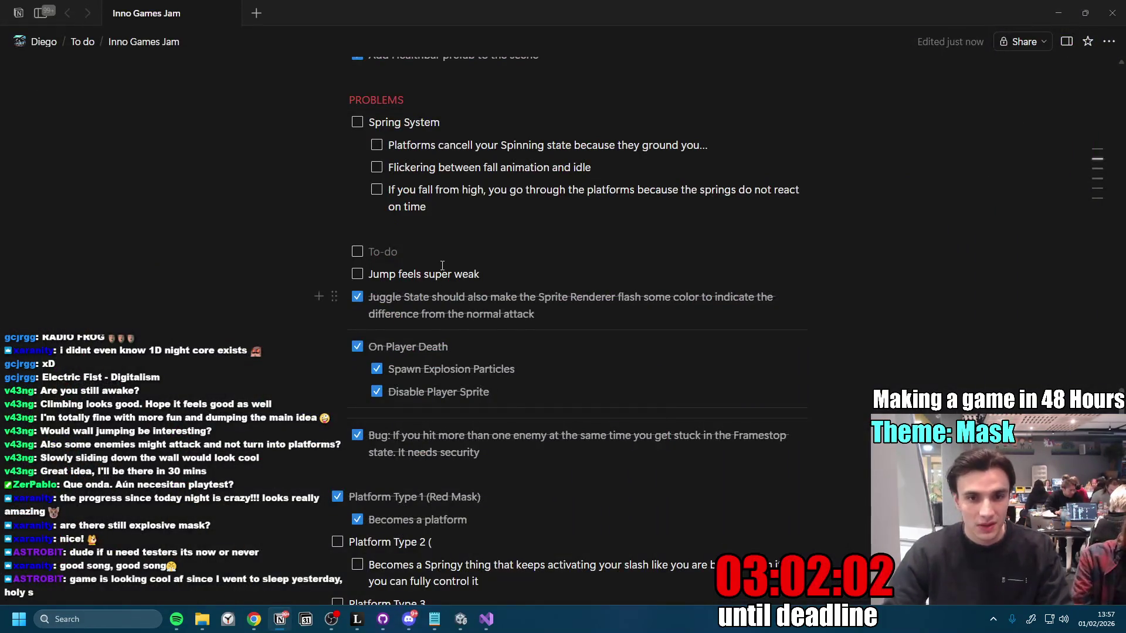
Step: Delete the empty to-do line below the Spring System items and return to Unity
{"action": "key", "text": "BackSpace"}
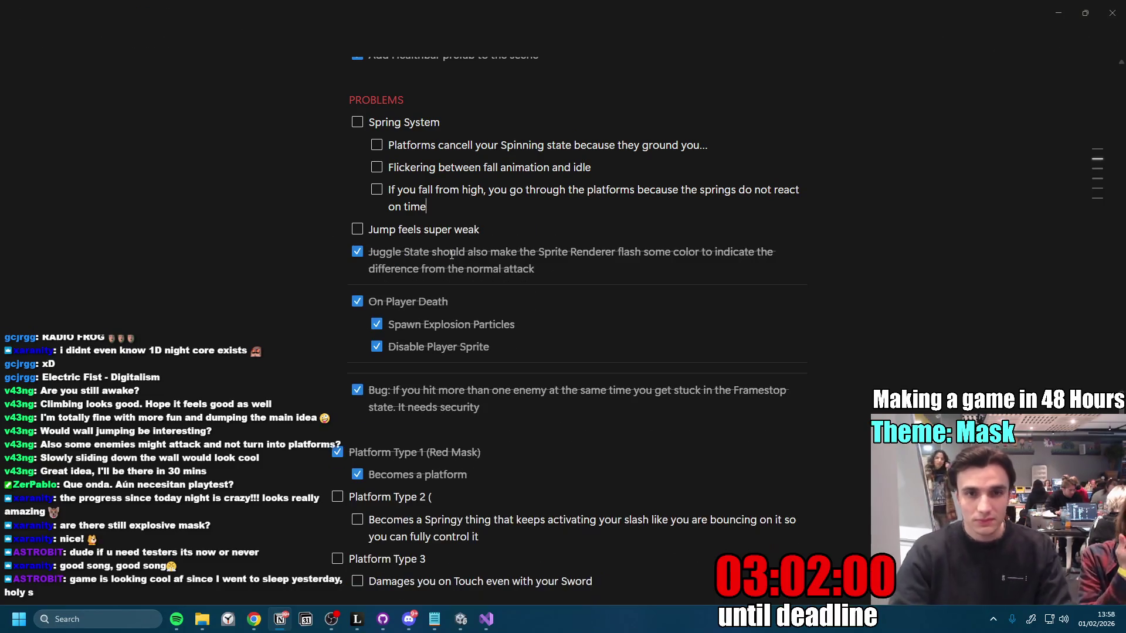
{"action": "scroll", "coordinate": [393, 253], "scroll_direction": "up", "scroll_amount": 5}
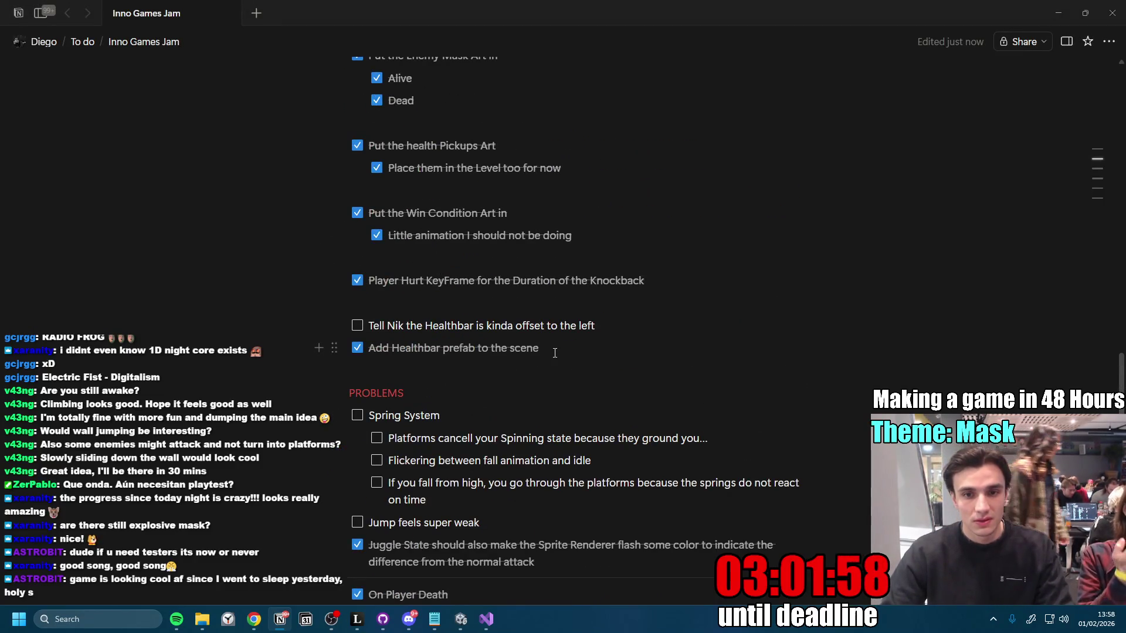
{"action": "scroll", "coordinate": [554, 352], "scroll_direction": "down", "scroll_amount": 7}
{"action": "scroll", "coordinate": [527, 372], "scroll_direction": "up", "scroll_amount": 5}
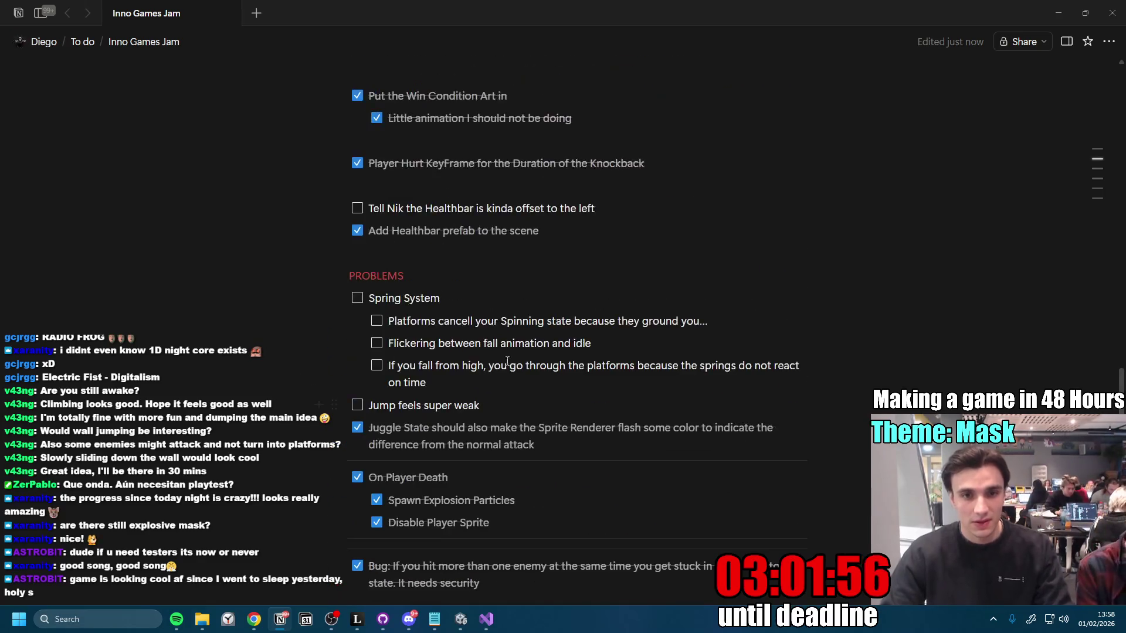
{"action": "scroll", "coordinate": [516, 352], "scroll_direction": "up", "scroll_amount": 2}
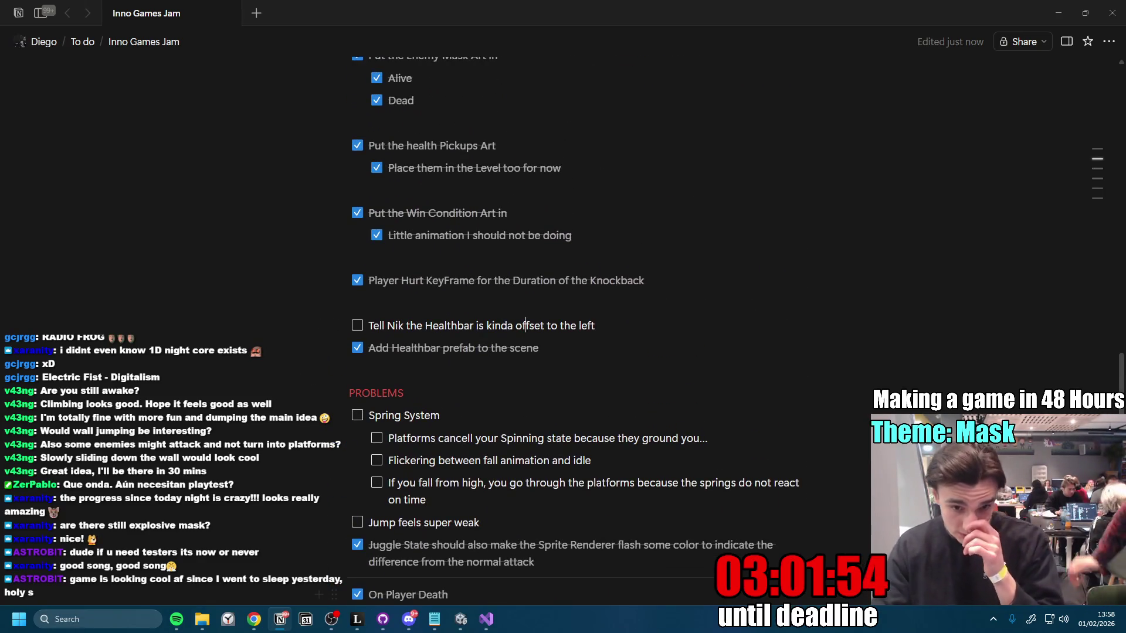
{"action": "left_click", "coordinate": [460, 619]}
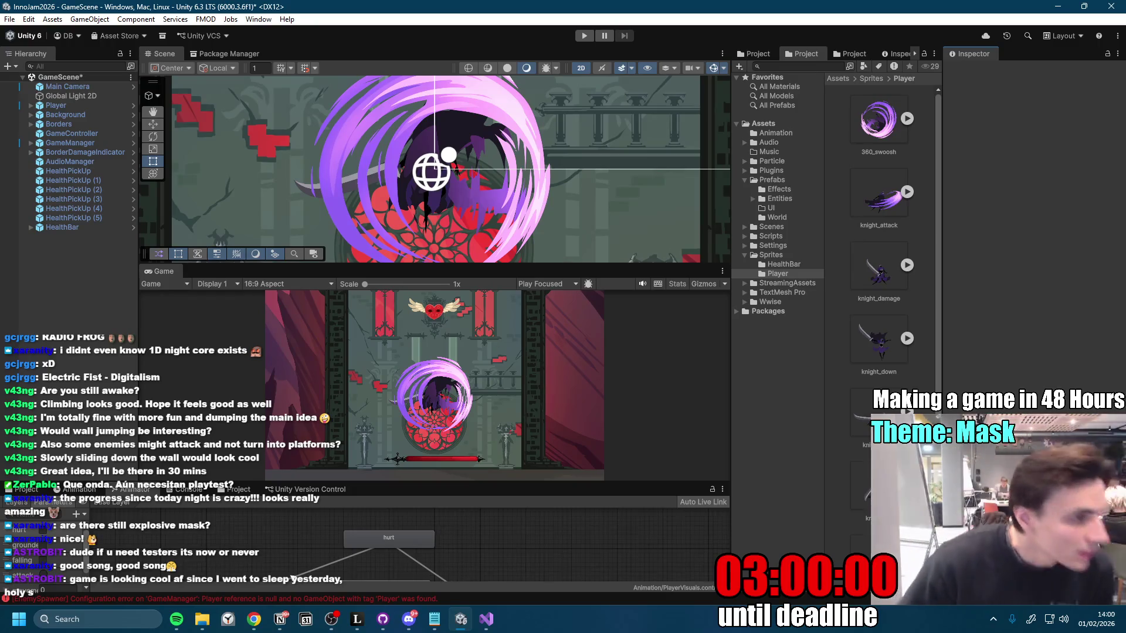
Step: Leave Unity's Player sprites folder and bring the Notion to-do page forward with Alt+Tab
{"action": "key", "text": "alt+Tab"}
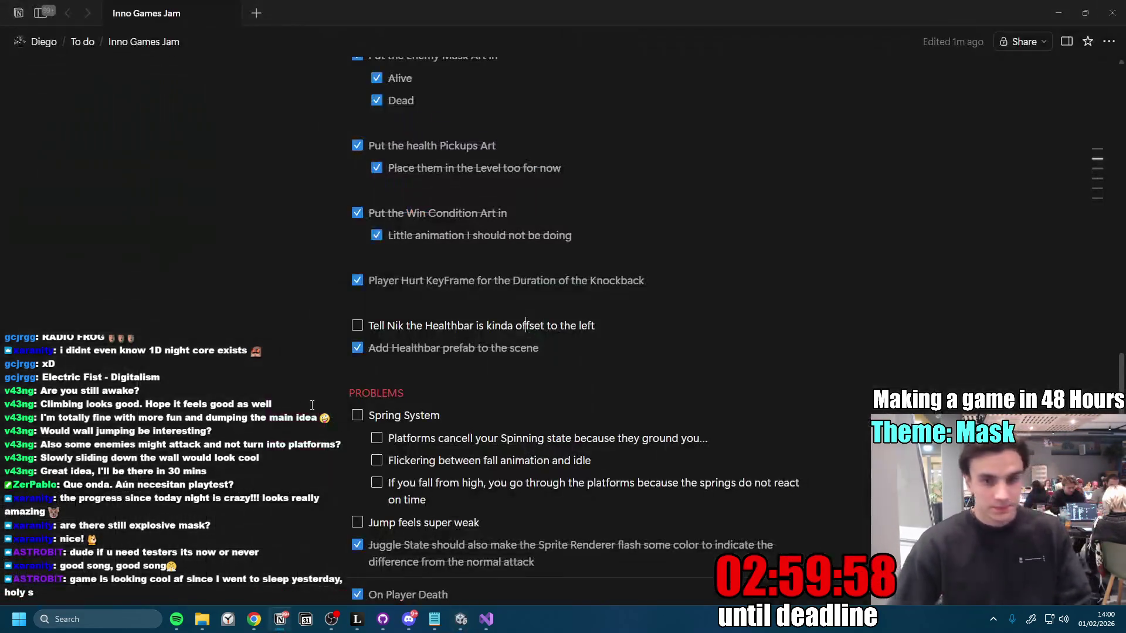
Step: Delete the 'Understand each color' to-do and its sub-items from High Priority
{"action": "scroll", "coordinate": [574, 421], "scroll_direction": "down", "scroll_amount": 9}
{"action": "scroll", "coordinate": [575, 421], "scroll_direction": "down", "scroll_amount": 5}
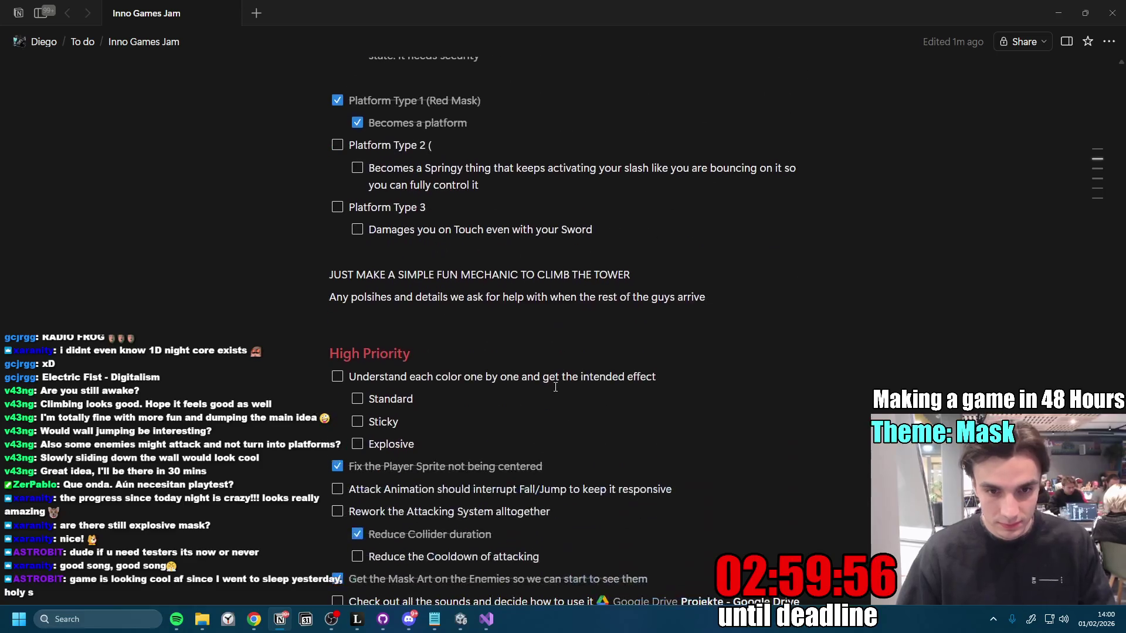
{"action": "left_click_drag", "start_coordinate": [478, 275], "coordinate": [370, 202]}
{"action": "key", "text": "BackSpace"}
{"action": "key", "text": "BackSpace"}
{"action": "key", "text": "BackSpace"}
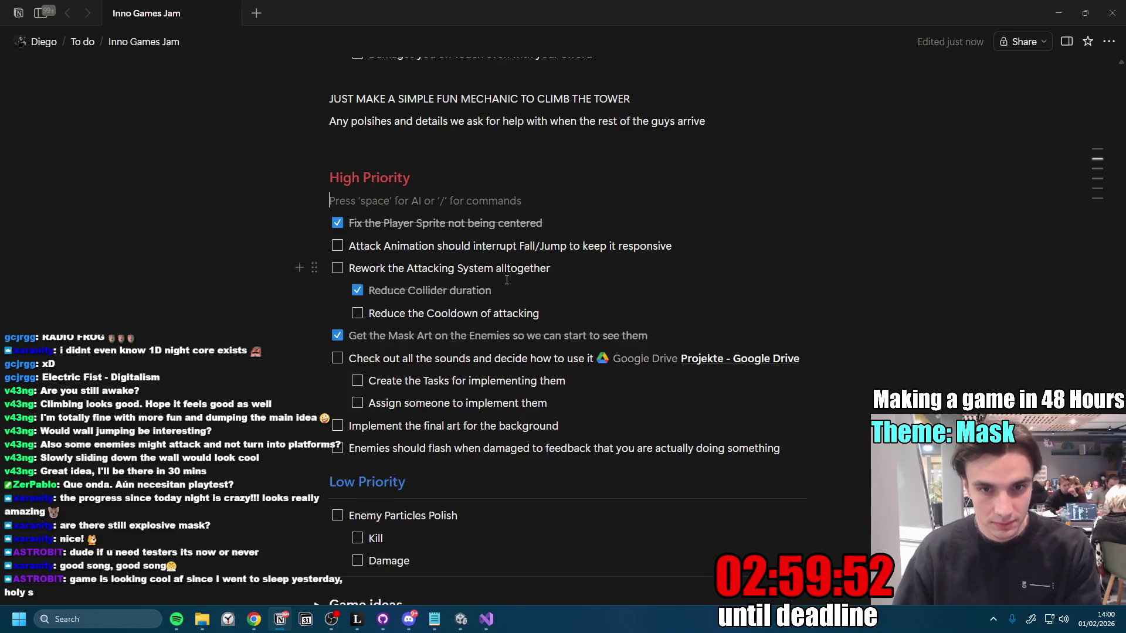
Step: Delete the attack animation and rework to-dos plus the leftover empty line
{"action": "left_click_drag", "start_coordinate": [574, 251], "coordinate": [352, 223]}
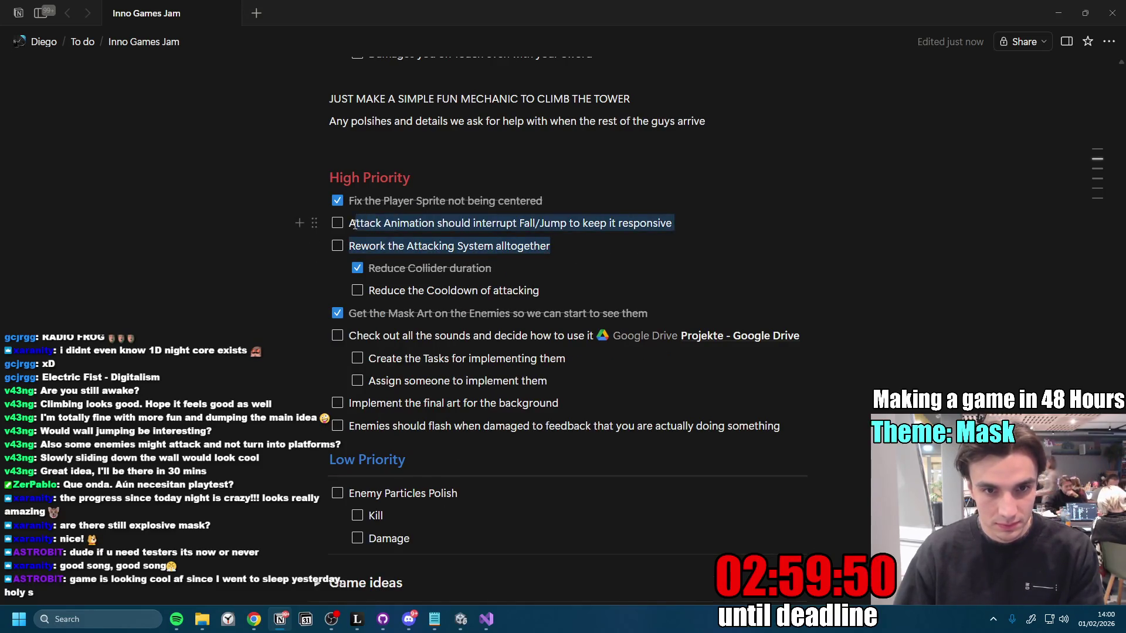
{"action": "key", "text": "BackSpace"}
{"action": "key", "text": "shift+Down"}
{"action": "key", "text": "shift+Down"}
{"action": "key", "text": "BackSpace"}
{"action": "key", "text": "BackSpace"}
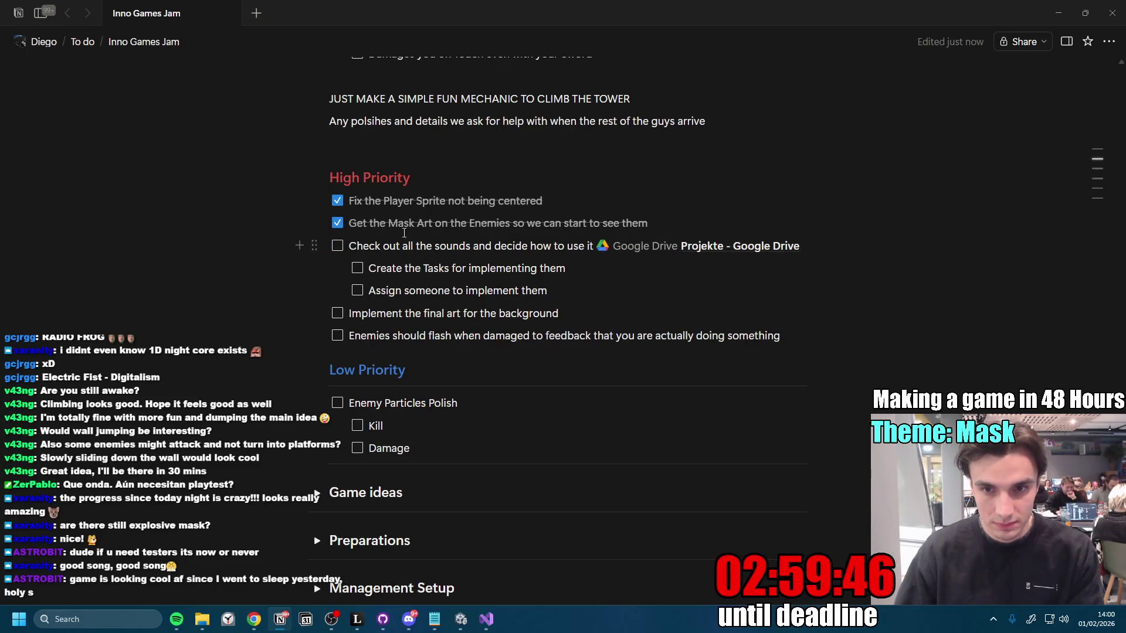
Step: Open the linked 'Projekte - Google Drive' folder
{"action": "left_click_drag", "start_coordinate": [541, 293], "coordinate": [387, 258]}
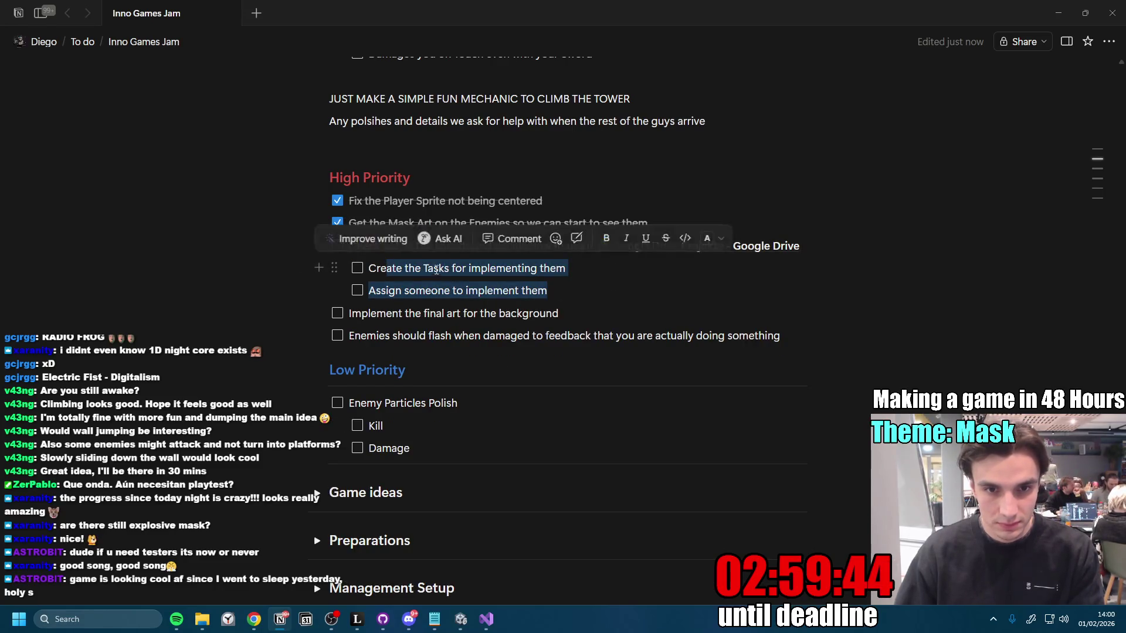
{"action": "left_click", "coordinate": [426, 268]}
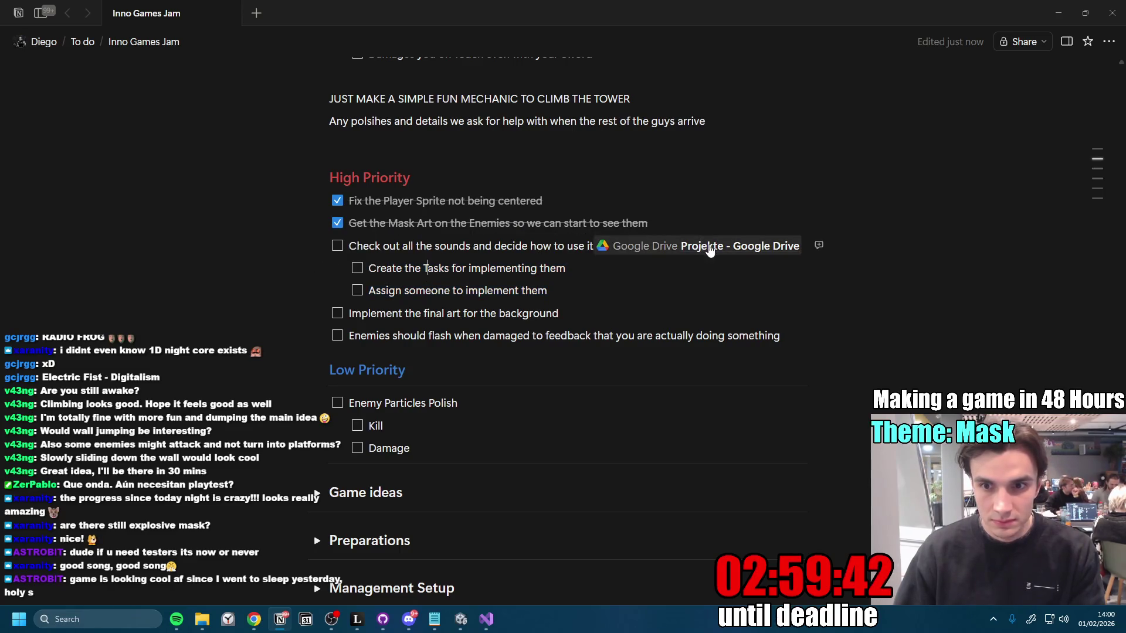
{"action": "left_click", "coordinate": [711, 247]}
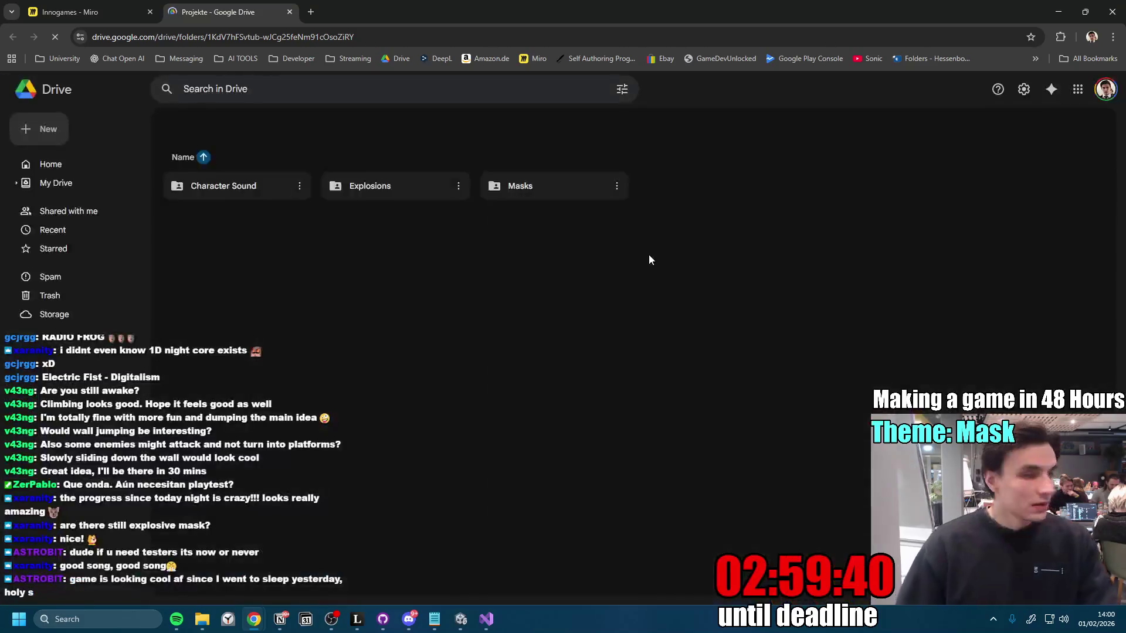
Step: Copy the Projekte folder's Drive URL from the address bar and go to Discord
{"action": "left_click", "coordinate": [391, 40]}
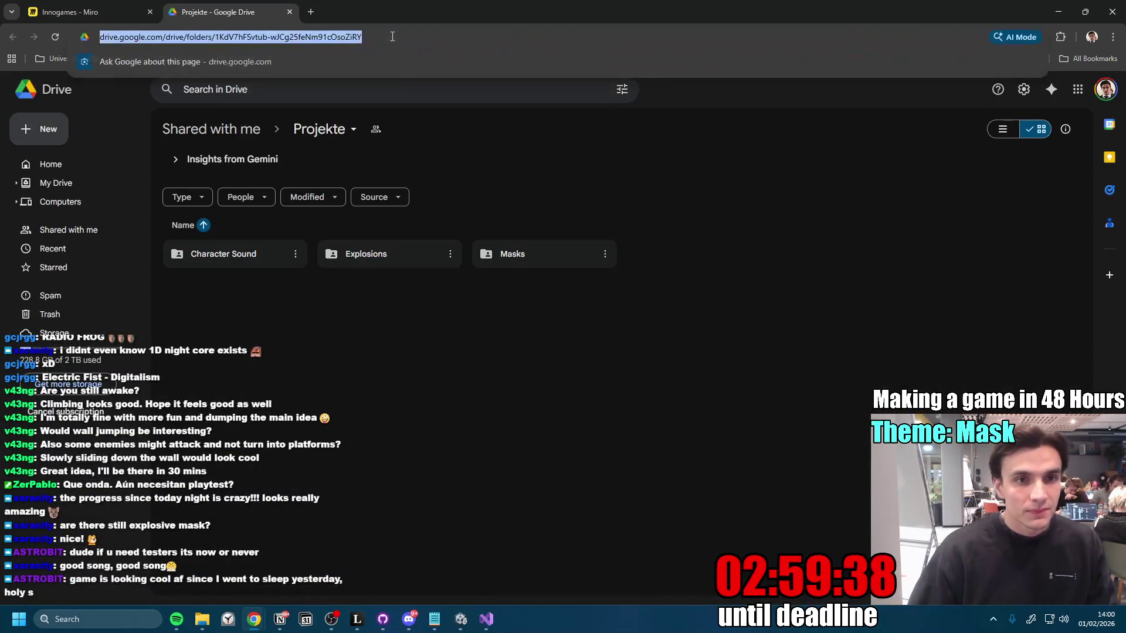
{"action": "left_click", "coordinate": [409, 619]}
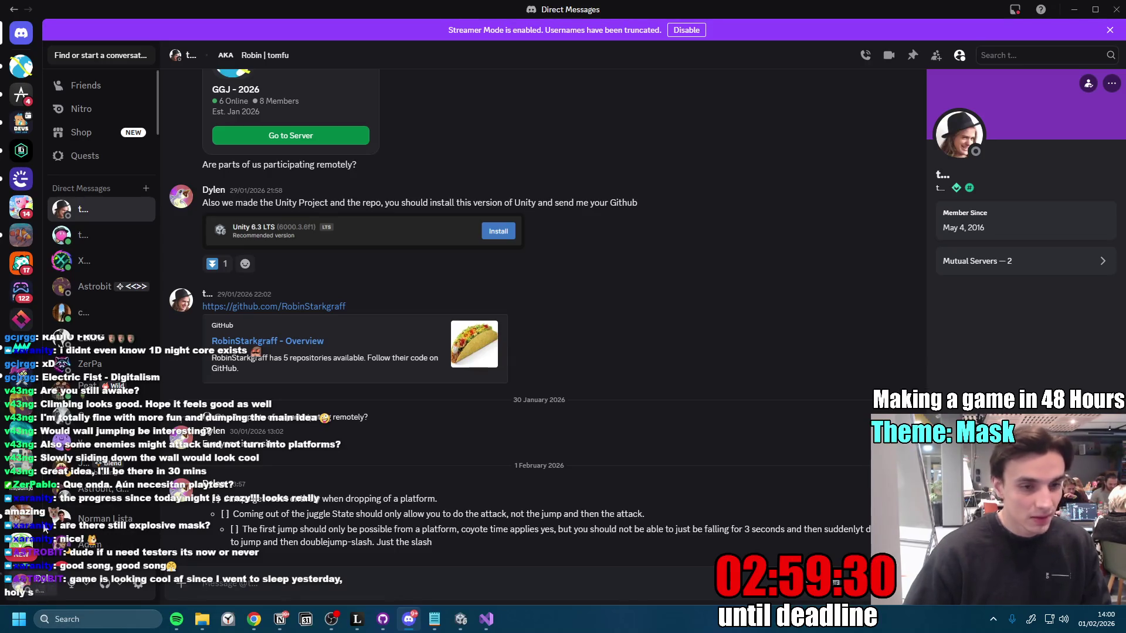
Step: Paste the Projekte Drive link into GGJ - 2026's #sound channel, then return to Notion
{"action": "left_click", "coordinate": [20, 66]}
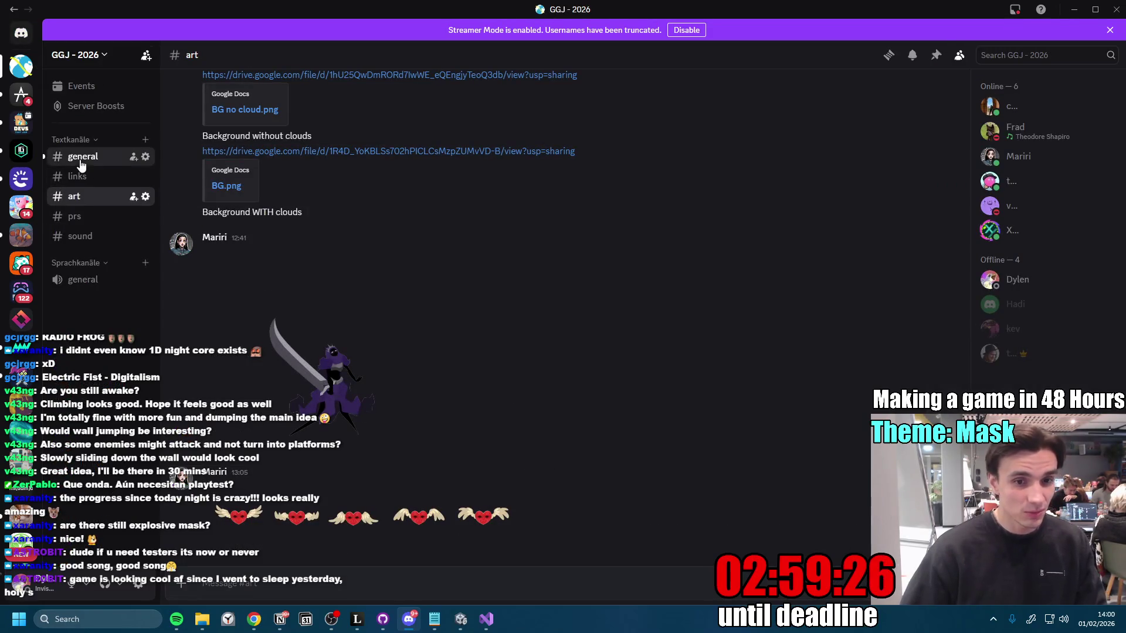
{"action": "left_click", "coordinate": [83, 156]}
{"action": "left_click", "coordinate": [85, 240]}
{"action": "left_click", "coordinate": [362, 587]}
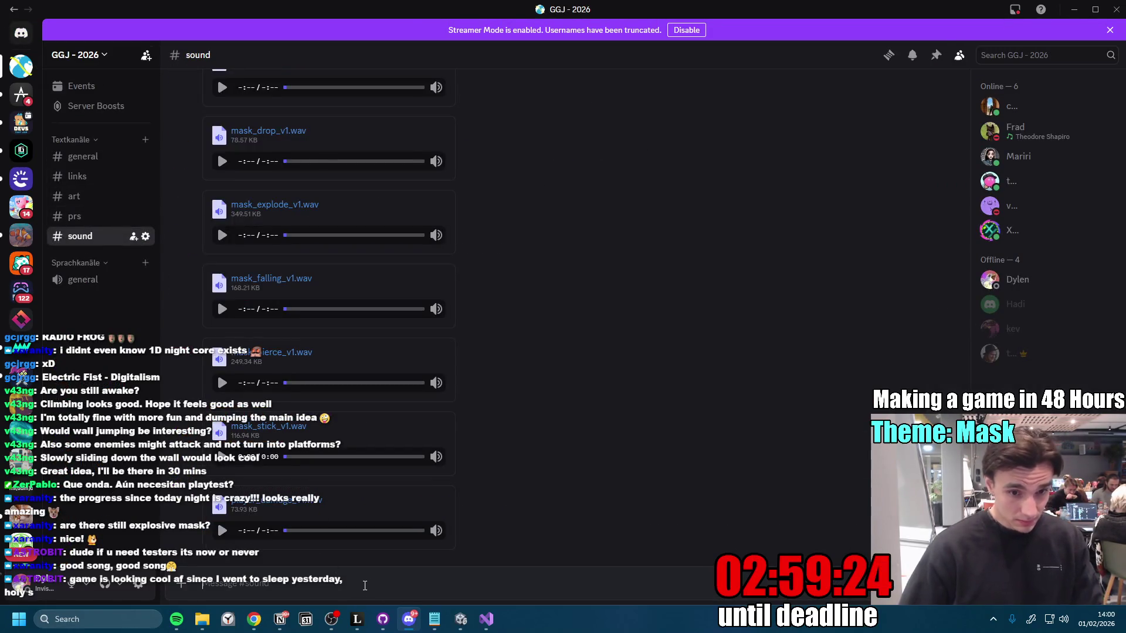
{"action": "type", "text": "https://drive.google.com/drive/folders/1KdV7hFSvtub-wJCg25feNm91cOsoZiRY"}
{"action": "key", "text": "Return"}
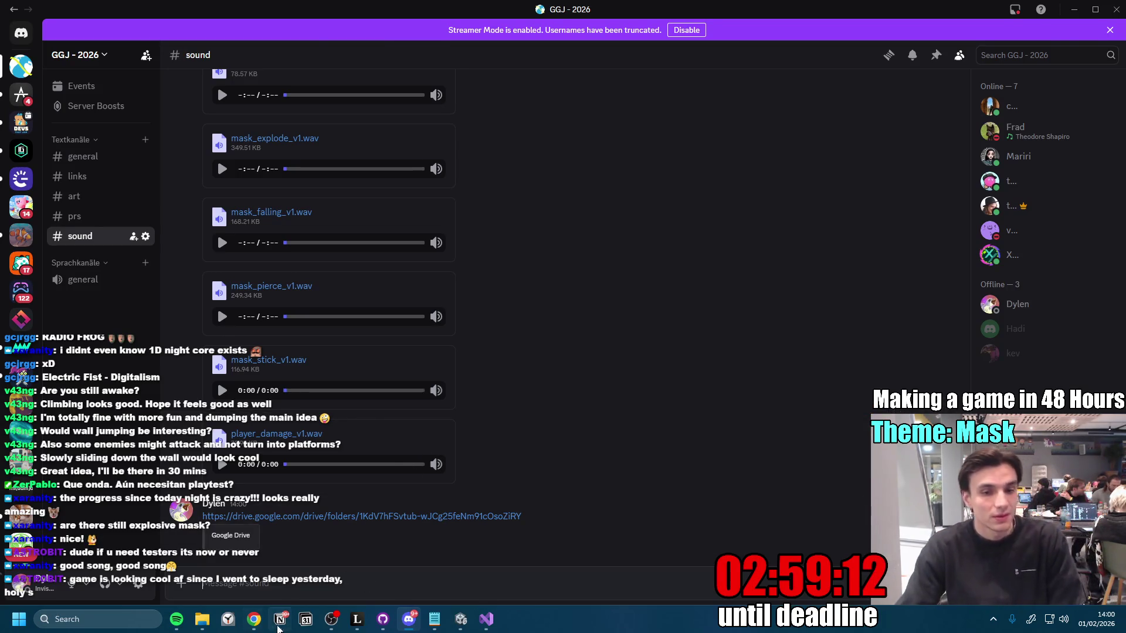
{"action": "left_click", "coordinate": [281, 616]}
{"action": "scroll", "coordinate": [464, 477], "scroll_direction": "up", "scroll_amount": 2}
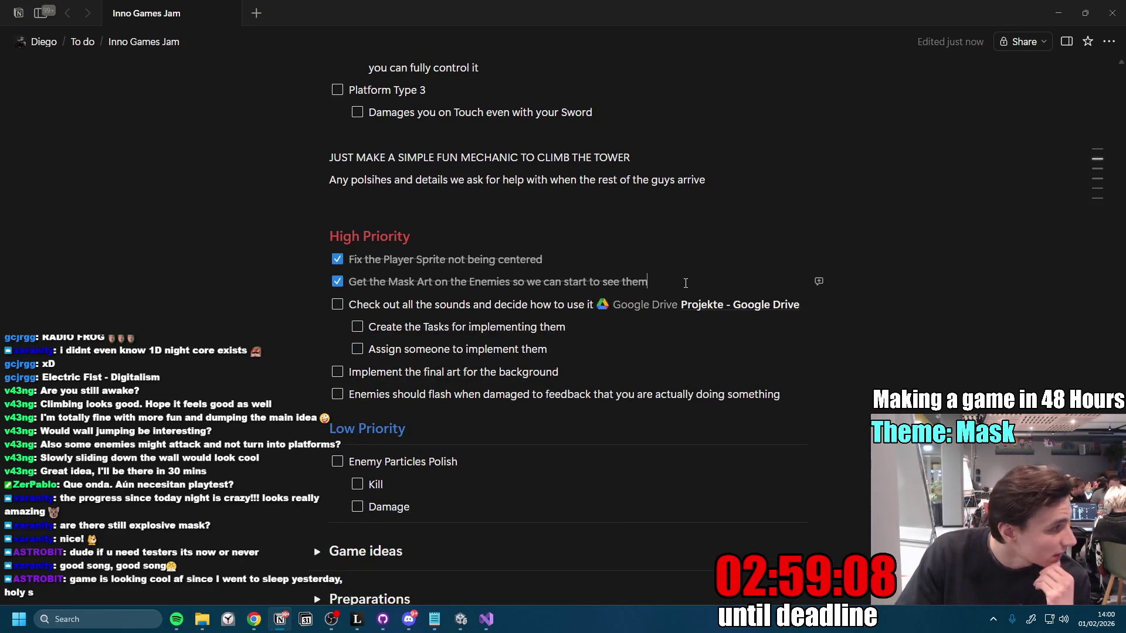
Step: Delete the blank lines between the Mask Art to-do and the PROBLEMS heading
{"action": "left_click", "coordinate": [685, 284]}
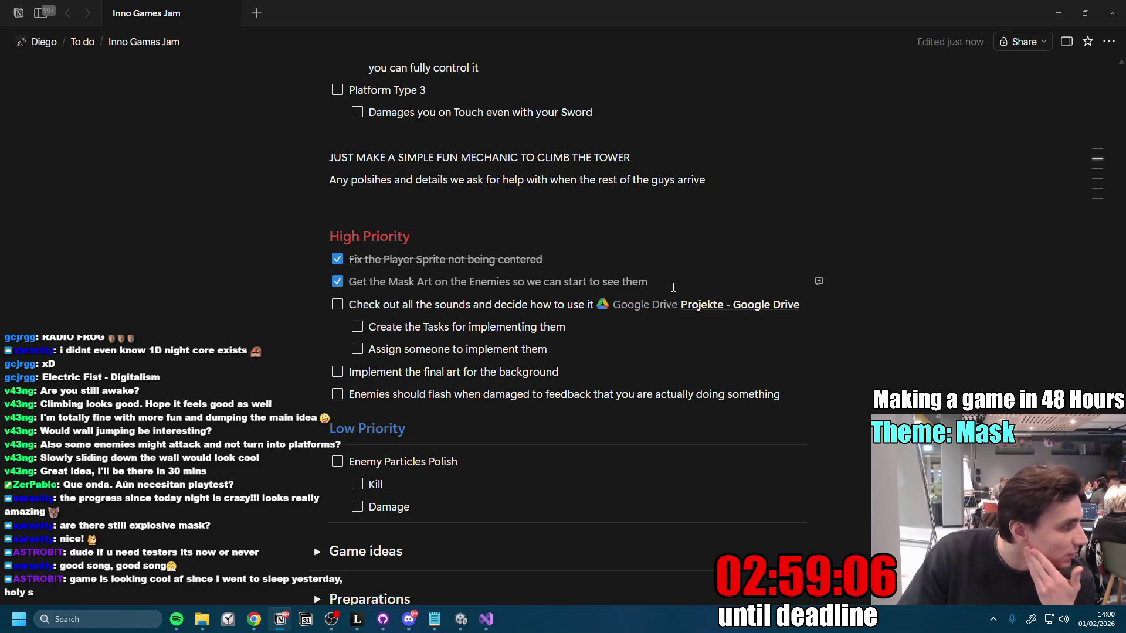
{"action": "scroll", "coordinate": [535, 437], "scroll_direction": "up", "scroll_amount": 10}
{"action": "scroll", "coordinate": [534, 438], "scroll_direction": "up", "scroll_amount": 3}
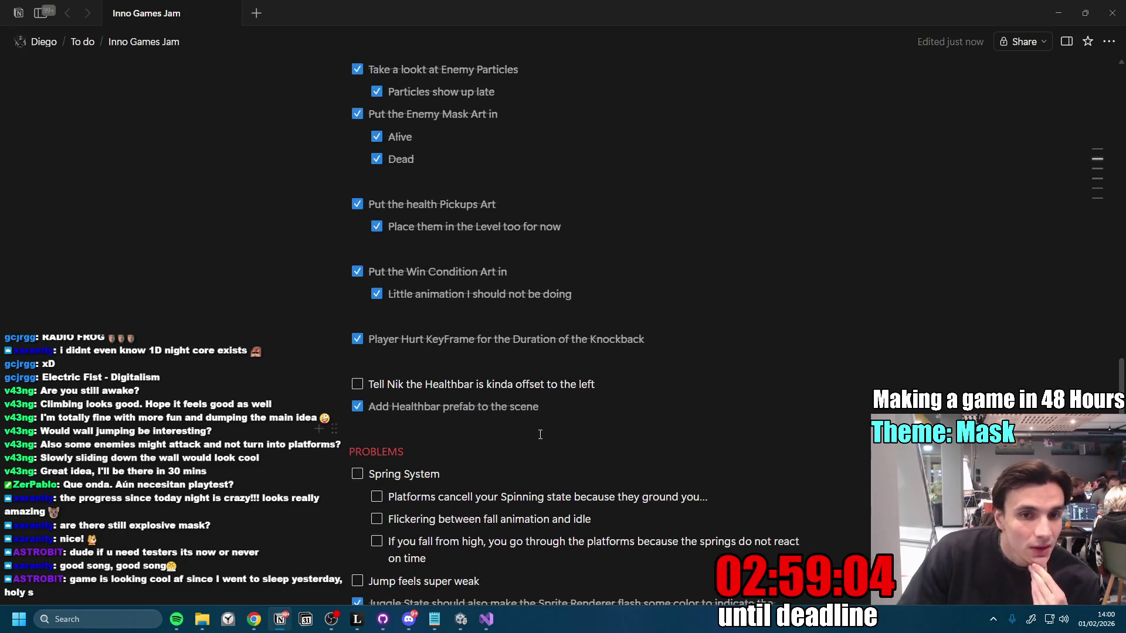
{"action": "scroll", "coordinate": [540, 435], "scroll_direction": "up", "scroll_amount": 7}
{"action": "scroll", "coordinate": [510, 430], "scroll_direction": "down", "scroll_amount": 5}
{"action": "left_click", "coordinate": [393, 433]}
{"action": "key", "text": "BackSpace"}
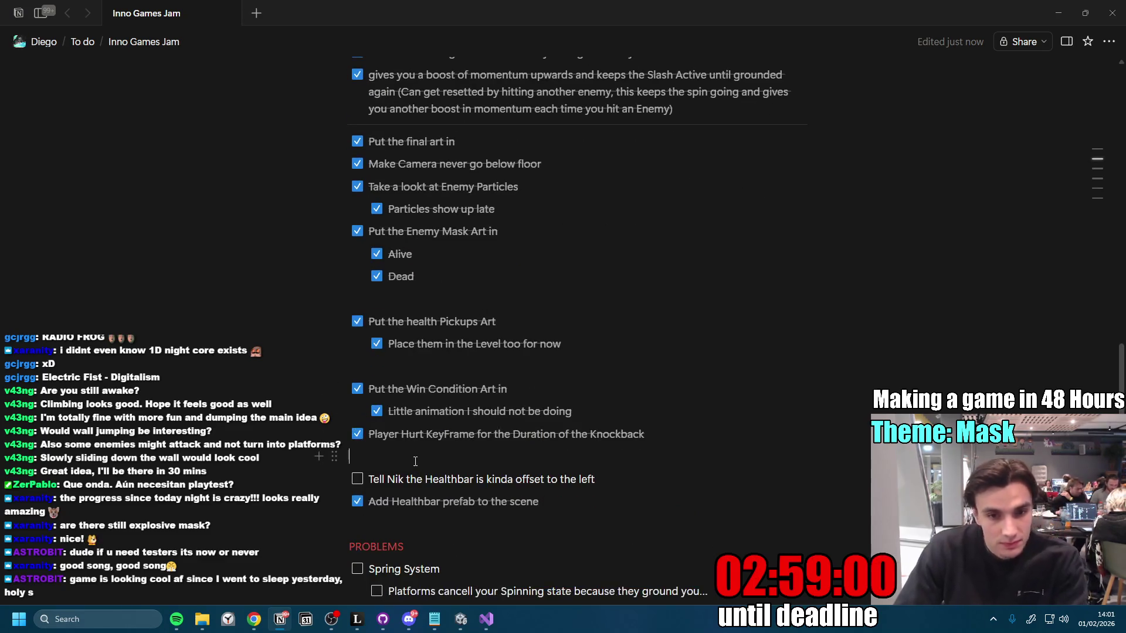
{"action": "key", "text": "Down"}
{"action": "key", "text": "Down"}
{"action": "key", "text": "BackSpace"}
{"action": "key", "text": "Up"}
{"action": "key", "text": "Up"}
{"action": "key", "text": "Up"}
{"action": "key", "text": "BackSpace"}
{"action": "key", "text": "Down"}
{"action": "key", "text": "Down"}
{"action": "key", "text": "Down"}
{"action": "key", "text": "BackSpace"}
{"action": "key", "text": "BackSpace"}
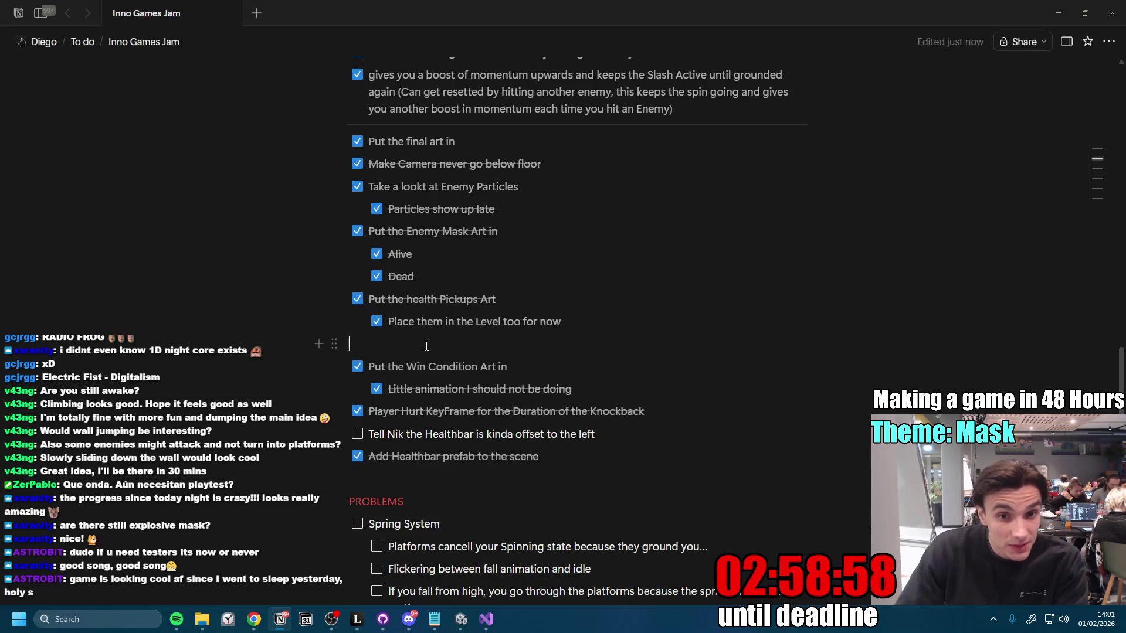
{"action": "scroll", "coordinate": [452, 387], "scroll_direction": "up", "scroll_amount": 5}
{"action": "scroll", "coordinate": [466, 437], "scroll_direction": "down", "scroll_amount": 6}
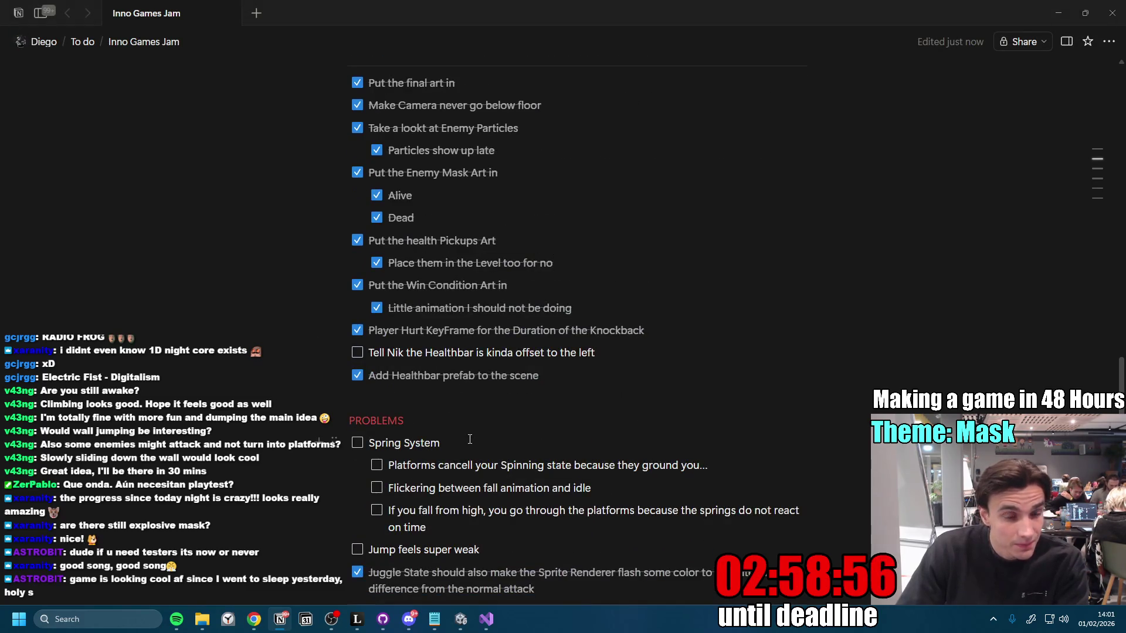
Step: Move the 'Tell Nik the Healthbar…' note under PROBLEMS and start a new to-do below the Healthbar prefab item
{"action": "left_click", "coordinate": [592, 375]}
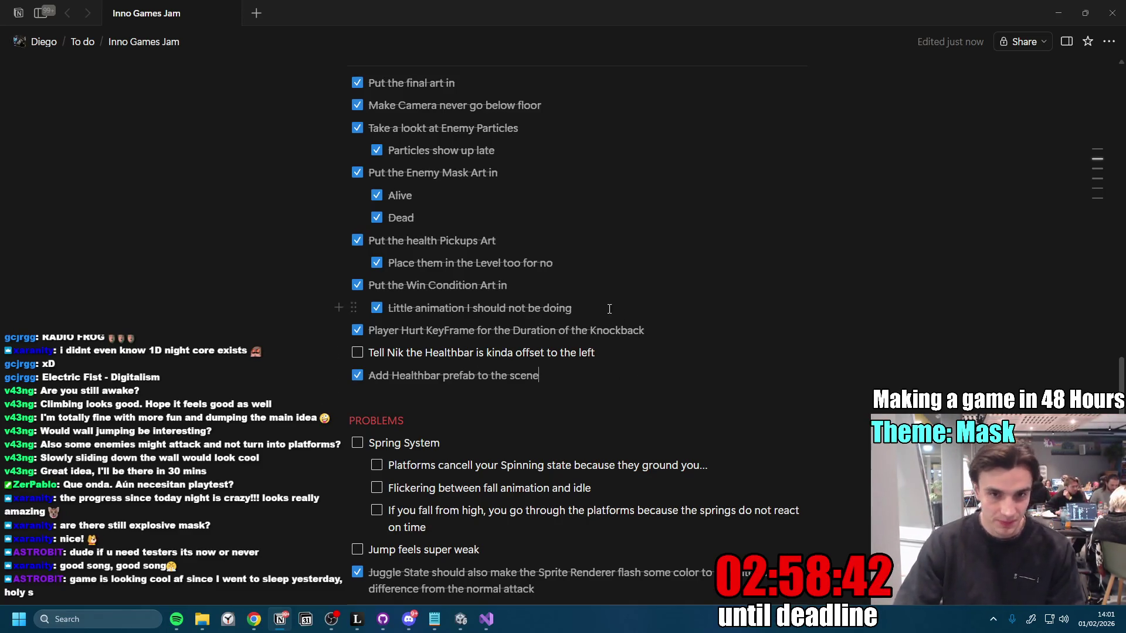
{"action": "mouse_move", "coordinate": [335, 352]}
{"action": "left_mouse_down"}
{"action": "mouse_move", "coordinate": [334, 419]}
{"action": "mouse_move", "coordinate": [322, 428]}
{"action": "left_mouse_up"}
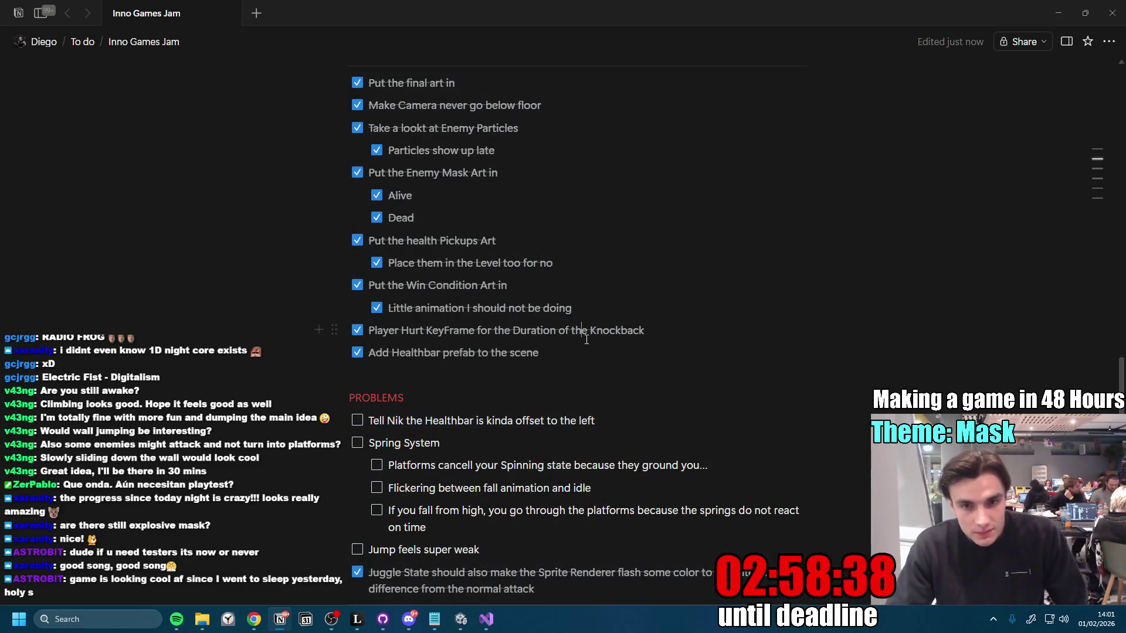
{"action": "scroll", "coordinate": [573, 352], "scroll_direction": "down", "scroll_amount": 4}
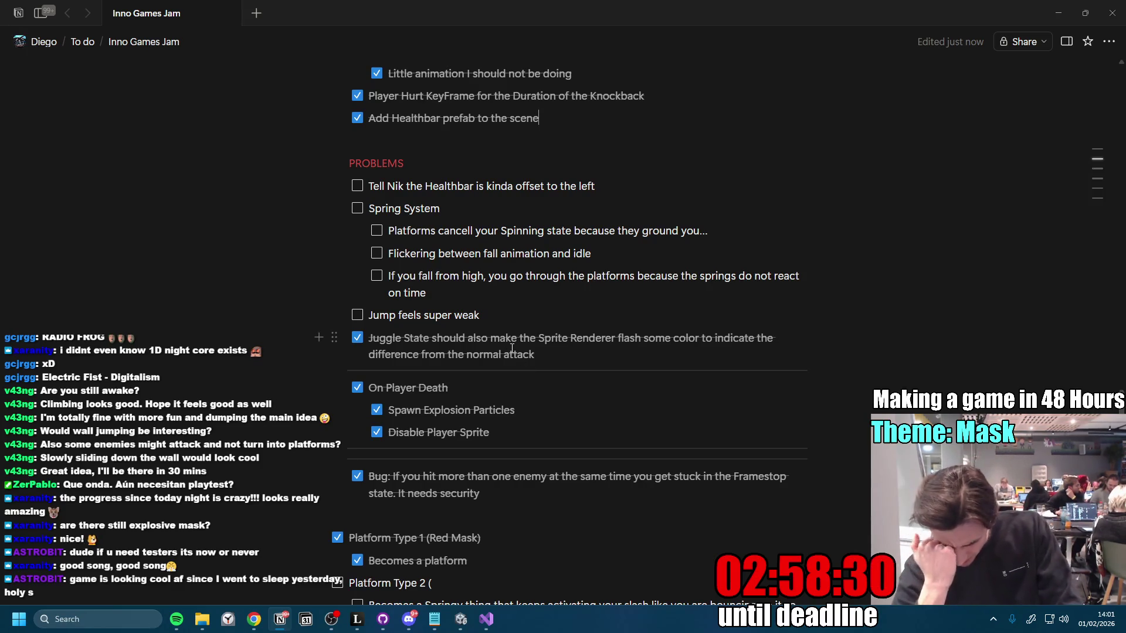
{"action": "key", "text": "Return"}
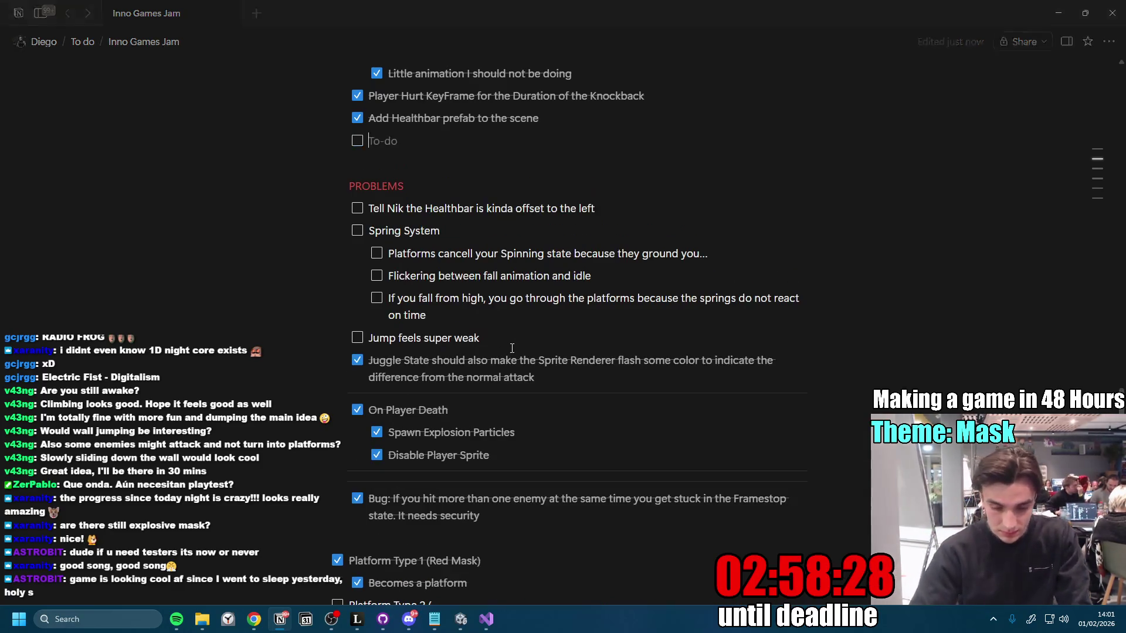
Step: Start a MUST HAVE SFX to-do with an indented PLAYER sub-item
{"action": "type", "text": "che"}
{"action": "key", "text": "BackSpace"}
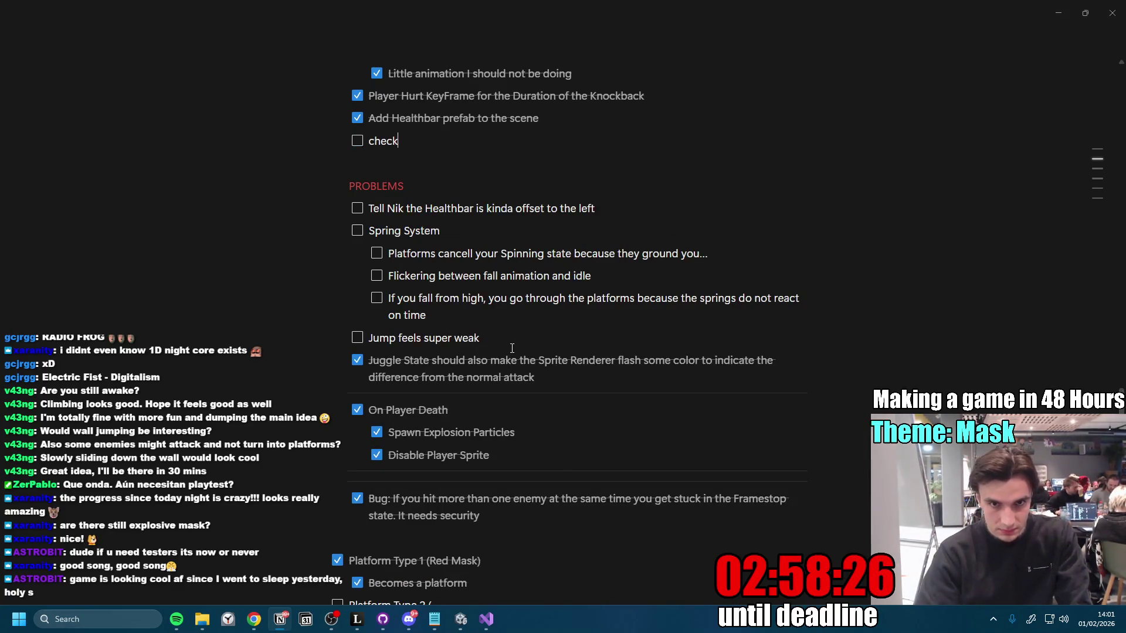
{"action": "type", "text": "of"}
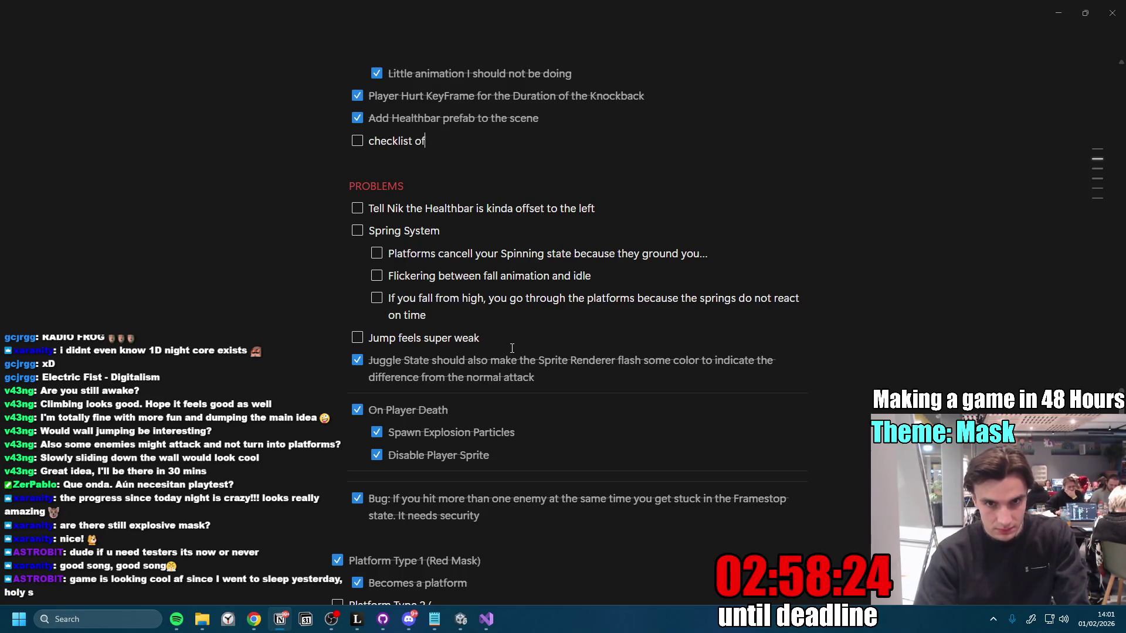
{"action": "type", "text": "UST HAVE"}
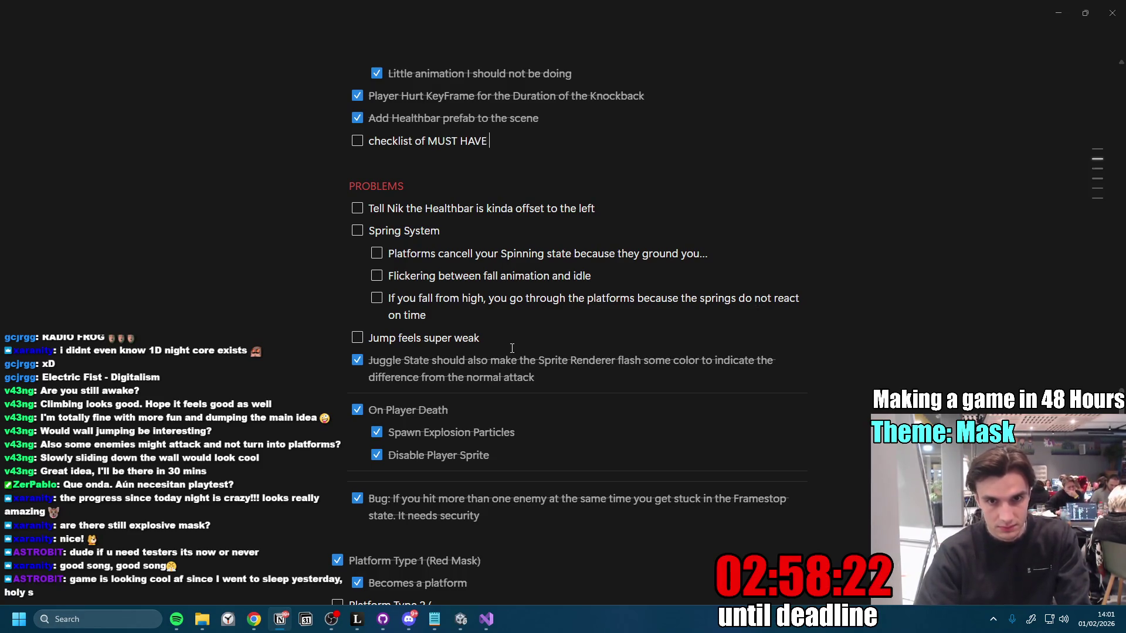
{"action": "type", "text": "UDI"}
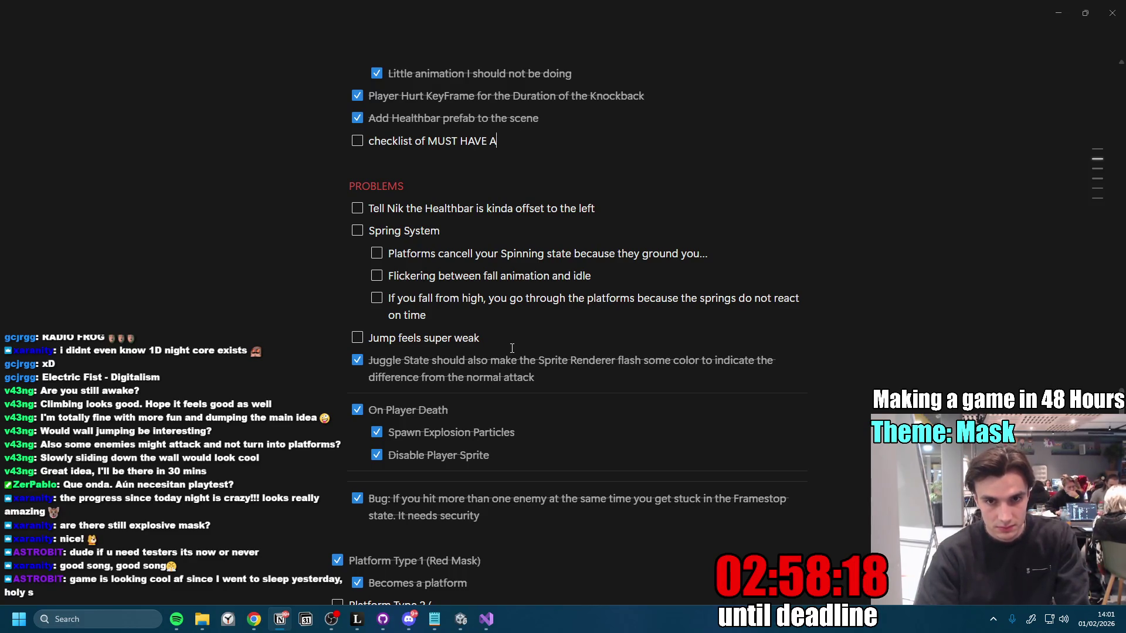
{"action": "type", "text": "FX"}
{"action": "key", "text": "Return"}
{"action": "key", "text": "Tab"}
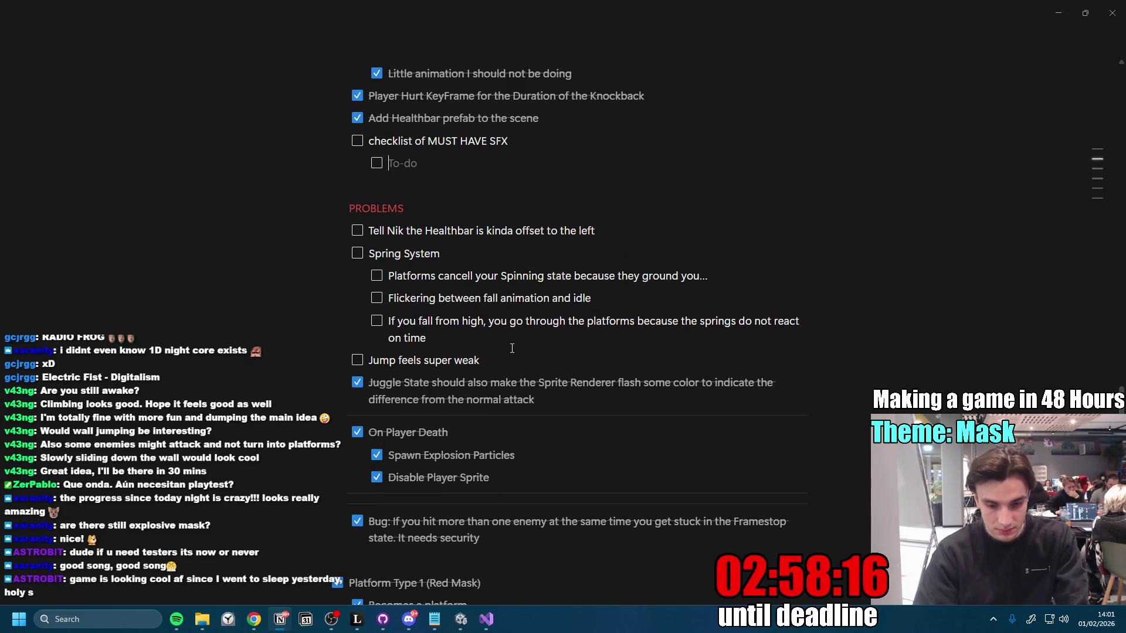
{"action": "type", "text": "PLAYER"}
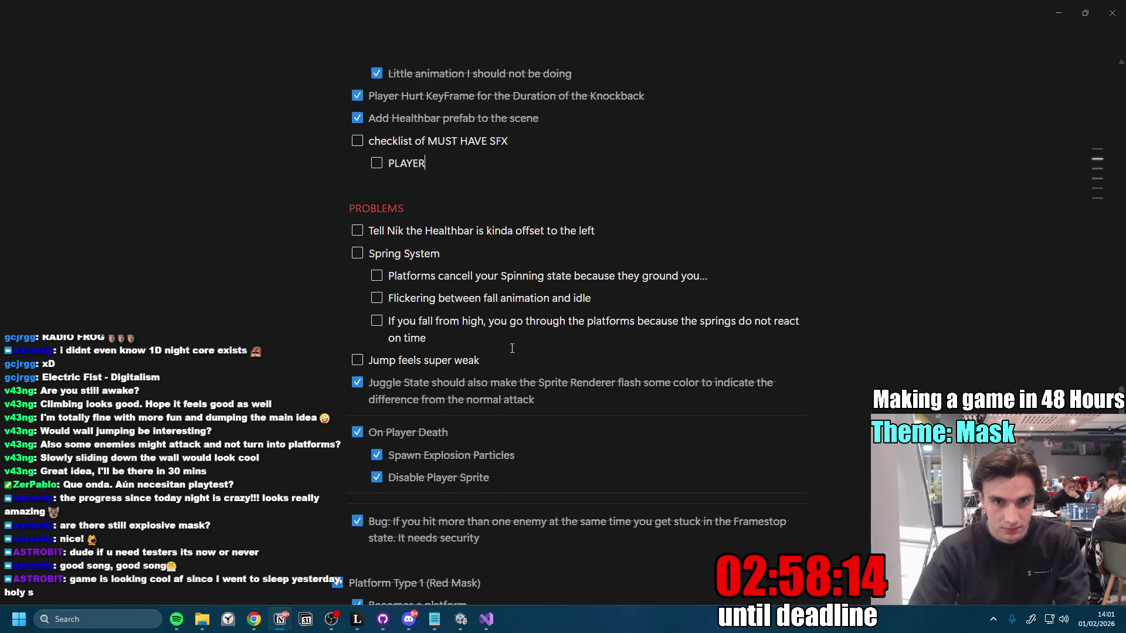
{"action": "key", "text": "Return"}
{"action": "key", "text": "Tab"}
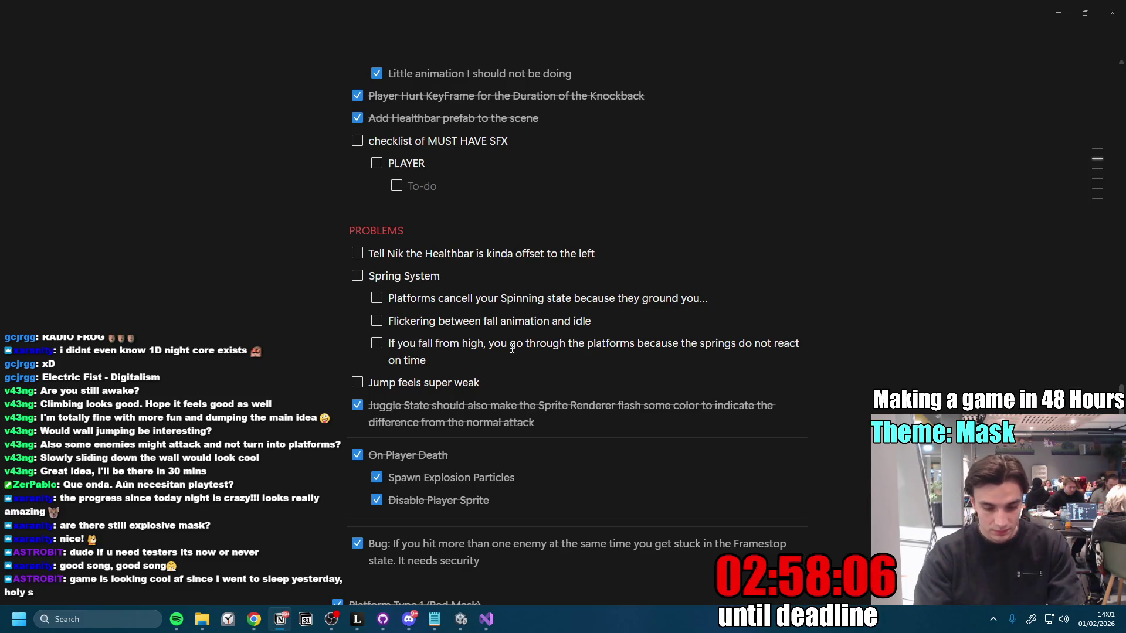
{"action": "type", "text": "Jump"}
Step: List Jump, Hurt, Die, SlashAttack and Spinning as to-dos under PLAYER
{"action": "key", "text": "Return"}
{"action": "type", "text": "Hurt"}
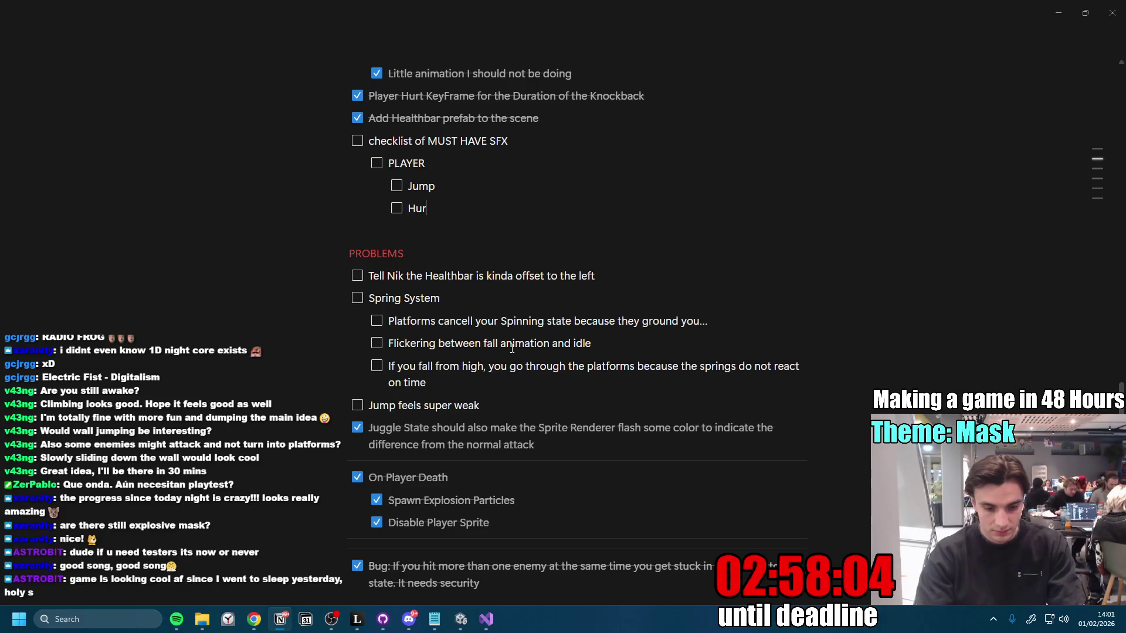
{"action": "key", "text": "Return"}
{"action": "type", "text": "Die"}
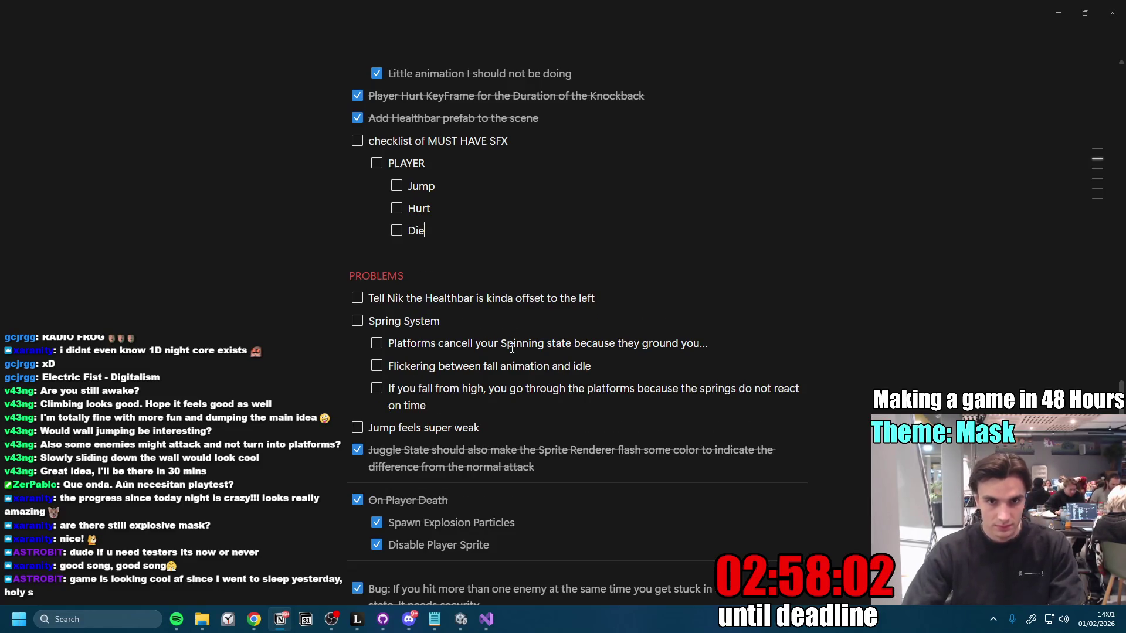
{"action": "key", "text": "Return"}
{"action": "type", "text": "SlashA"}
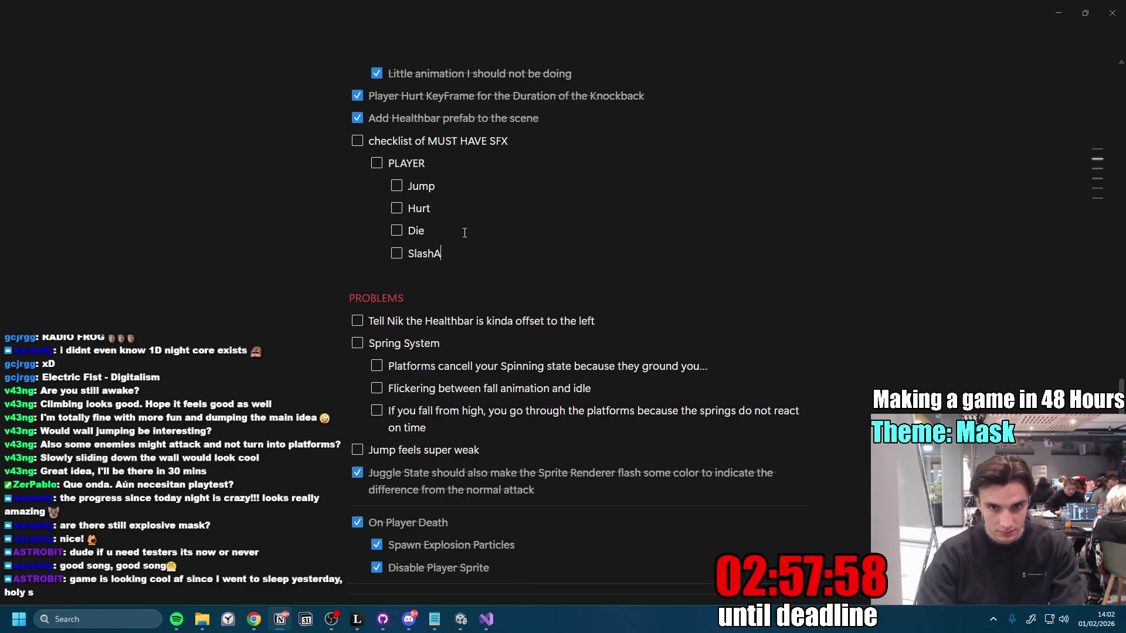
{"action": "type", "text": "ttack"}
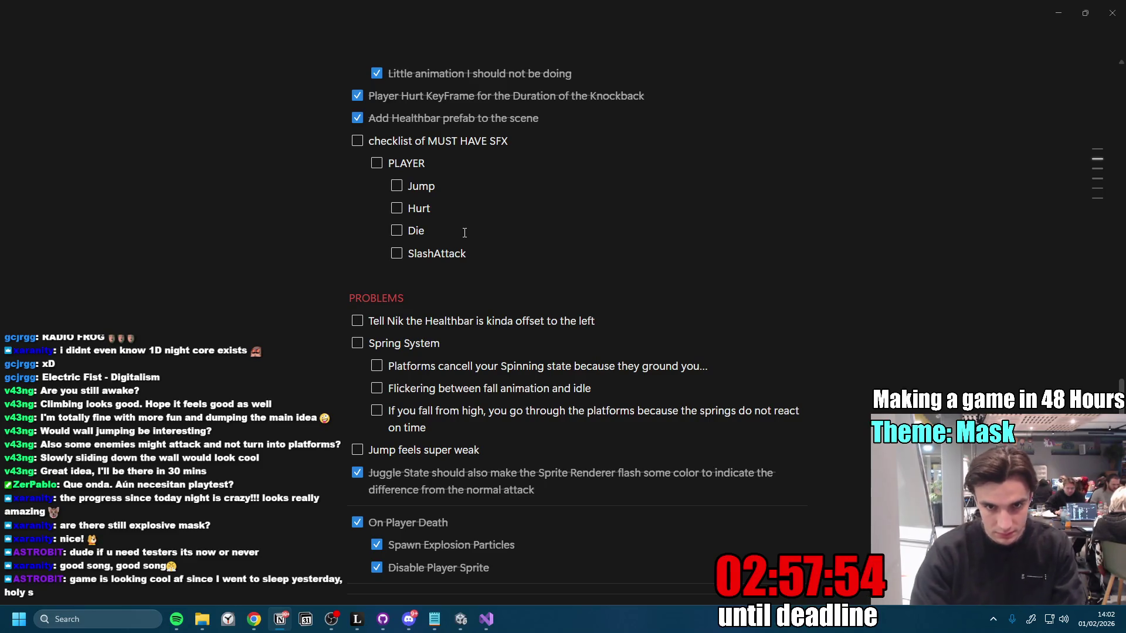
{"action": "key", "text": "Return"}
{"action": "type", "text": "pin"}
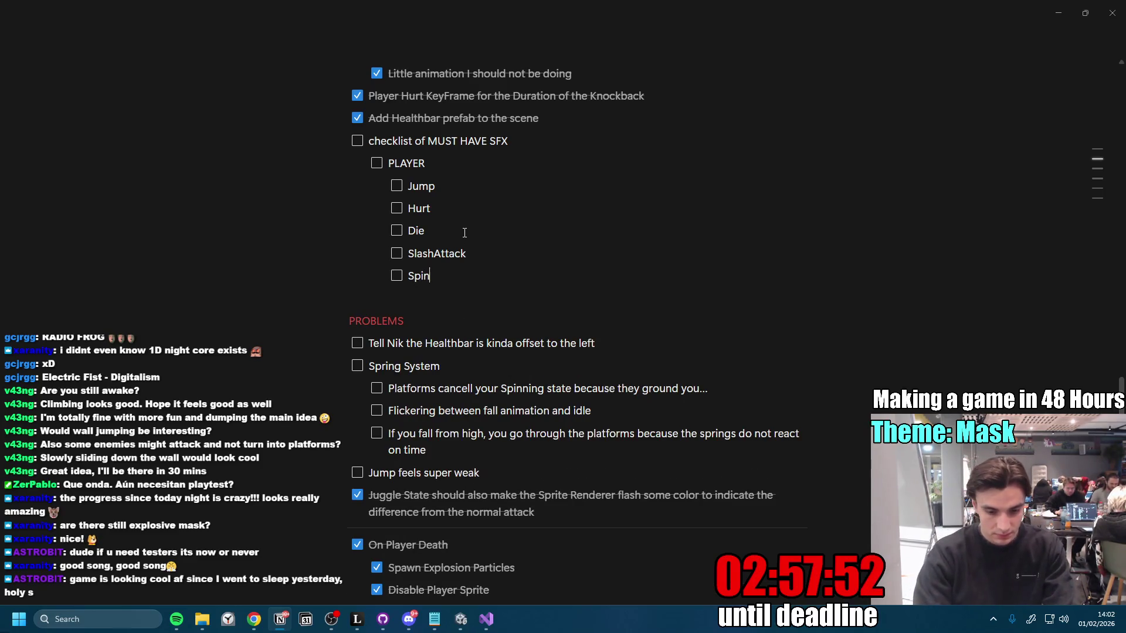
{"action": "type", "text": " oo"}
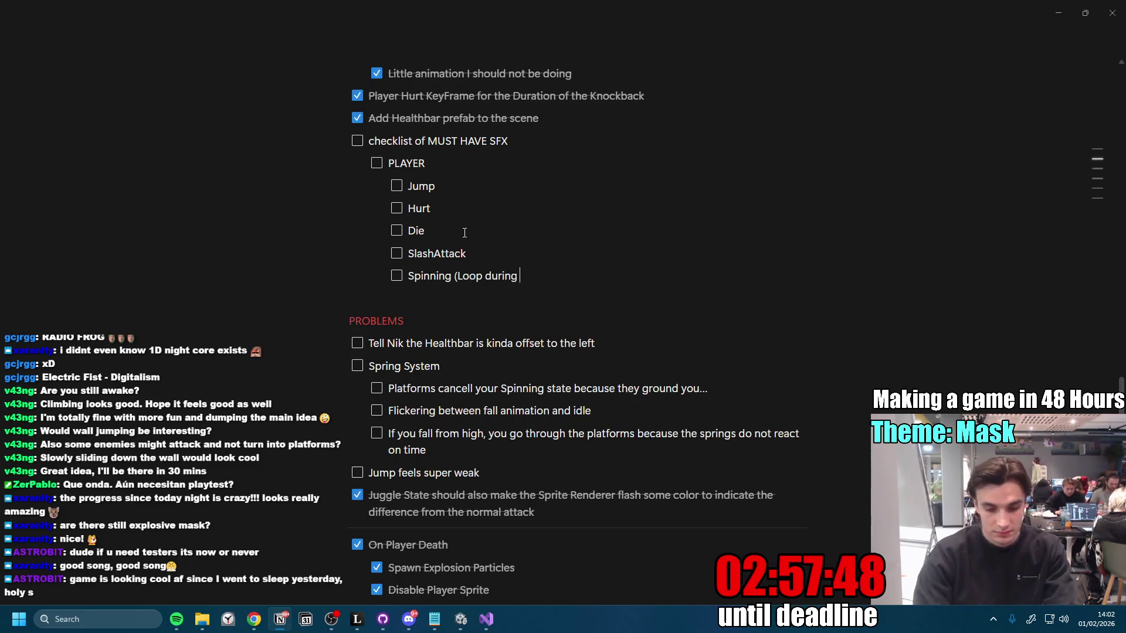
{"action": "type", "text": "time "}
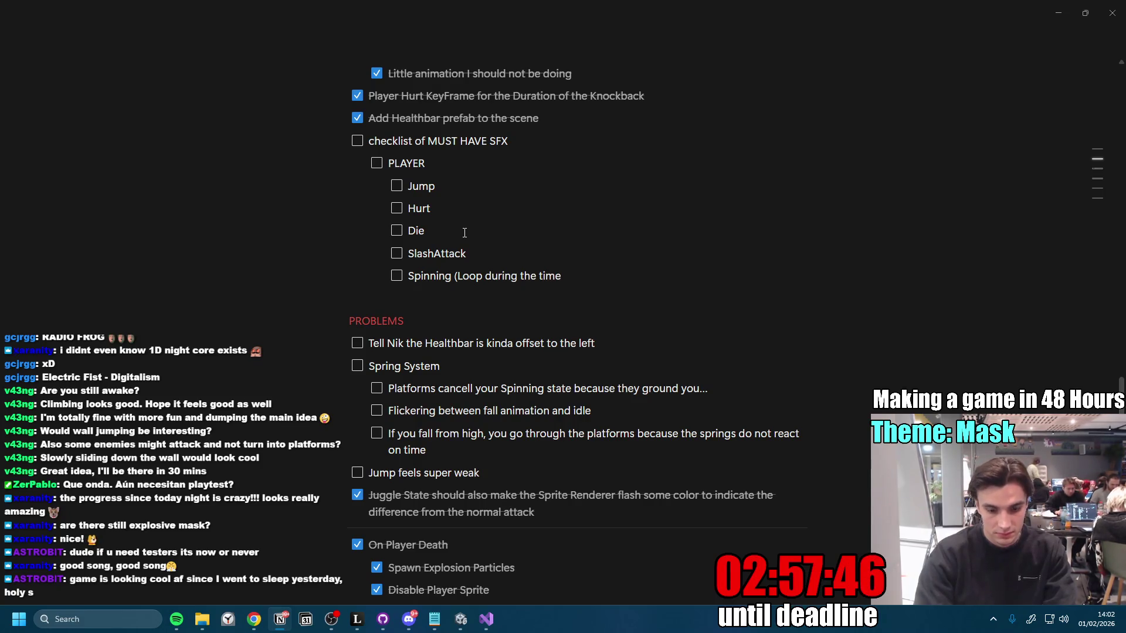
{"action": "type", "text": "nning"}
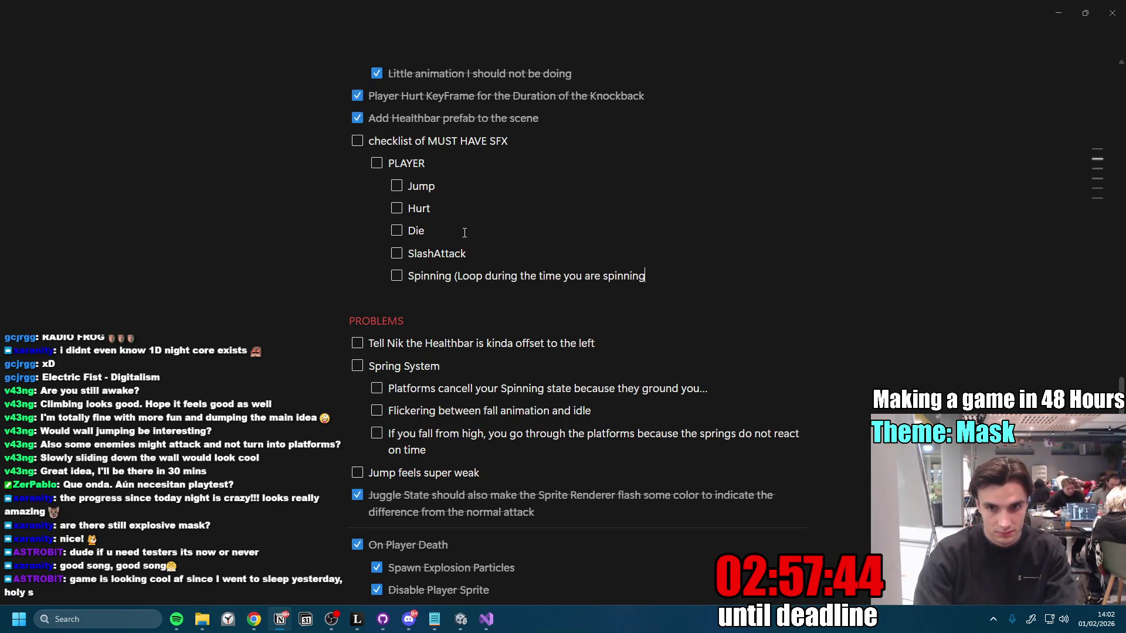
{"action": "type", "text": ")"}
{"action": "key", "text": "Return"}
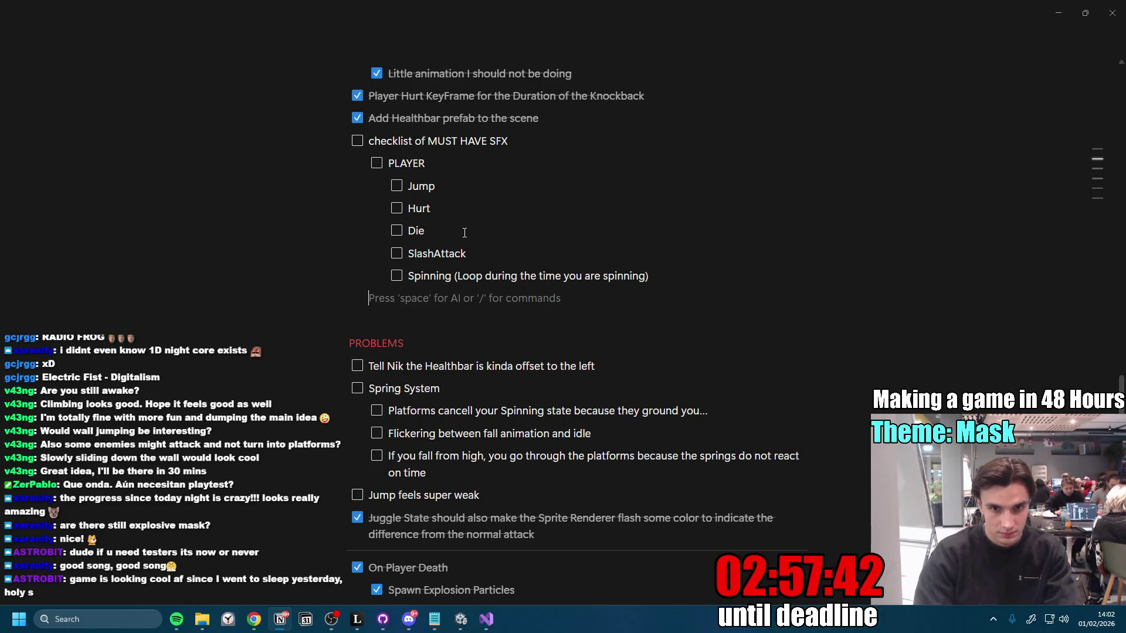
Step: Add an ENEMIES group with an indented Enemy Death item, then return to Unity
{"action": "key", "text": "ctrl+z"}
{"action": "key", "text": "ctrl+z"}
{"action": "key", "text": "ctrl+z"}
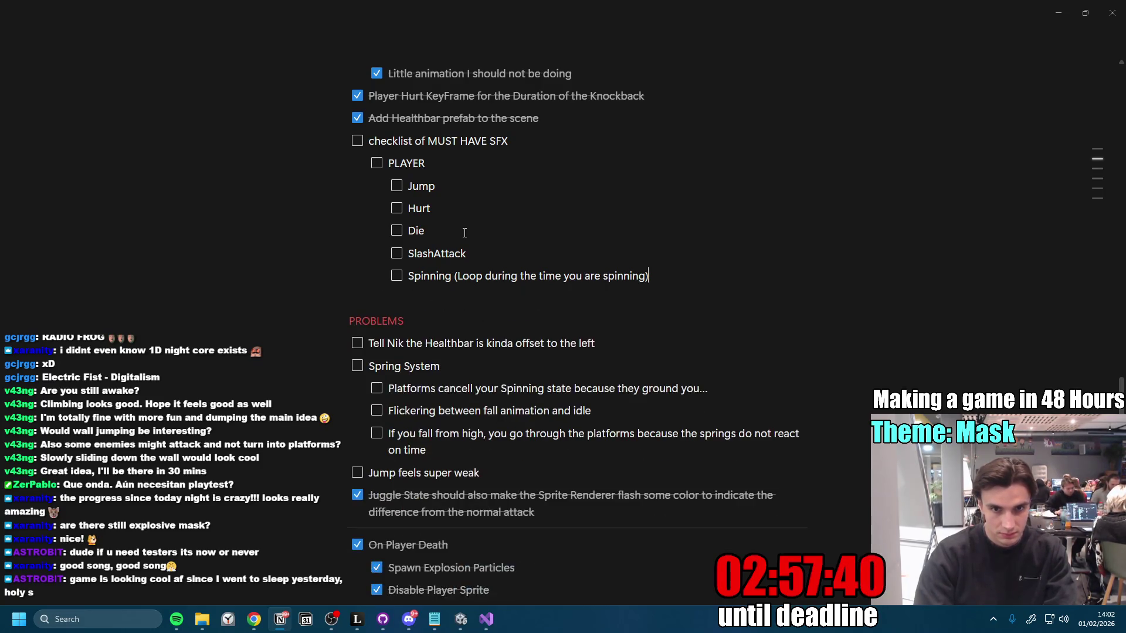
{"action": "type", "text": "ENEMIG"}
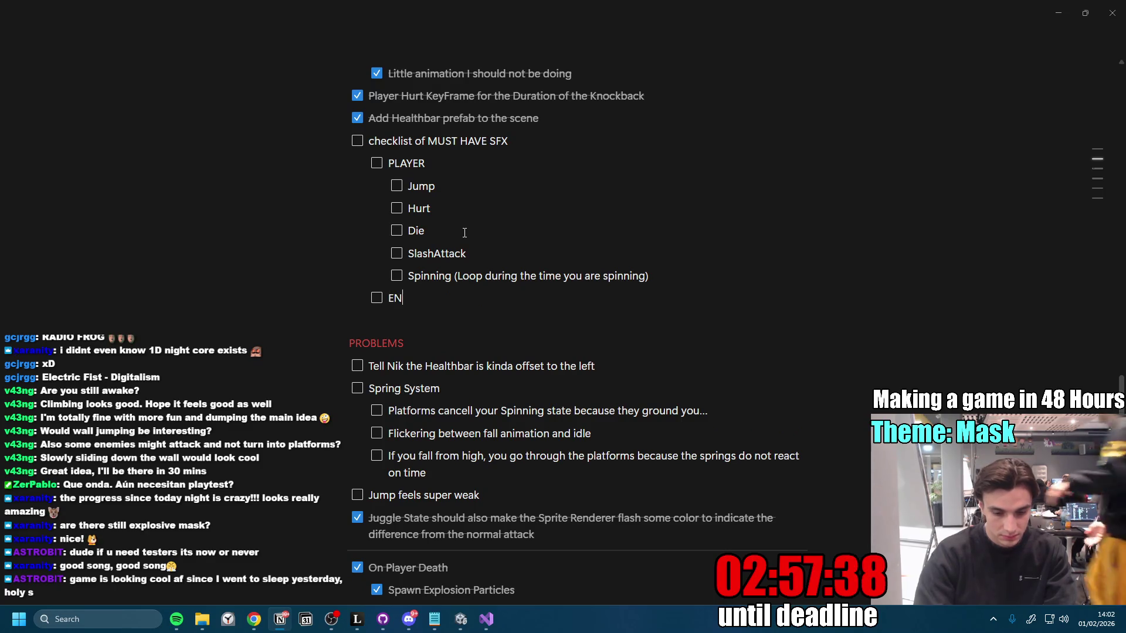
{"action": "key", "text": "BackSpace"}
{"action": "type", "text": "ES"}
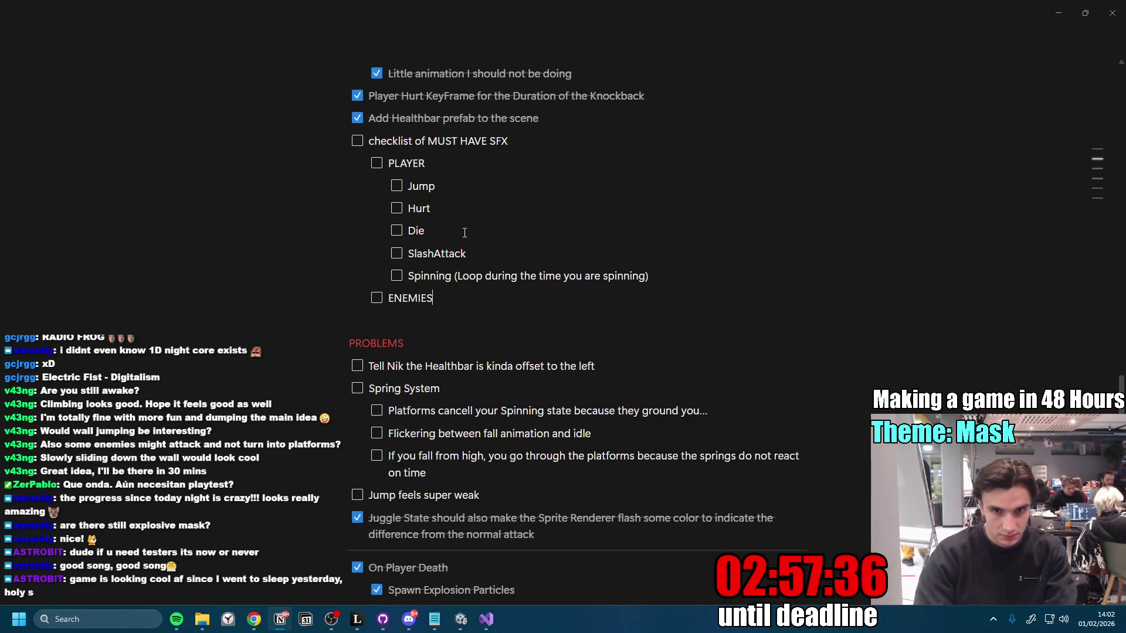
{"action": "key", "text": "Return"}
{"action": "key", "text": "Tab"}
{"action": "type", "text": "E"}
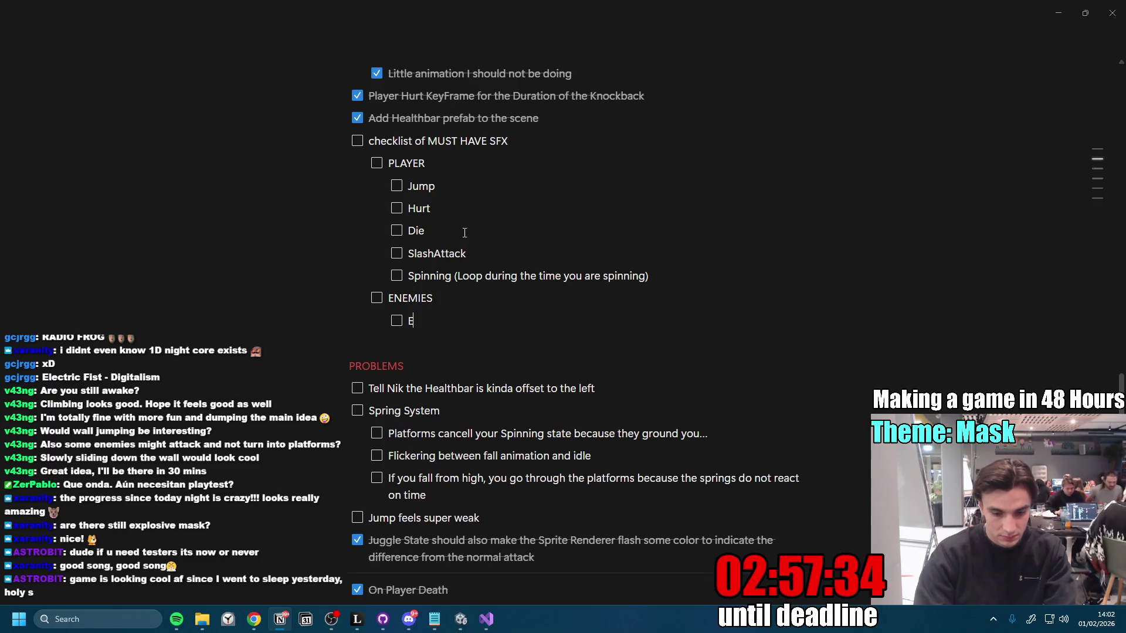
{"action": "type", "text": "nemy Death"}
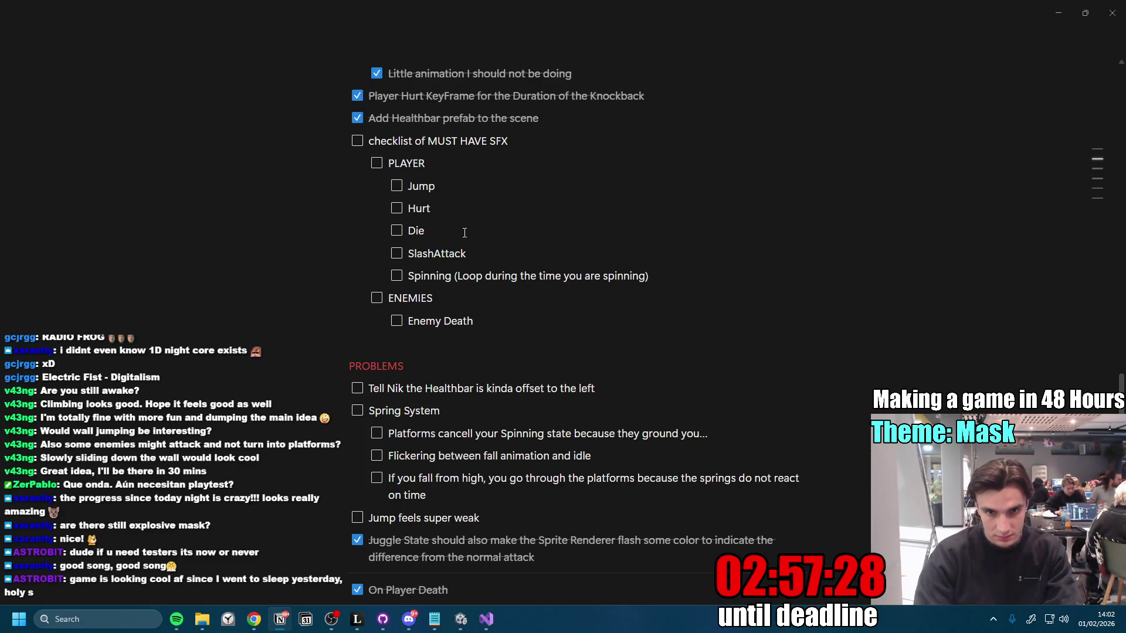
{"action": "key", "text": "Return"}
{"action": "key", "text": "shift+Tab"}
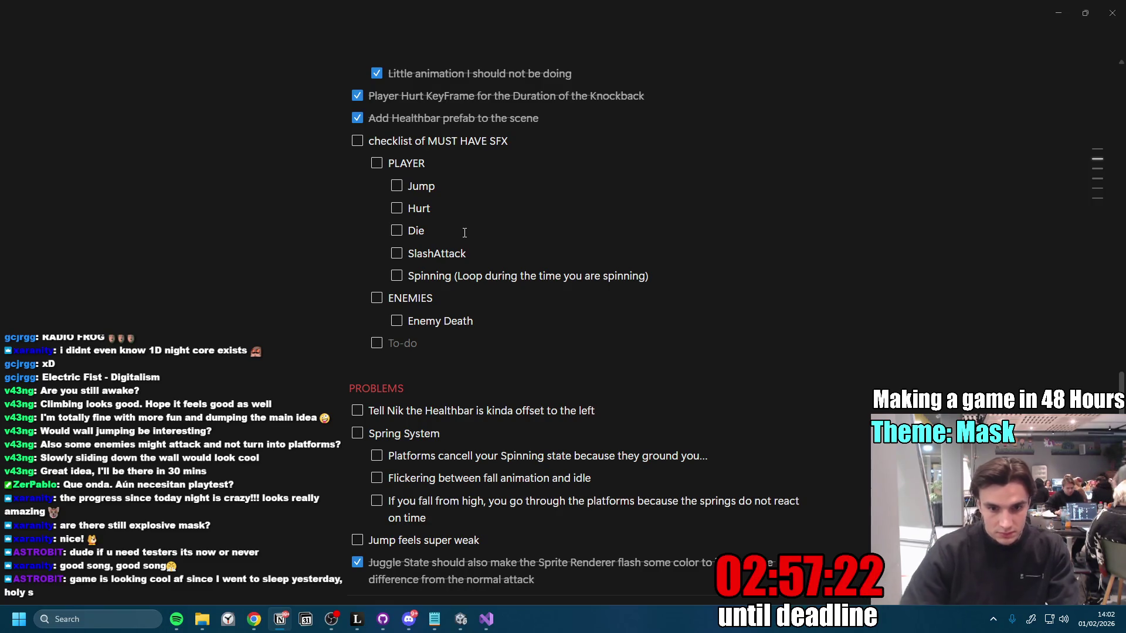
{"action": "left_click", "coordinate": [461, 620]}
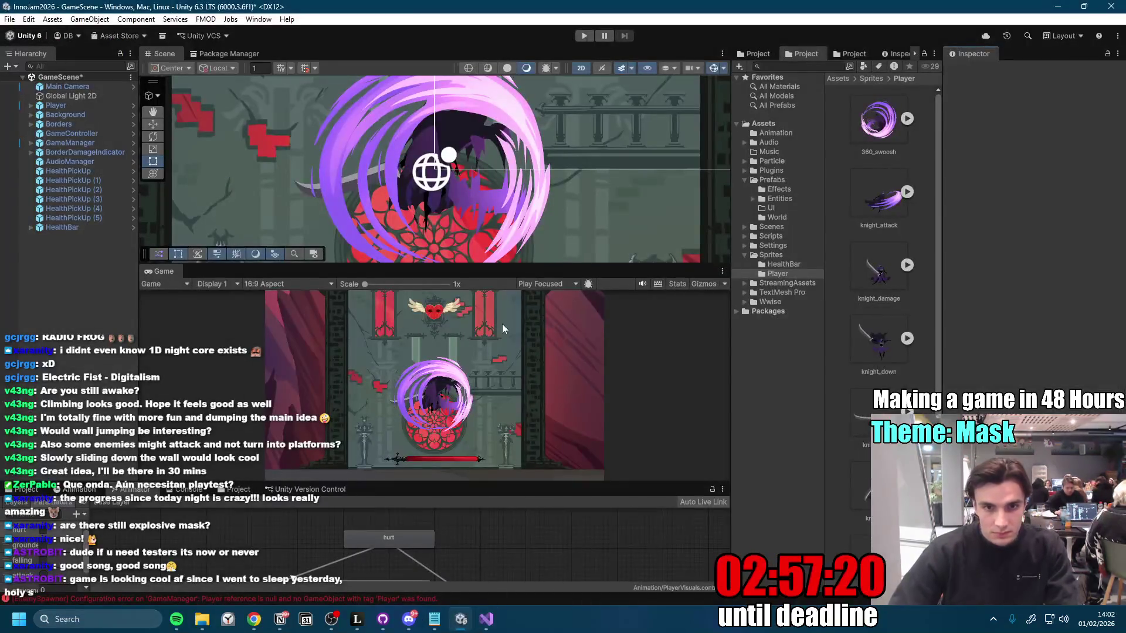
Step: Enter Play mode and jump, dash and spin-slash up the tower, striking the winged-heart enemy
{"action": "key", "text": "ctrl+p"}
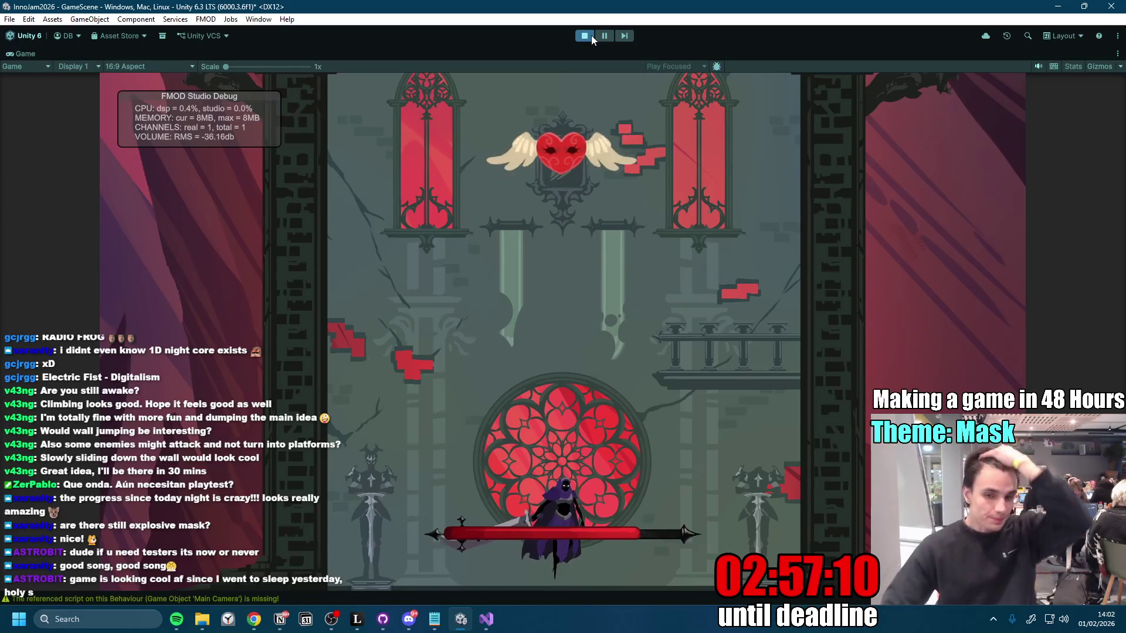
{"action": "key", "text": "space"}
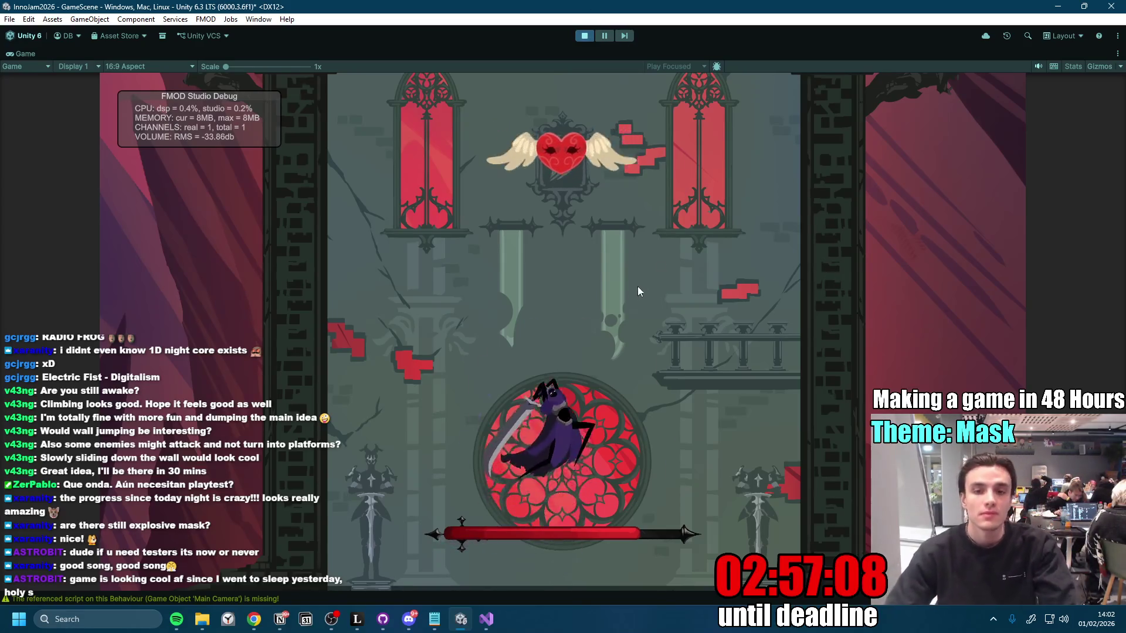
{"action": "key", "text": "d"}
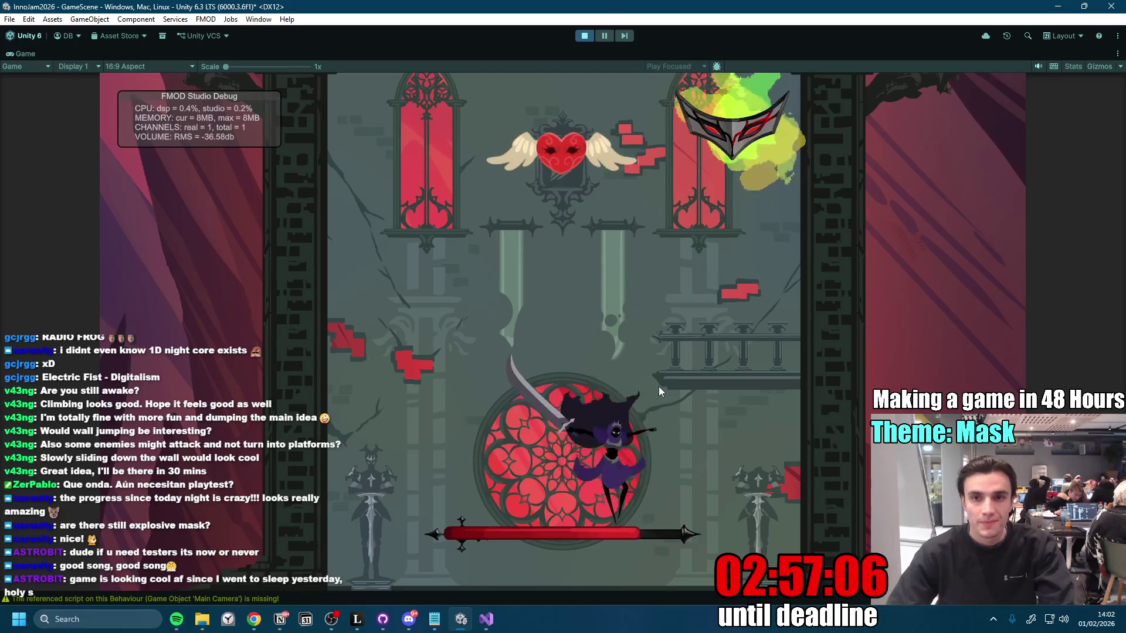
{"action": "key", "text": "space"}
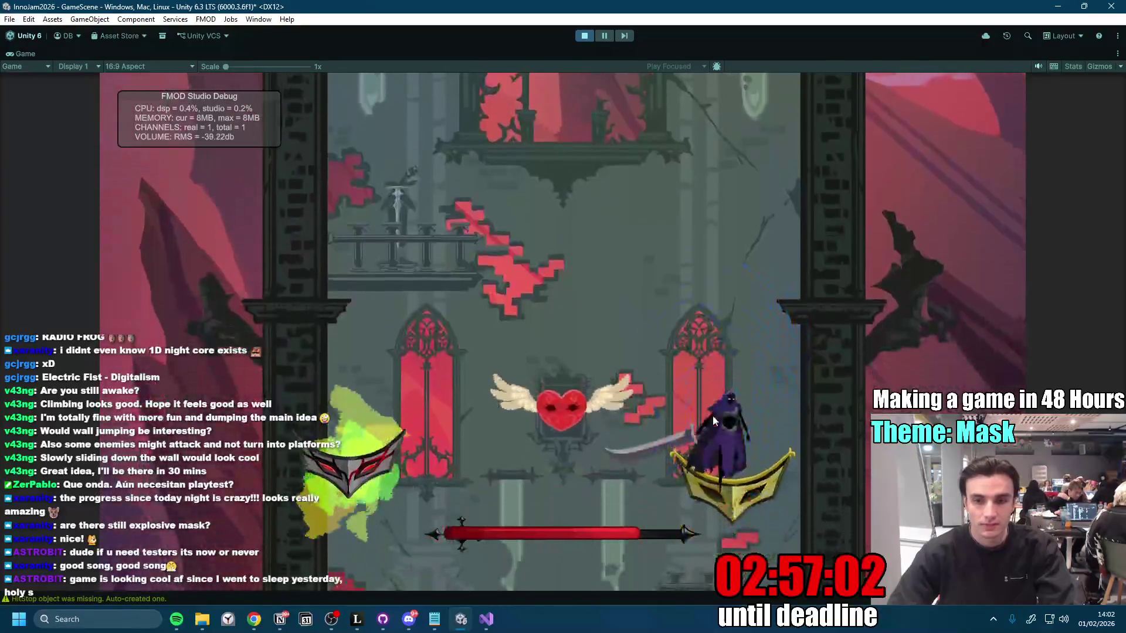
{"action": "key", "text": "a"}
{"action": "key", "text": "space"}
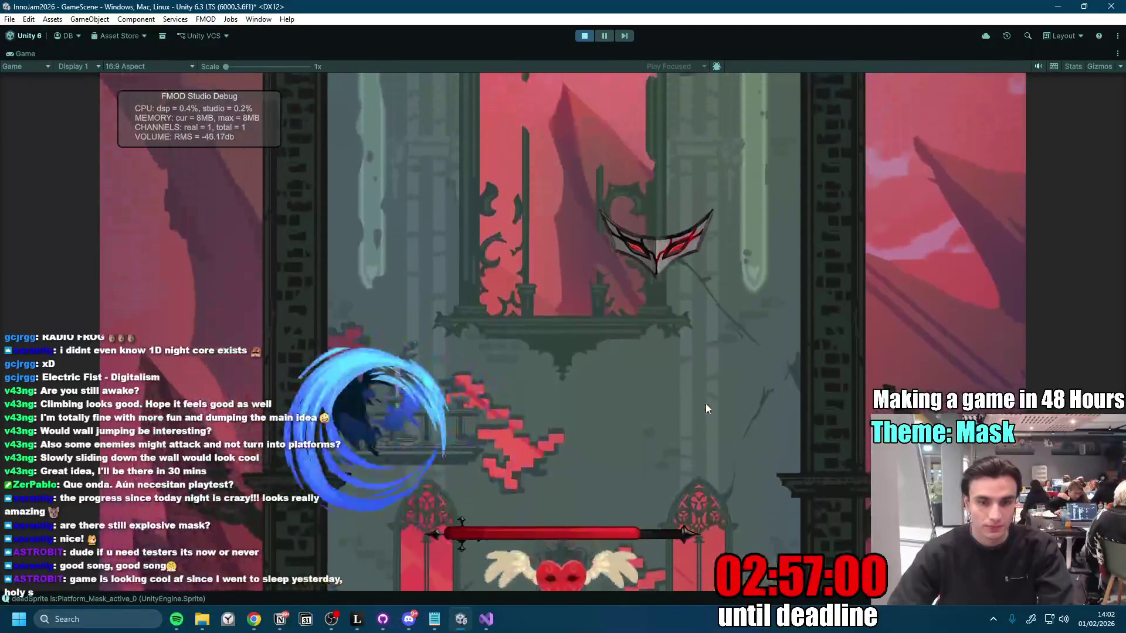
{"action": "key", "text": "space"}
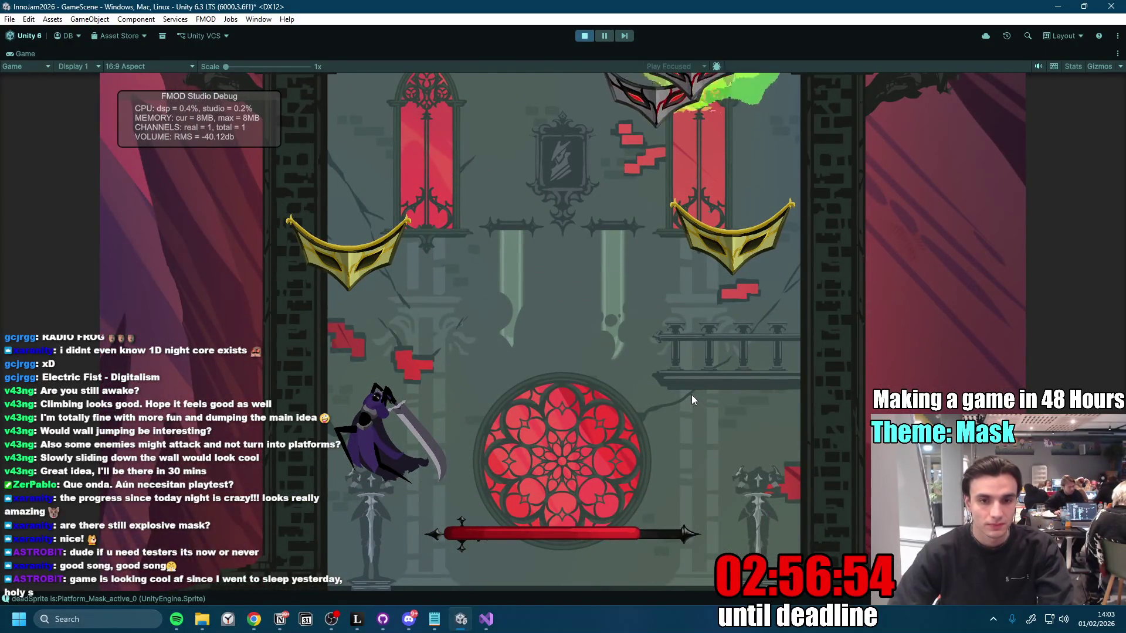
{"action": "key", "text": "space"}
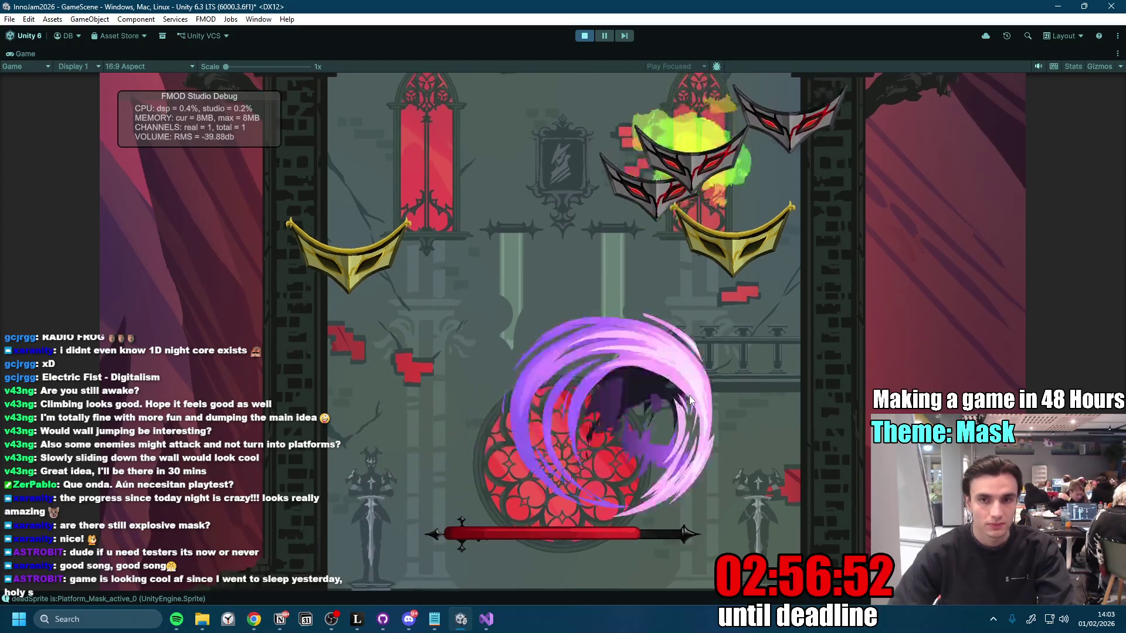
{"action": "key", "text": "space"}
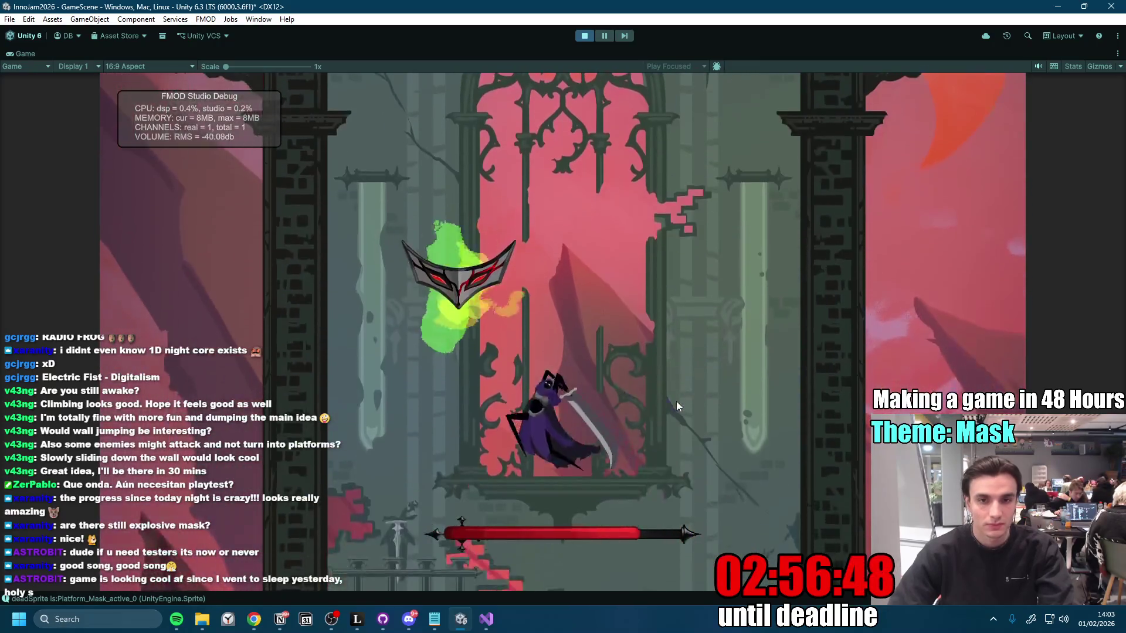
{"action": "key", "text": "space"}
{"action": "key", "text": "space"}
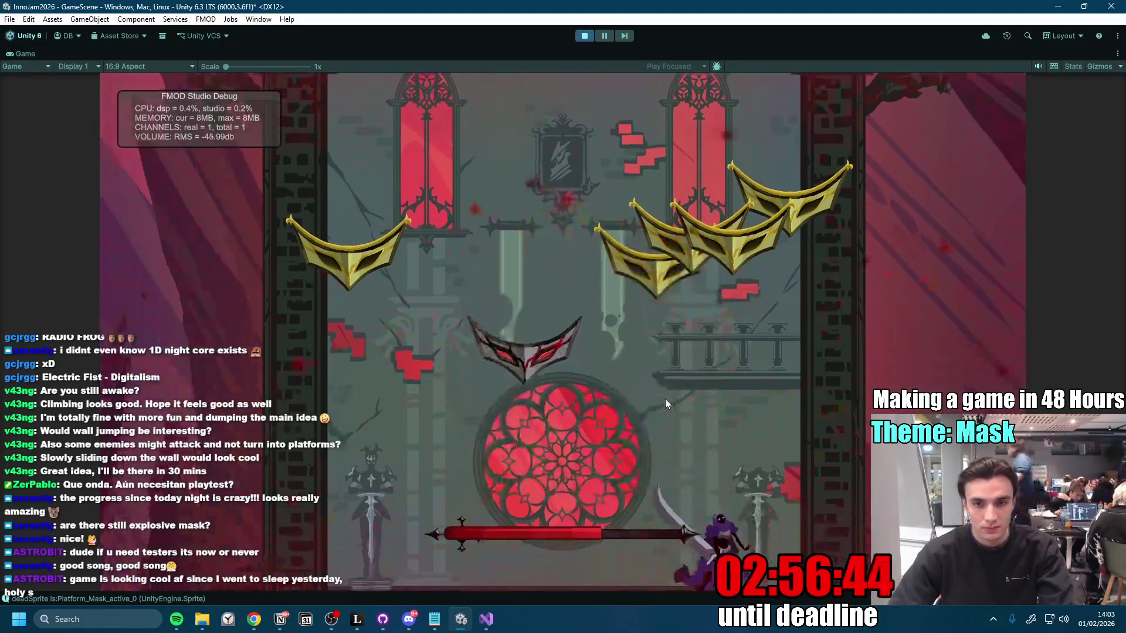
{"action": "key", "text": "space"}
{"action": "key", "text": "space"}
{"action": "key", "text": "space"}
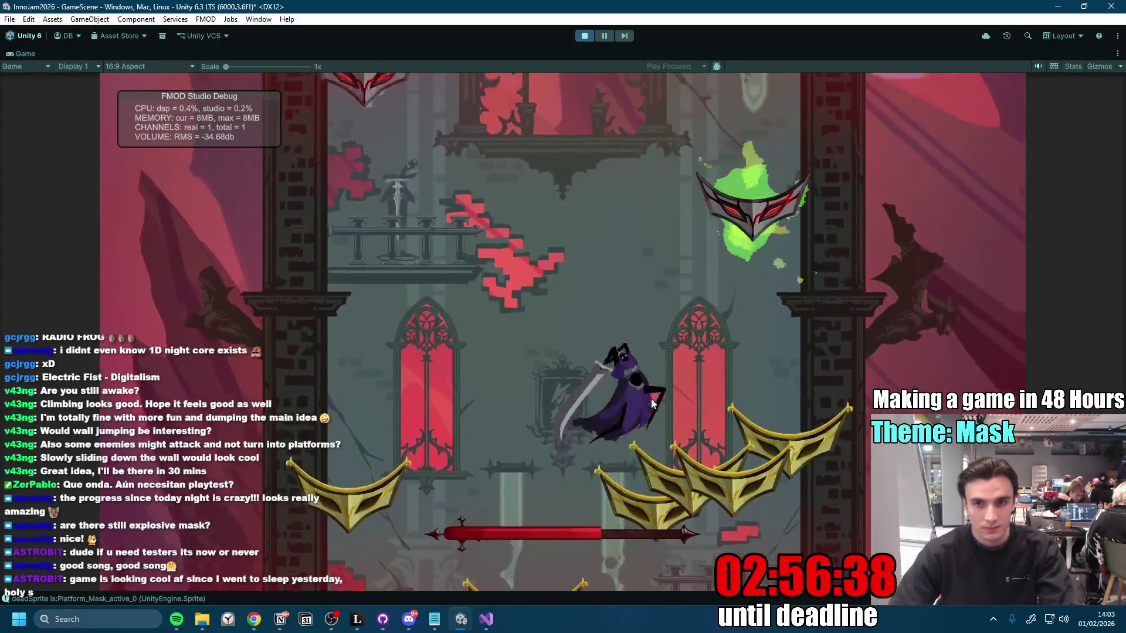
{"action": "key", "text": "space"}
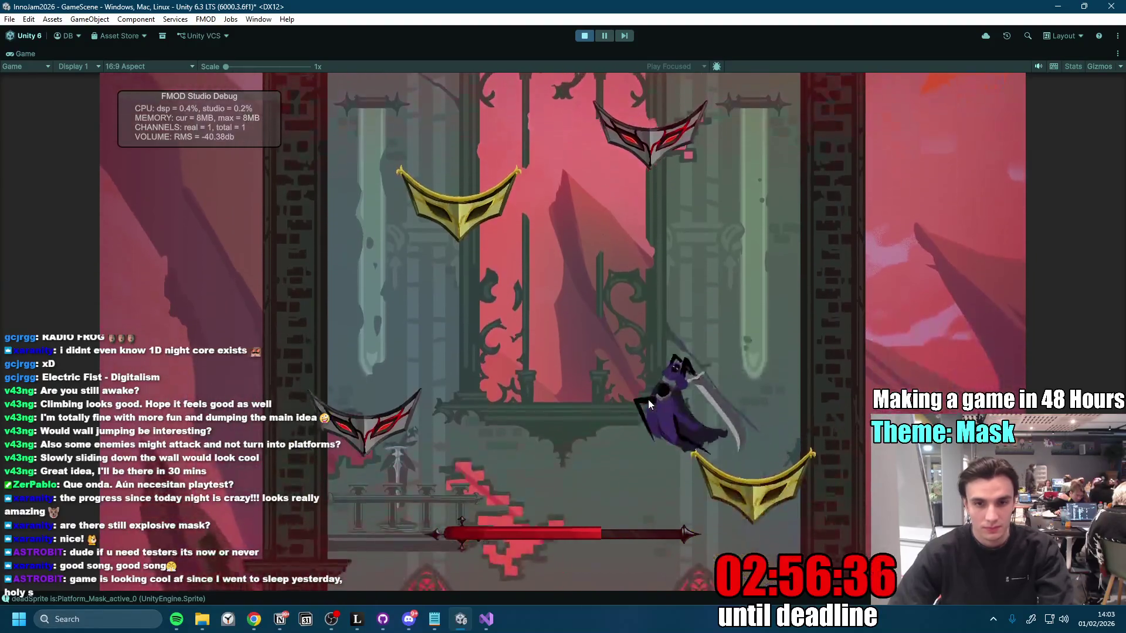
{"action": "key", "text": "space"}
Step: Climb across the gold mask platforms to the higher ledges, then return to Notion
{"action": "key", "text": "d"}
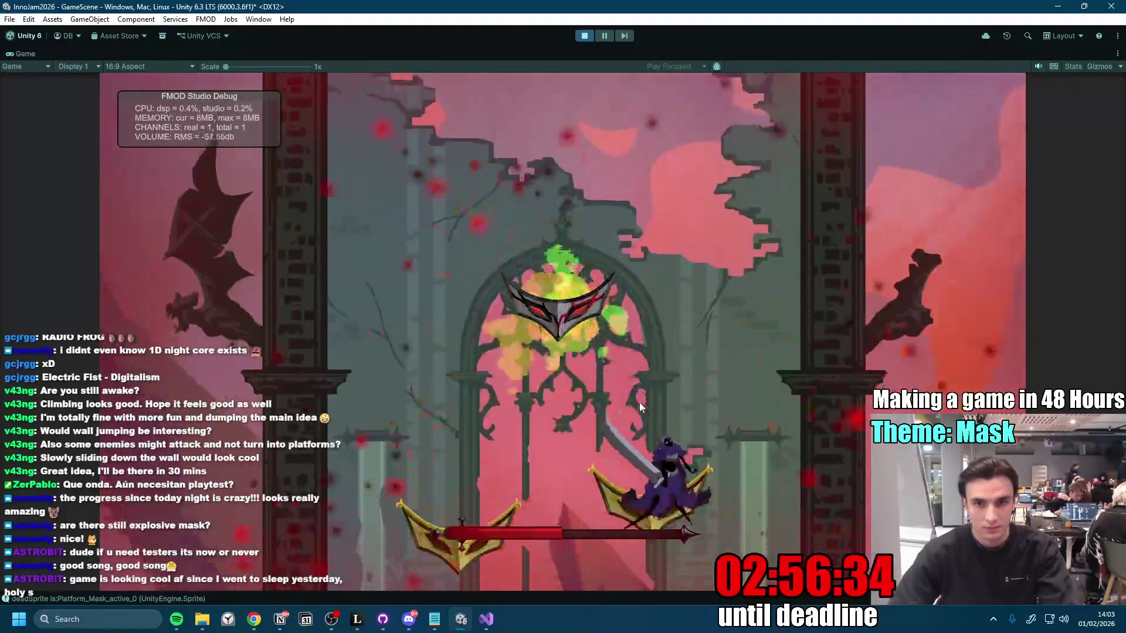
{"action": "key", "text": "d"}
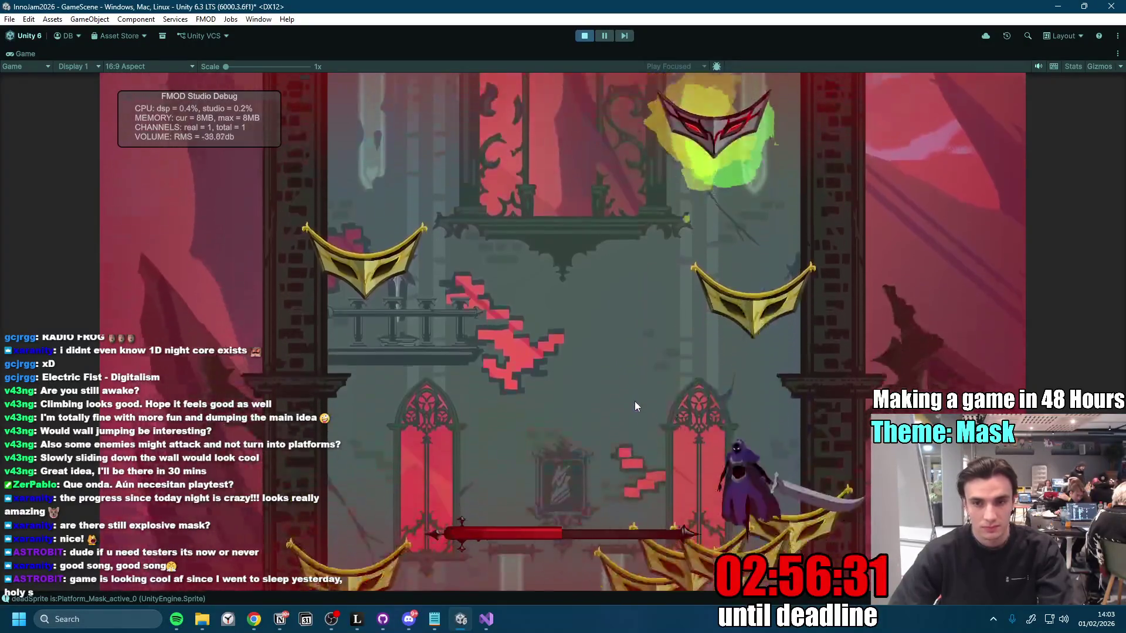
{"action": "key", "text": "a"}
{"action": "key", "text": "space"}
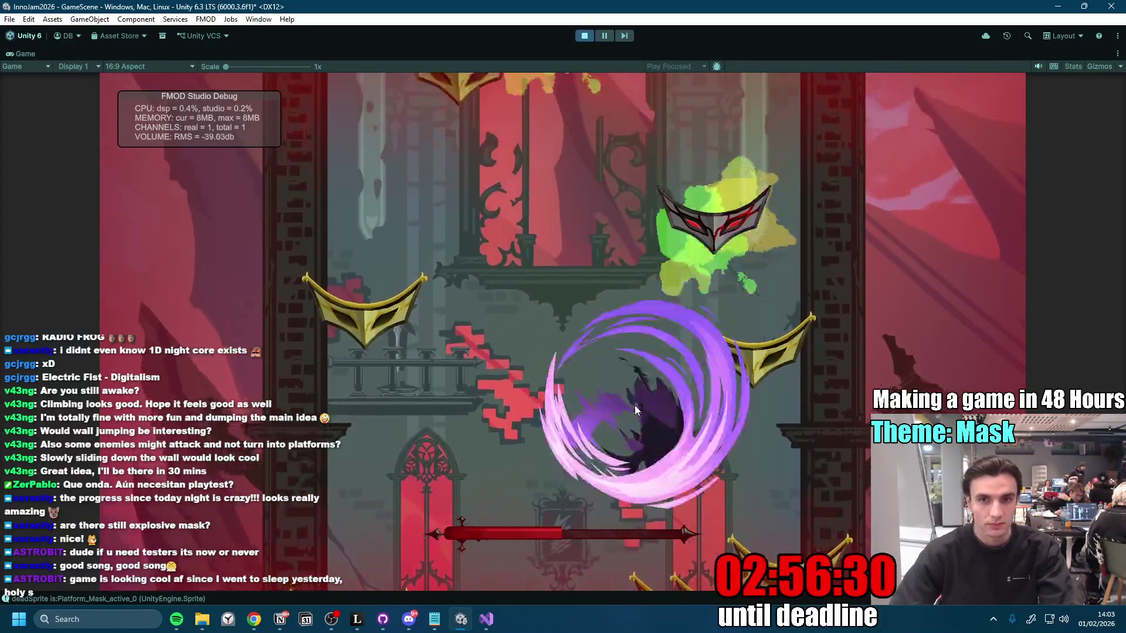
{"action": "key", "text": "space"}
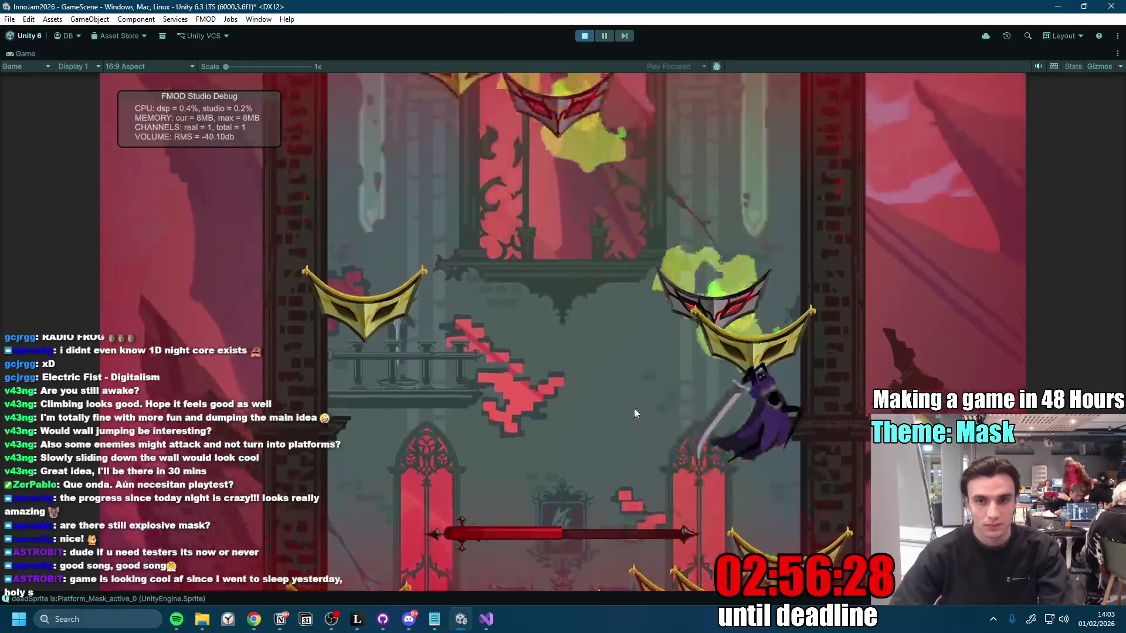
{"action": "key", "text": "space"}
{"action": "key", "text": "space"}
{"action": "key", "text": "space"}
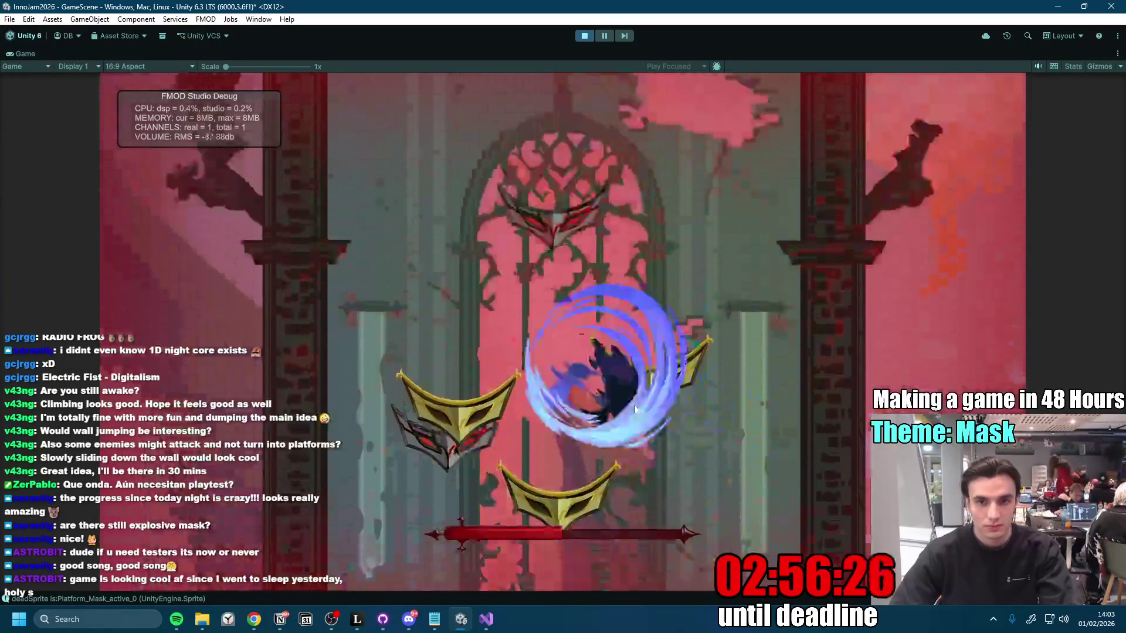
{"action": "key", "text": "space"}
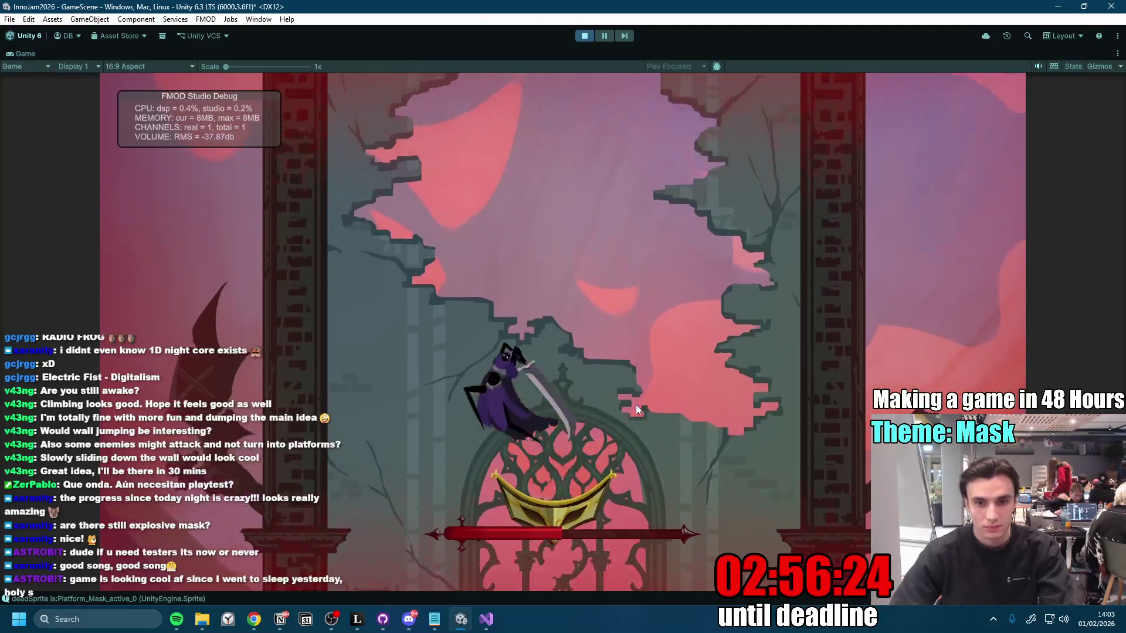
{"action": "key", "text": "d"}
{"action": "key", "text": "space"}
{"action": "key", "text": "a"}
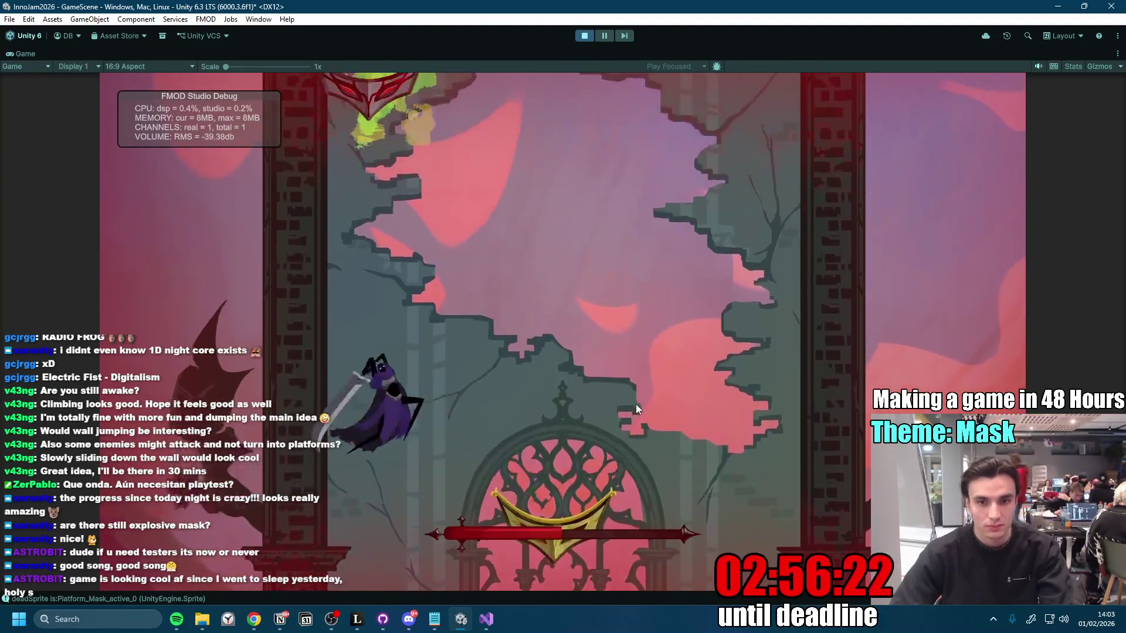
{"action": "key", "text": "d"}
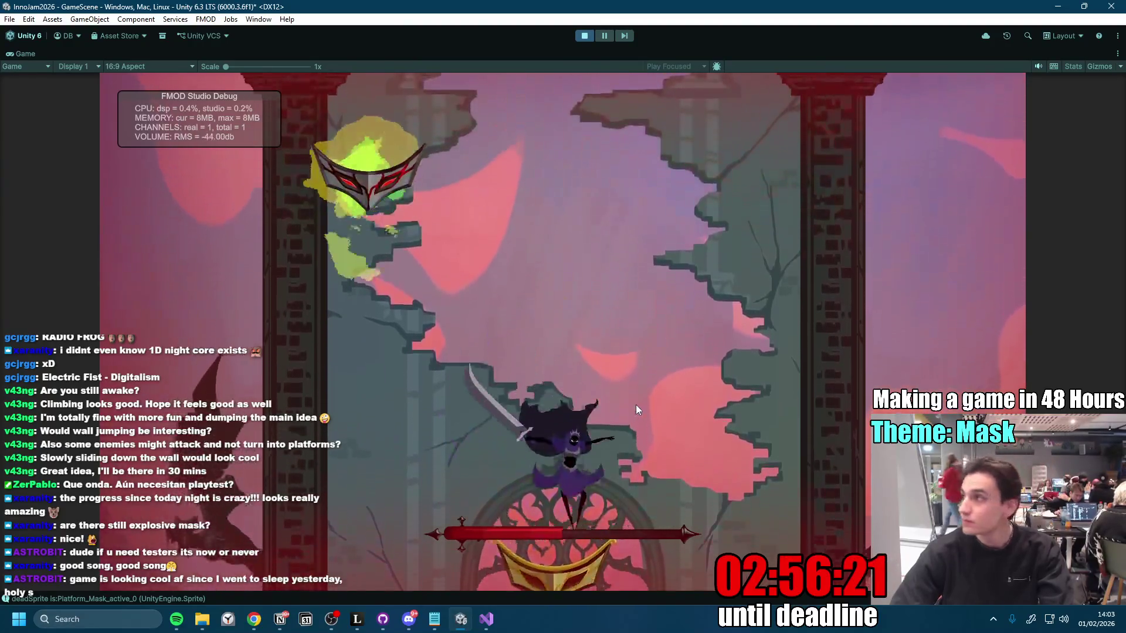
{"action": "key", "text": "space"}
{"action": "key", "text": "space"}
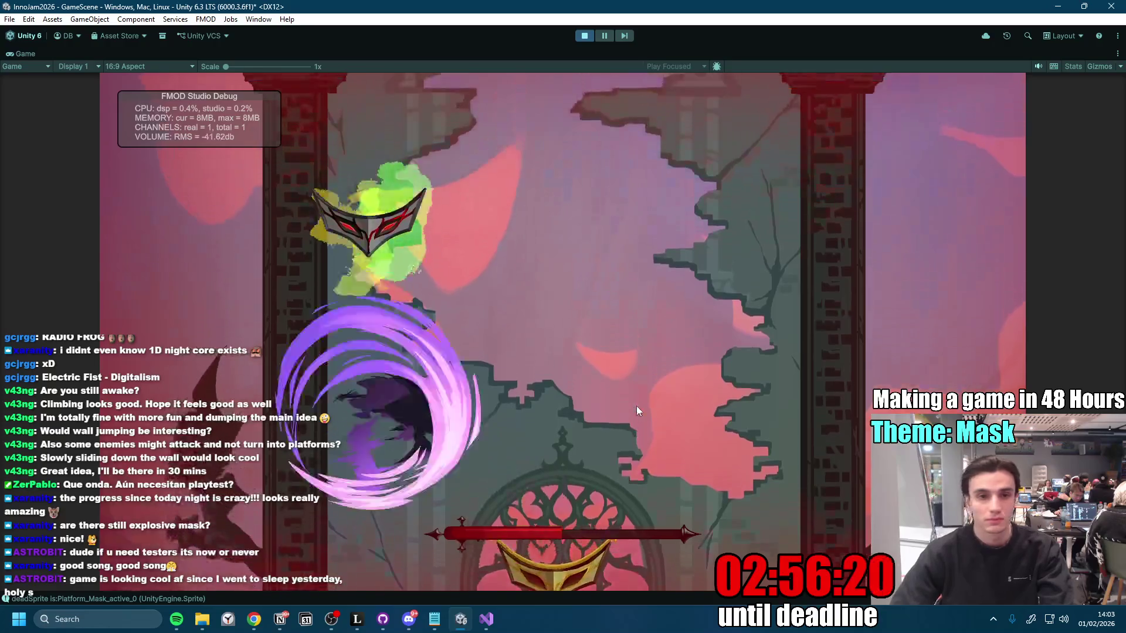
{"action": "key", "text": "a"}
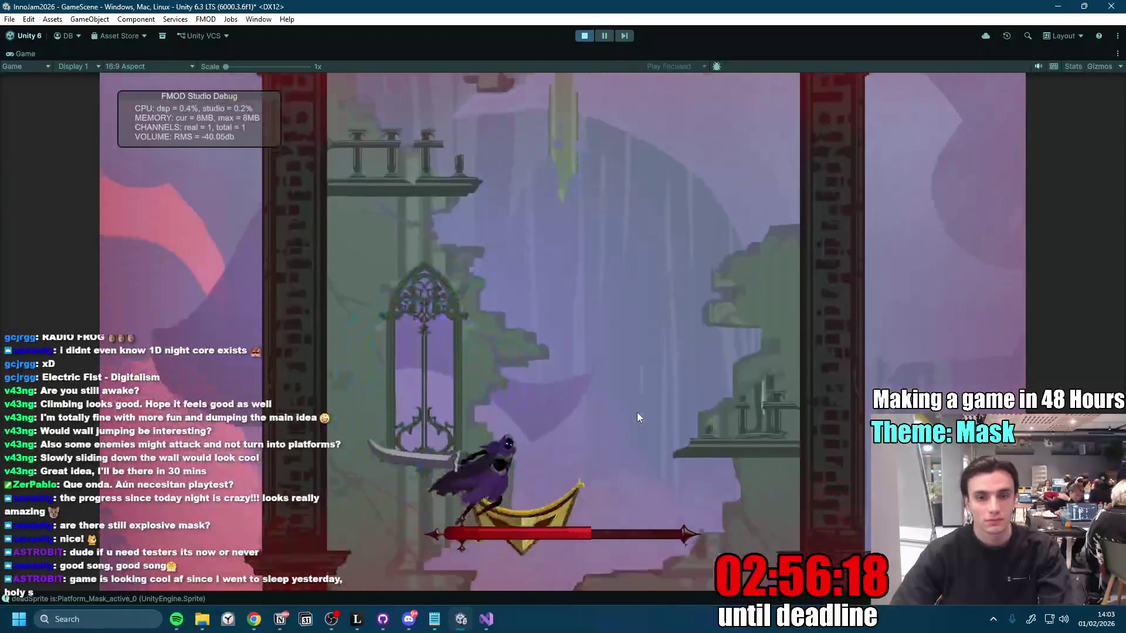
{"action": "key", "text": "d"}
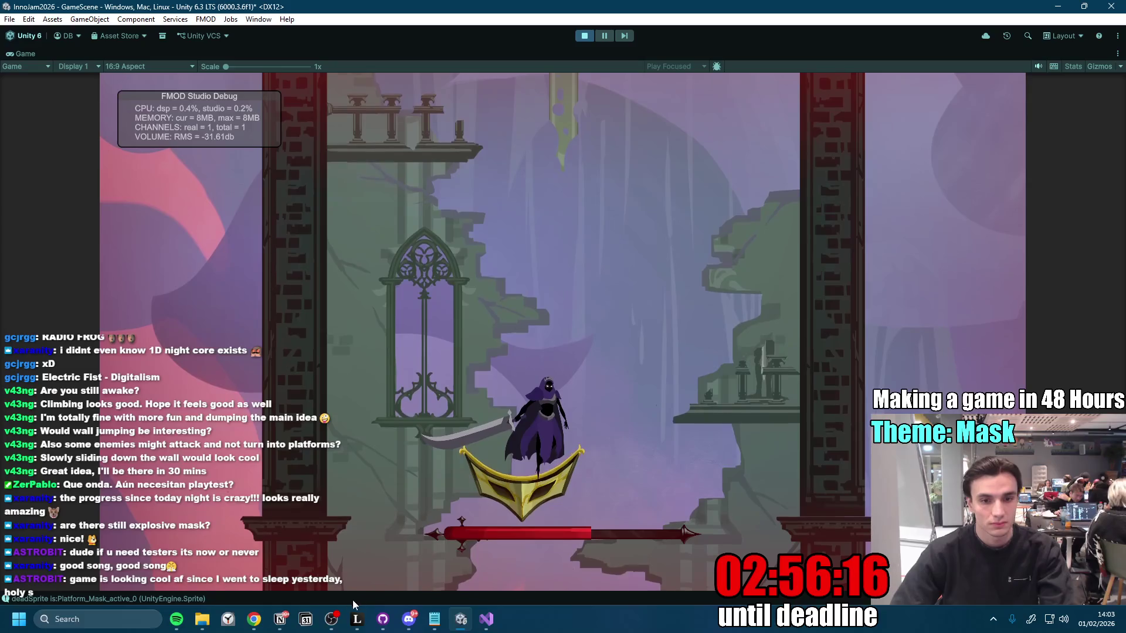
{"action": "left_click", "coordinate": [286, 615]}
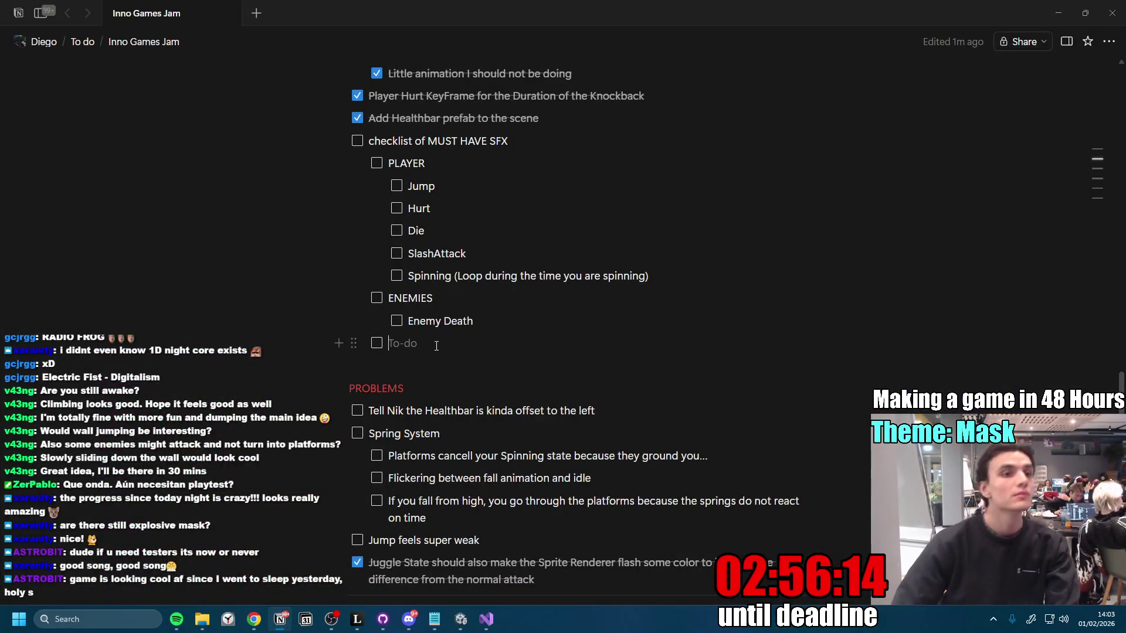
Step: Add 'Heart with Wings (heart PickUp Grab)' under ENEMIES, removing the stray empty to-do
{"action": "type", "text": "Heart w"}
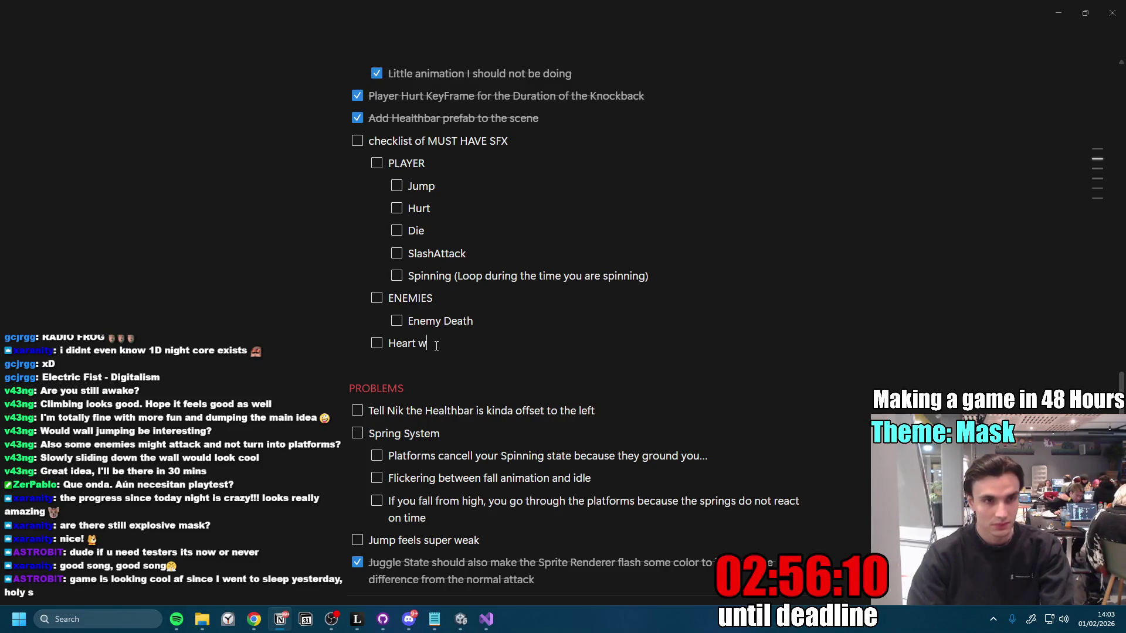
{"action": "type", "text": "ith Wings"}
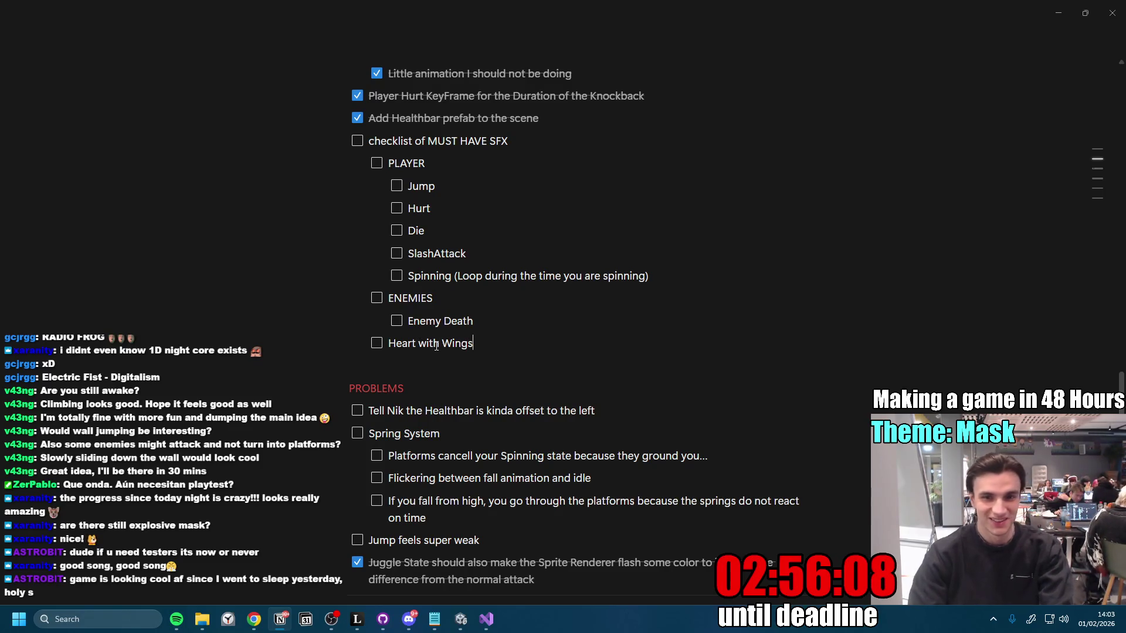
{"action": "key", "text": "Return"}
{"action": "key", "text": "Tab"}
{"action": "key", "text": "BackSpace"}
{"action": "key", "text": "BackSpace"}
{"action": "key", "text": "BackSpace"}
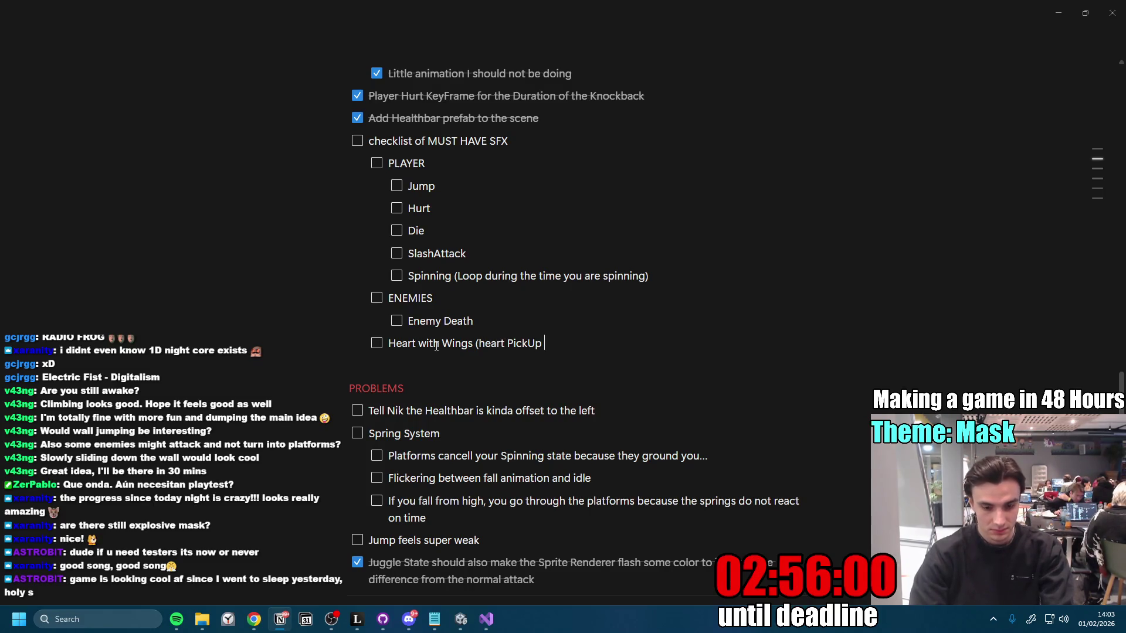
{"action": "type", "text": "Grab"}
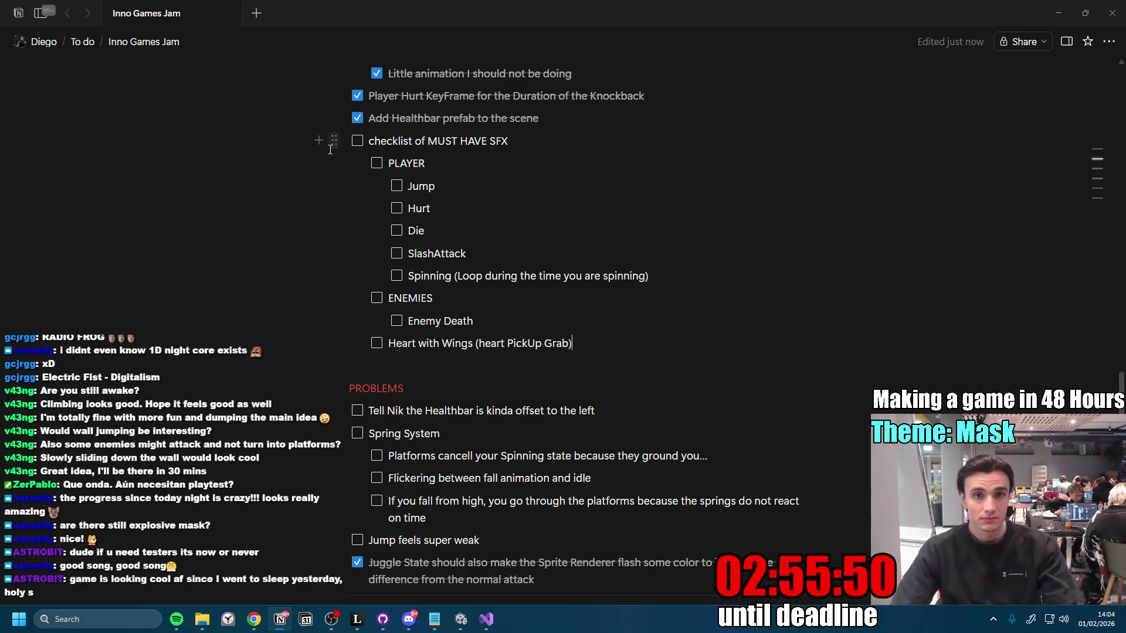
Step: Copy the whole SFX checklist block and switch to Discord
{"action": "left_click", "coordinate": [335, 141]}
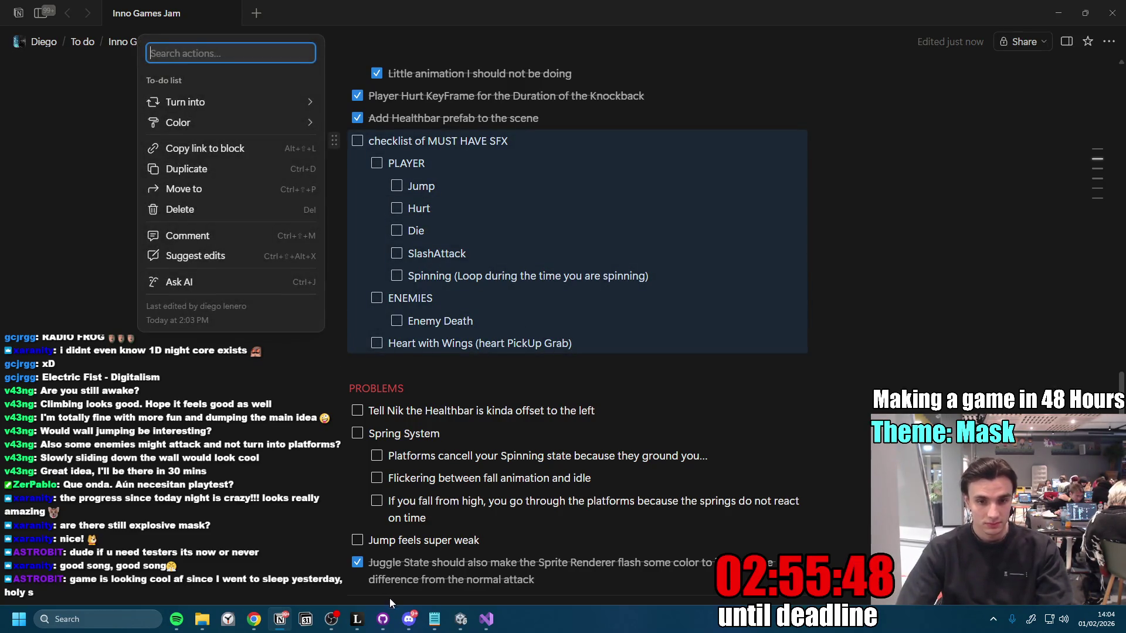
{"action": "key", "text": "Delete"}
{"action": "left_click", "coordinate": [409, 619]}
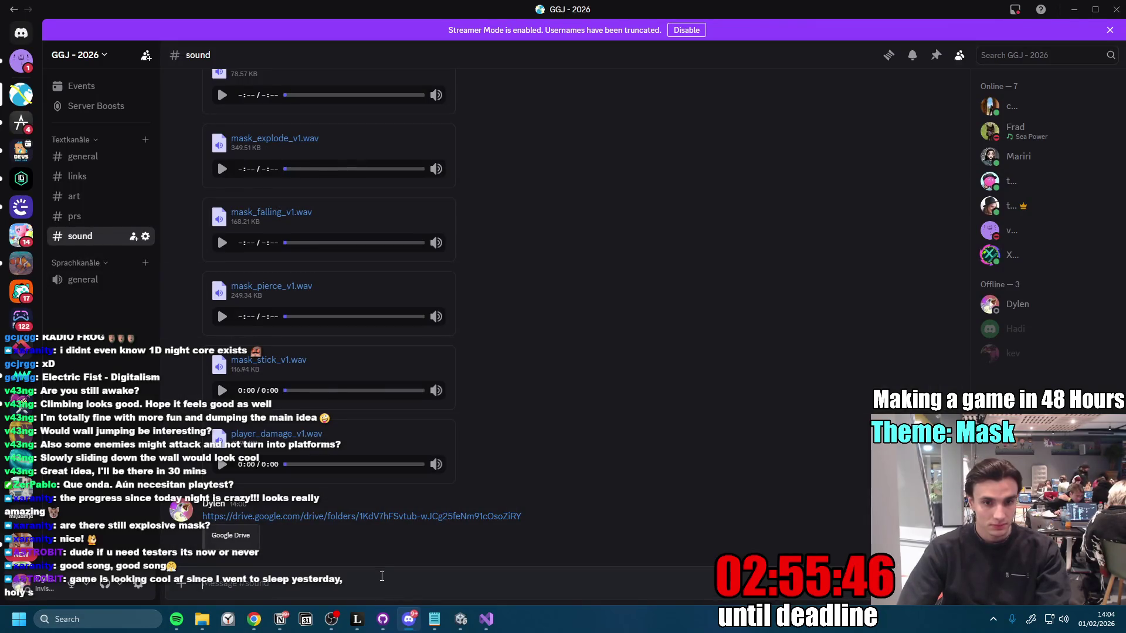
Step: Paste the copied checklist into the #sound channel message box
{"action": "left_click", "coordinate": [382, 618]}
{"action": "left_click", "coordinate": [1060, 8]}
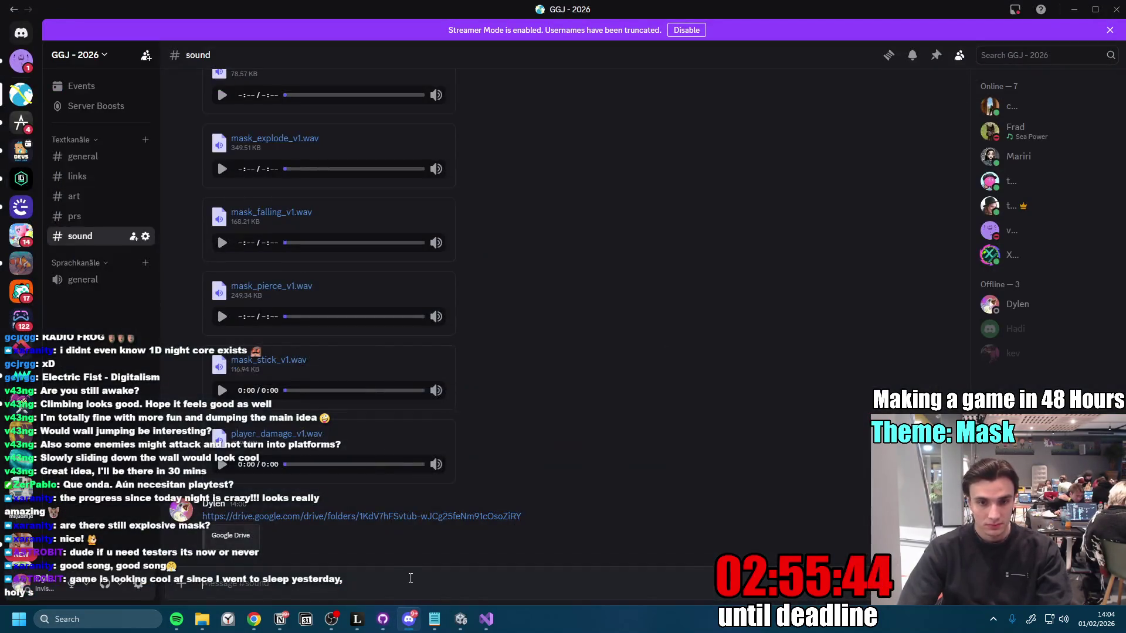
{"action": "left_click", "coordinate": [422, 572]}
{"action": "key", "text": "ctrl+v"}
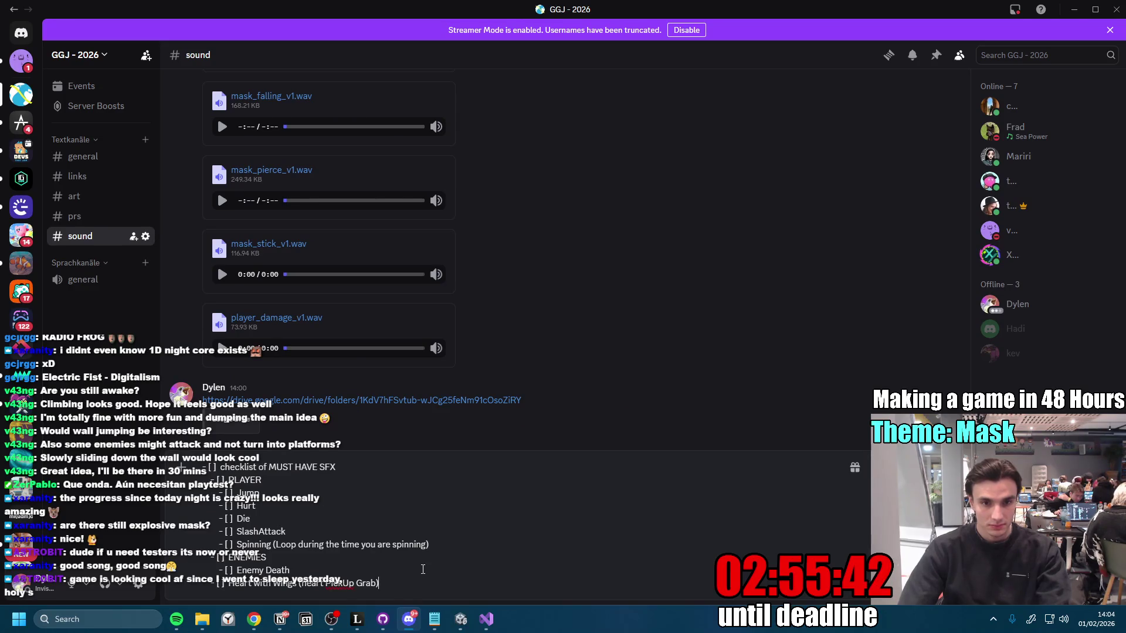
Step: Retitle it MUST HAVE SOUND EFFECTS, send it, and select the posted items
{"action": "left_click", "coordinate": [347, 469]}
{"action": "key", "text": "BackSpace"}
{"action": "key", "text": "BackSpace"}
{"action": "type", "text": "OCTS"}
{"action": "key", "text": "Return"}
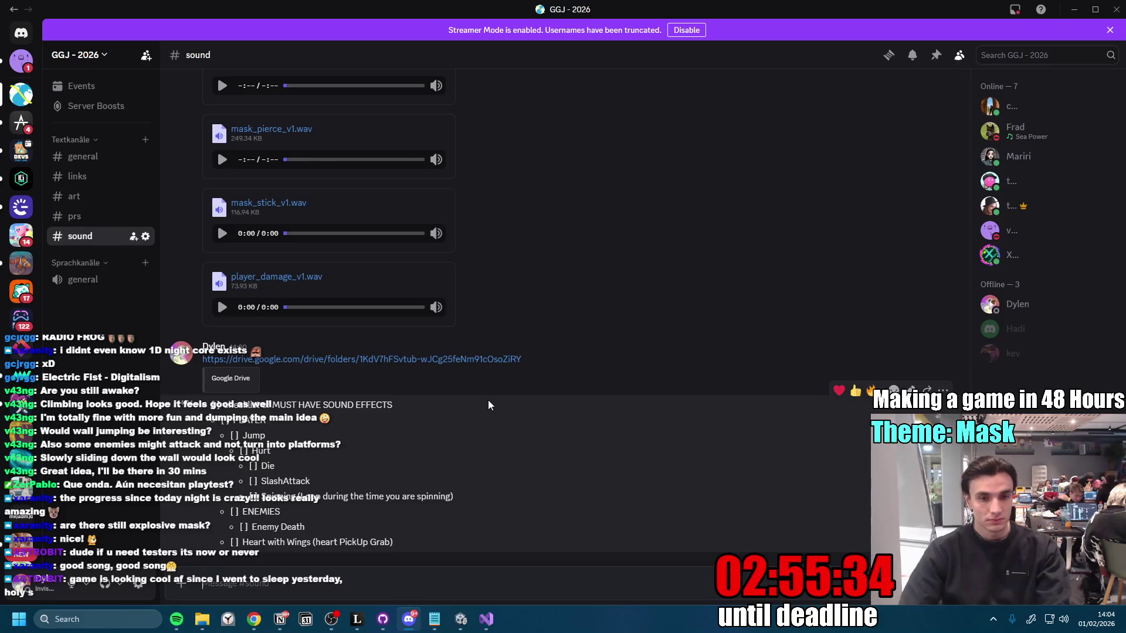
{"action": "mouse_move", "coordinate": [394, 543]}
{"action": "left_mouse_down"}
{"action": "mouse_move", "coordinate": [220, 406]}
{"action": "mouse_move", "coordinate": [224, 426]}
{"action": "mouse_move", "coordinate": [220, 406]}
{"action": "left_mouse_up"}
{"action": "mouse_move", "coordinate": [404, 543]}
{"action": "left_mouse_down"}
{"action": "mouse_move", "coordinate": [229, 437]}
{"action": "mouse_move", "coordinate": [221, 406]}
{"action": "mouse_move", "coordinate": [225, 420]}
{"action": "left_mouse_up"}
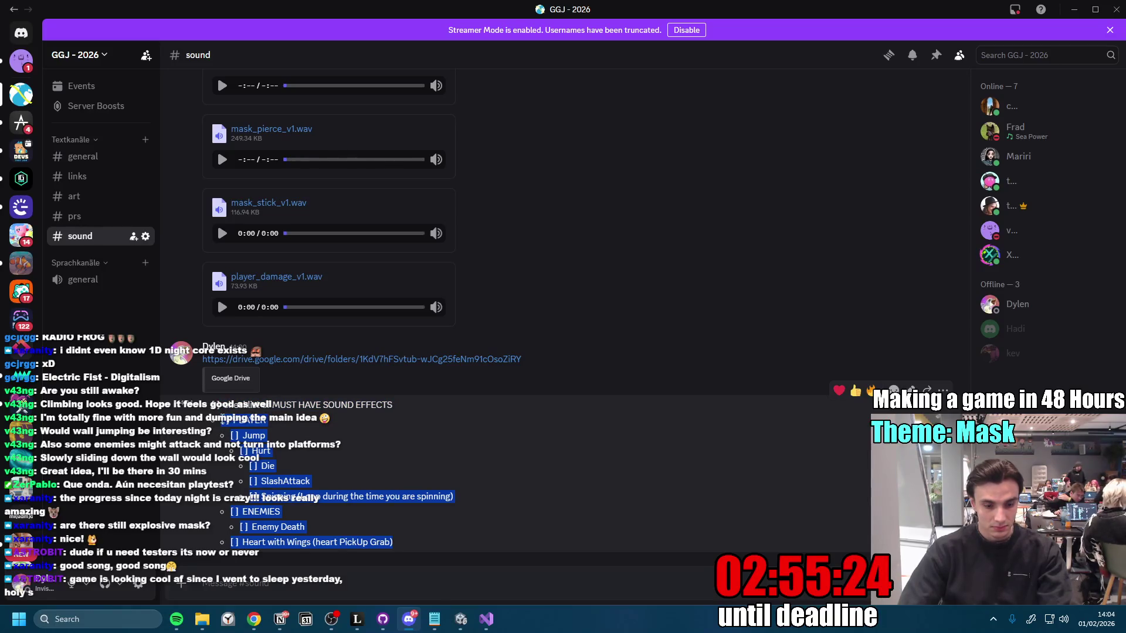